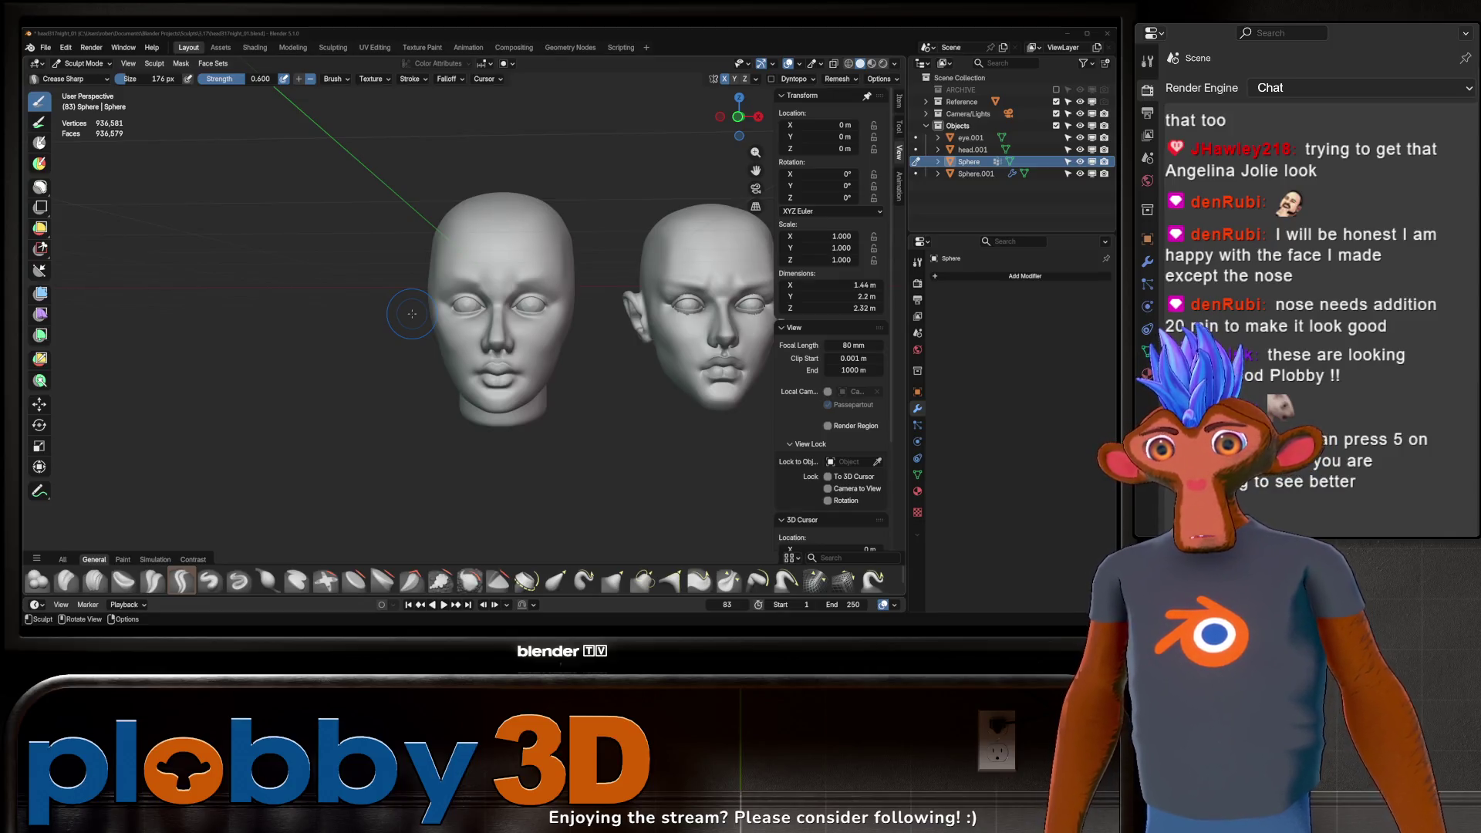
# Step: Orbit in close on both heads and lay a first test sculpt stroke
pyautogui.moveTo(412, 313)
pyautogui.mouseDown(button='middle')
pyautogui.moveTo(396, 328)
pyautogui.moveTo(489, 320)
pyautogui.moveTo(458, 318)
pyautogui.moveTo(463, 304)
pyautogui.moveTo(497, 330)
pyautogui.moveTo(530, 299)
pyautogui.mouseUp(button='middle')
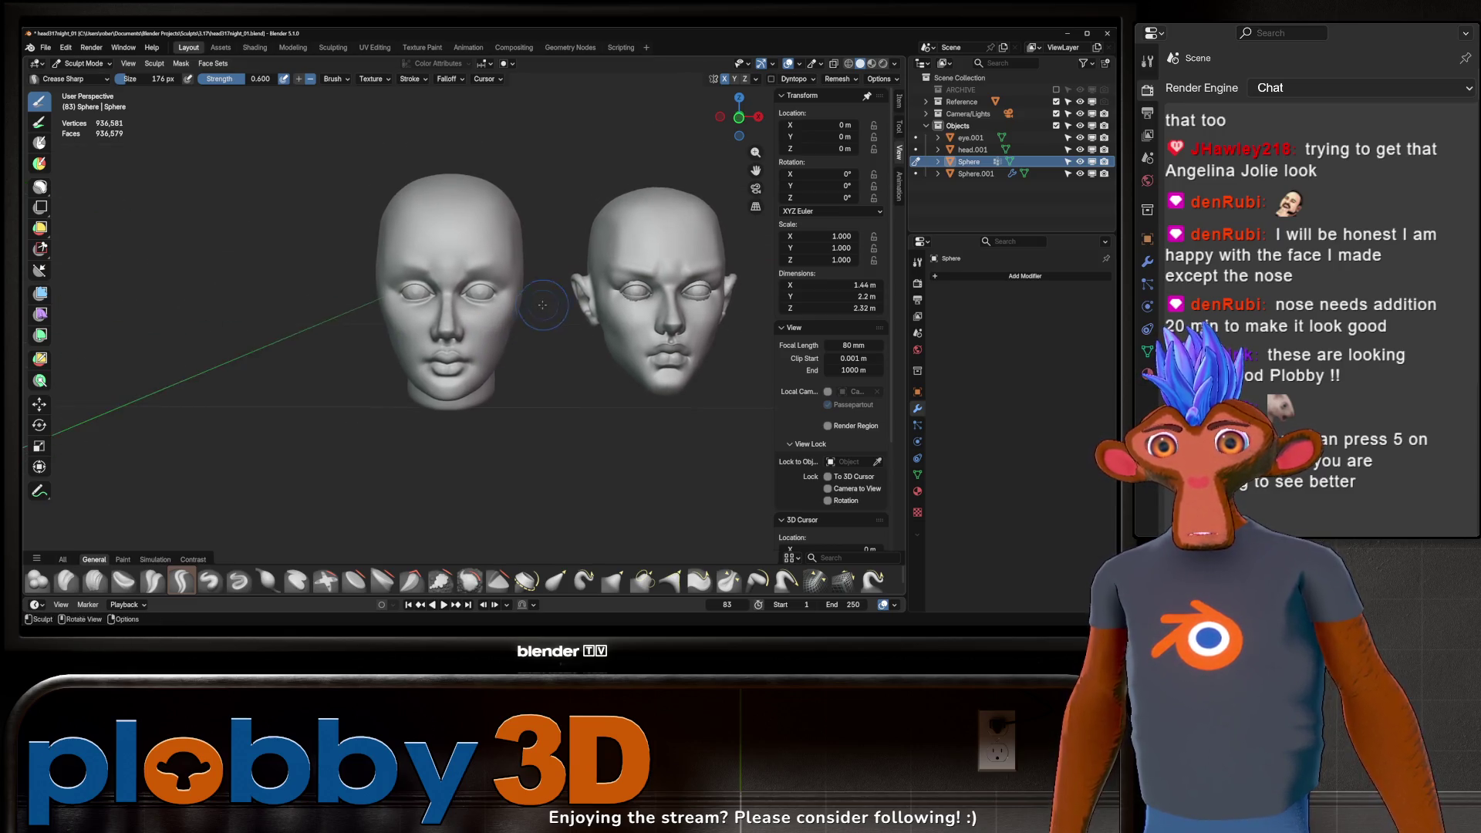
pyautogui.moveTo(492, 353); pyautogui.dragTo(544, 394, button='middle')
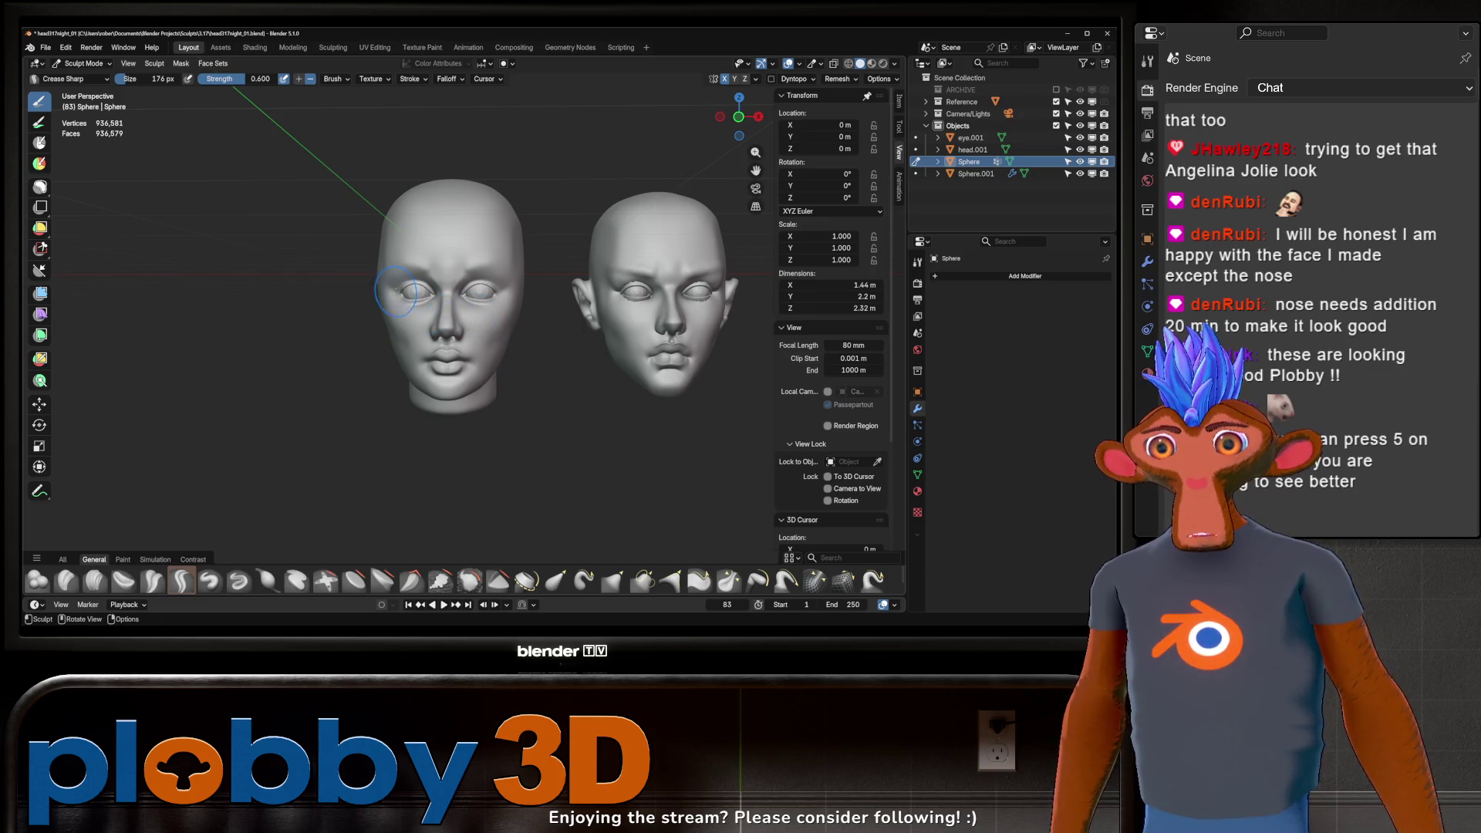
pyautogui.moveTo(445, 267); pyautogui.dragTo(473, 264, button='middle')
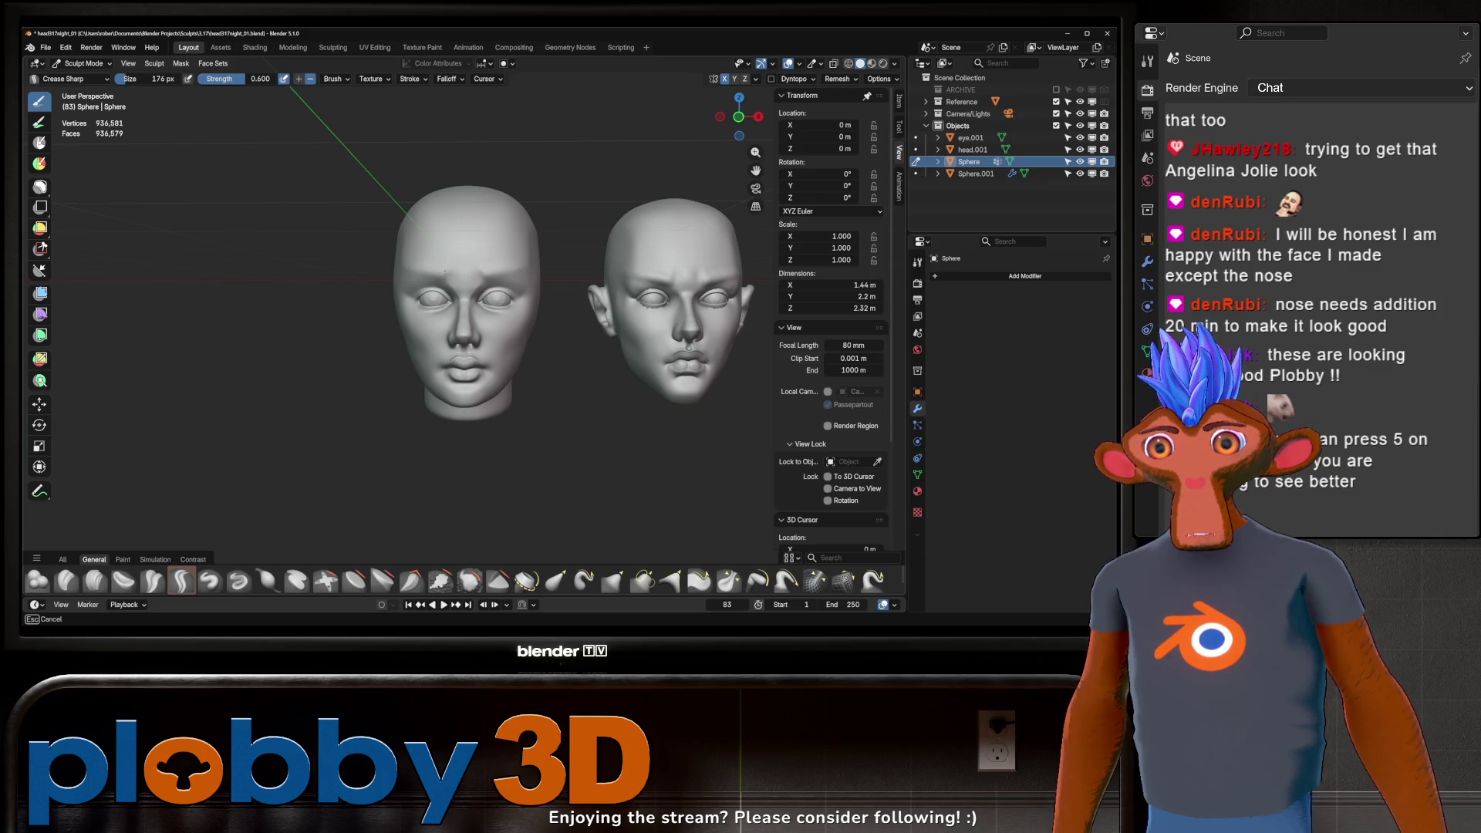
pyautogui.moveTo(490, 248); pyautogui.dragTo(528, 251, button='middle')
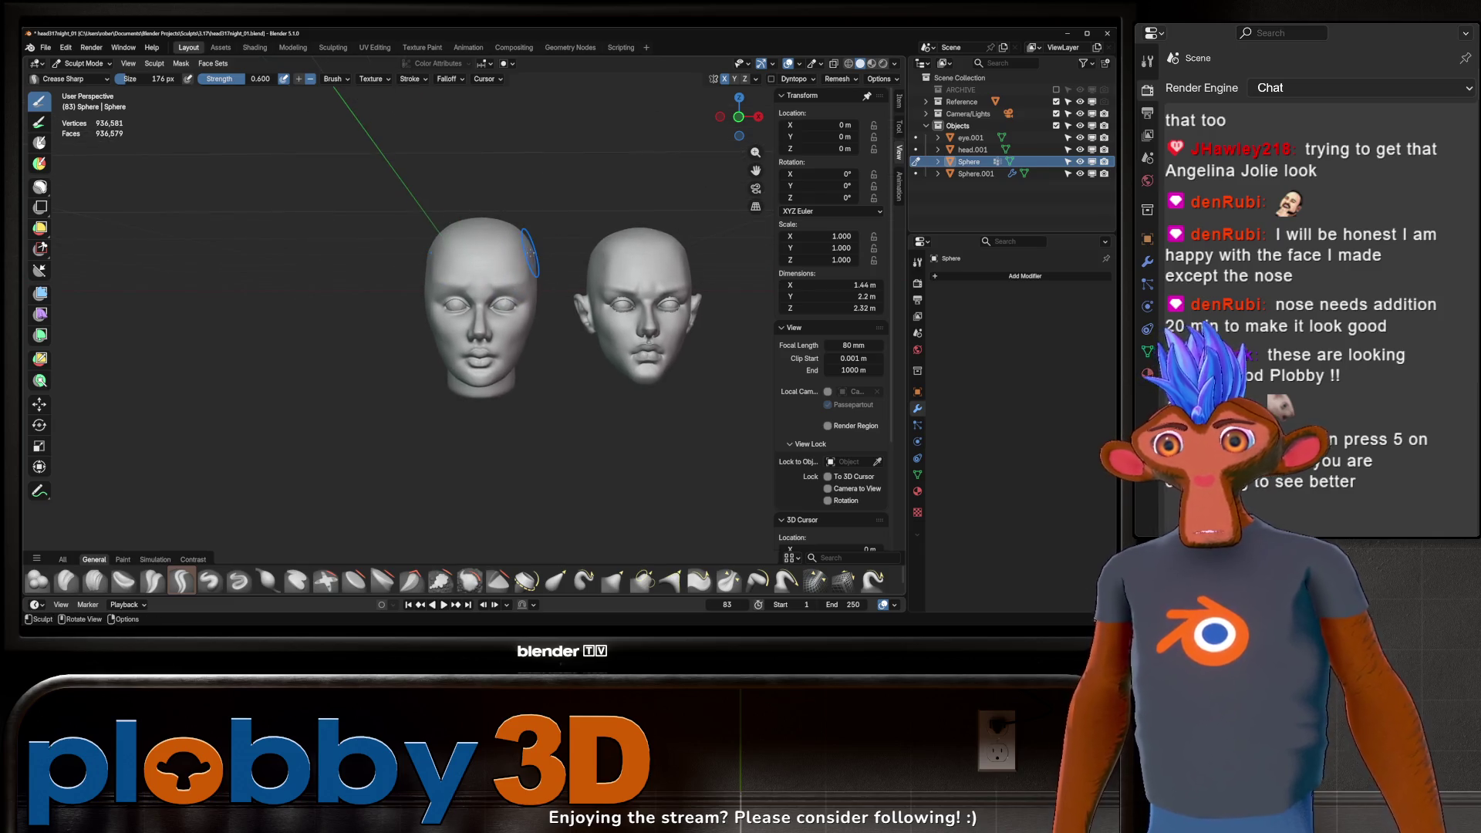
pyautogui.keyDown('ctrl'); pyautogui.moveTo(369, 331); pyautogui.dragTo(424, 271, button='middle'); pyautogui.keyUp('ctrl')
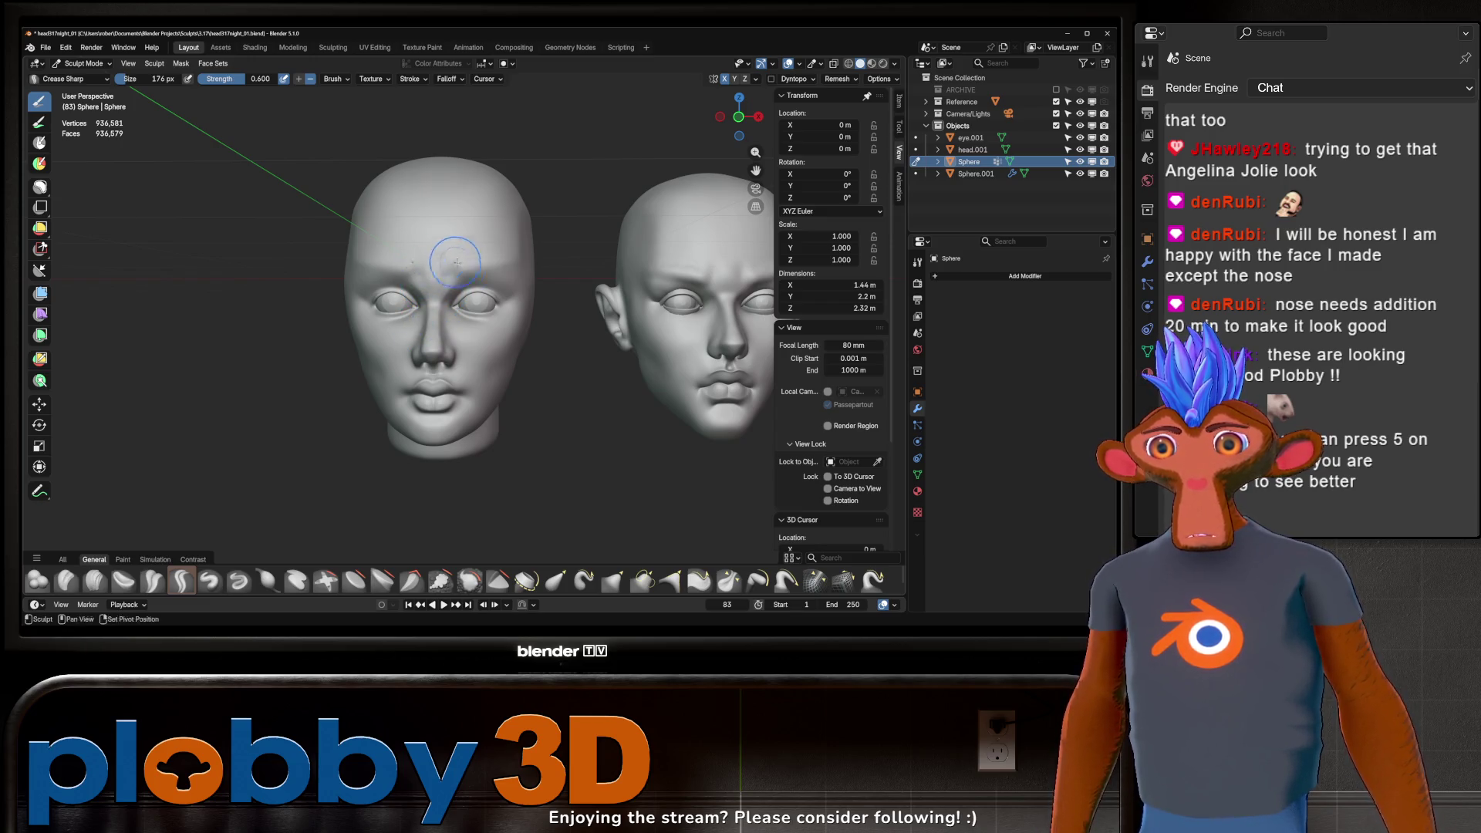
pyautogui.scroll(-3, 454, 263)
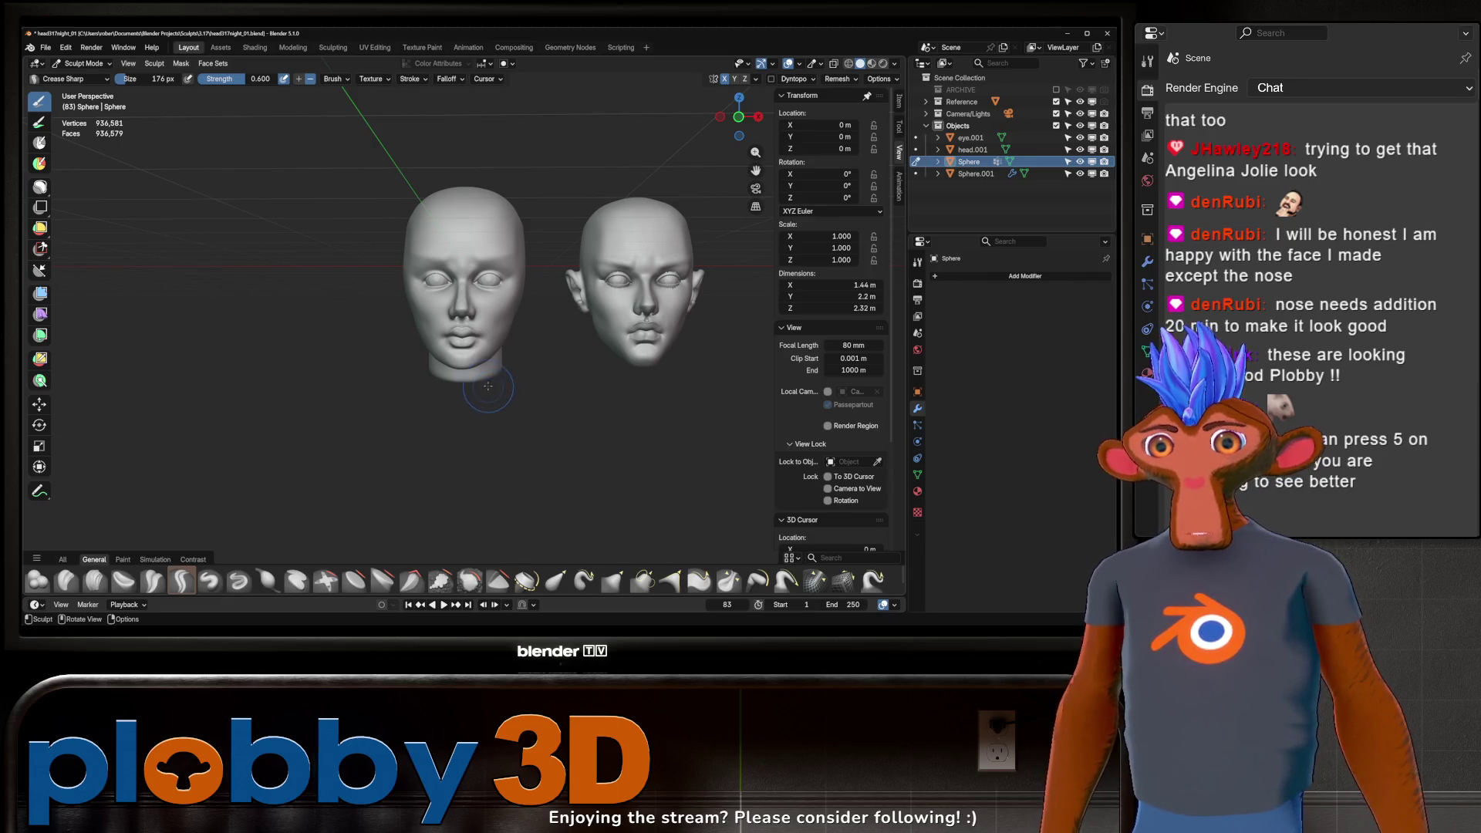
# Step: Work around to a three-quarter angle, testing strokes on the head and temple
pyautogui.moveTo(460, 348)
pyautogui.mouseDown(button='middle')
pyautogui.moveTo(438, 329)
pyautogui.moveTo(498, 368)
pyautogui.mouseUp(button='middle')
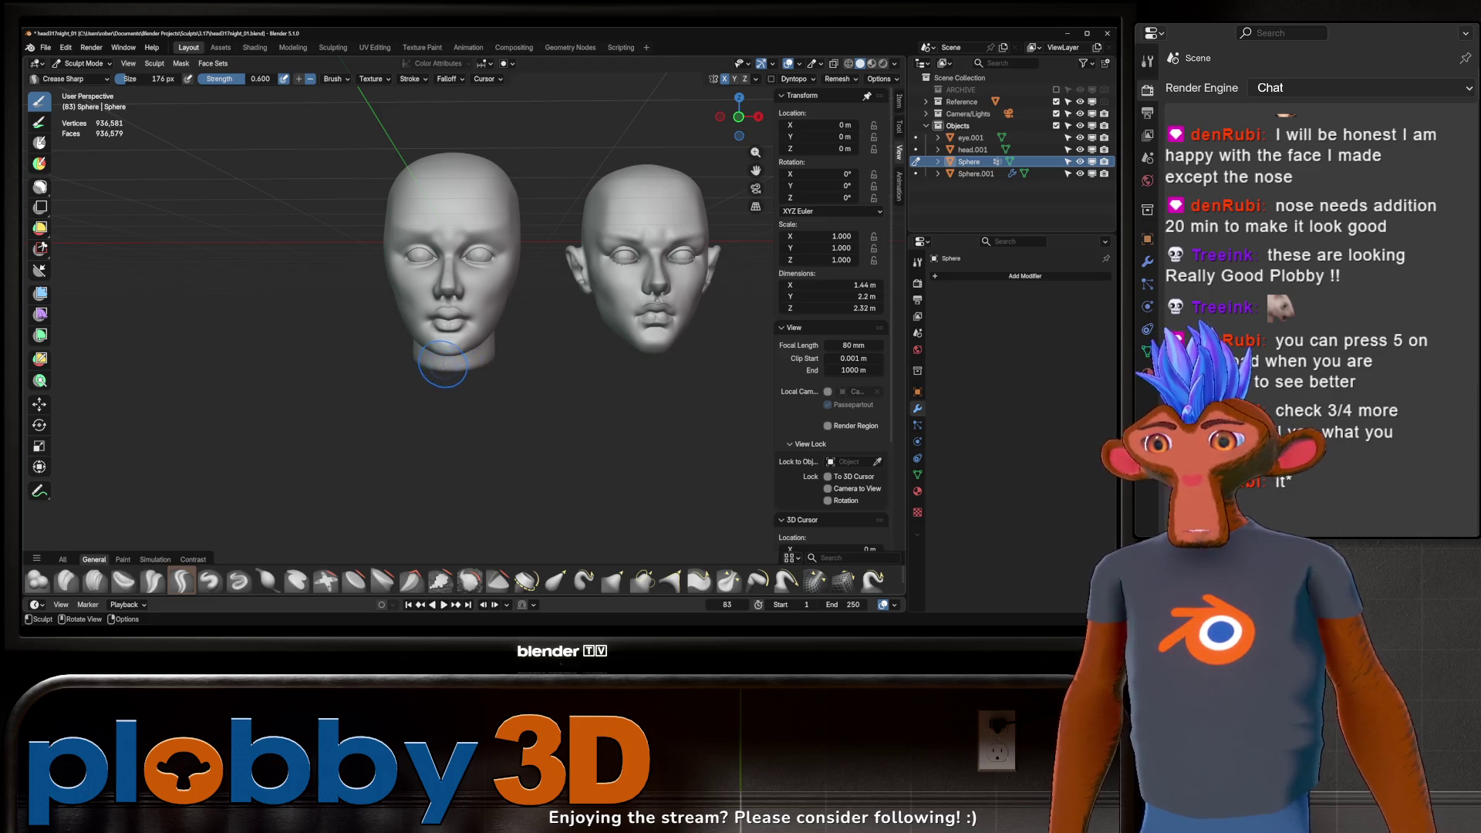
pyautogui.moveTo(443, 366); pyautogui.dragTo(430, 278, button='middle')
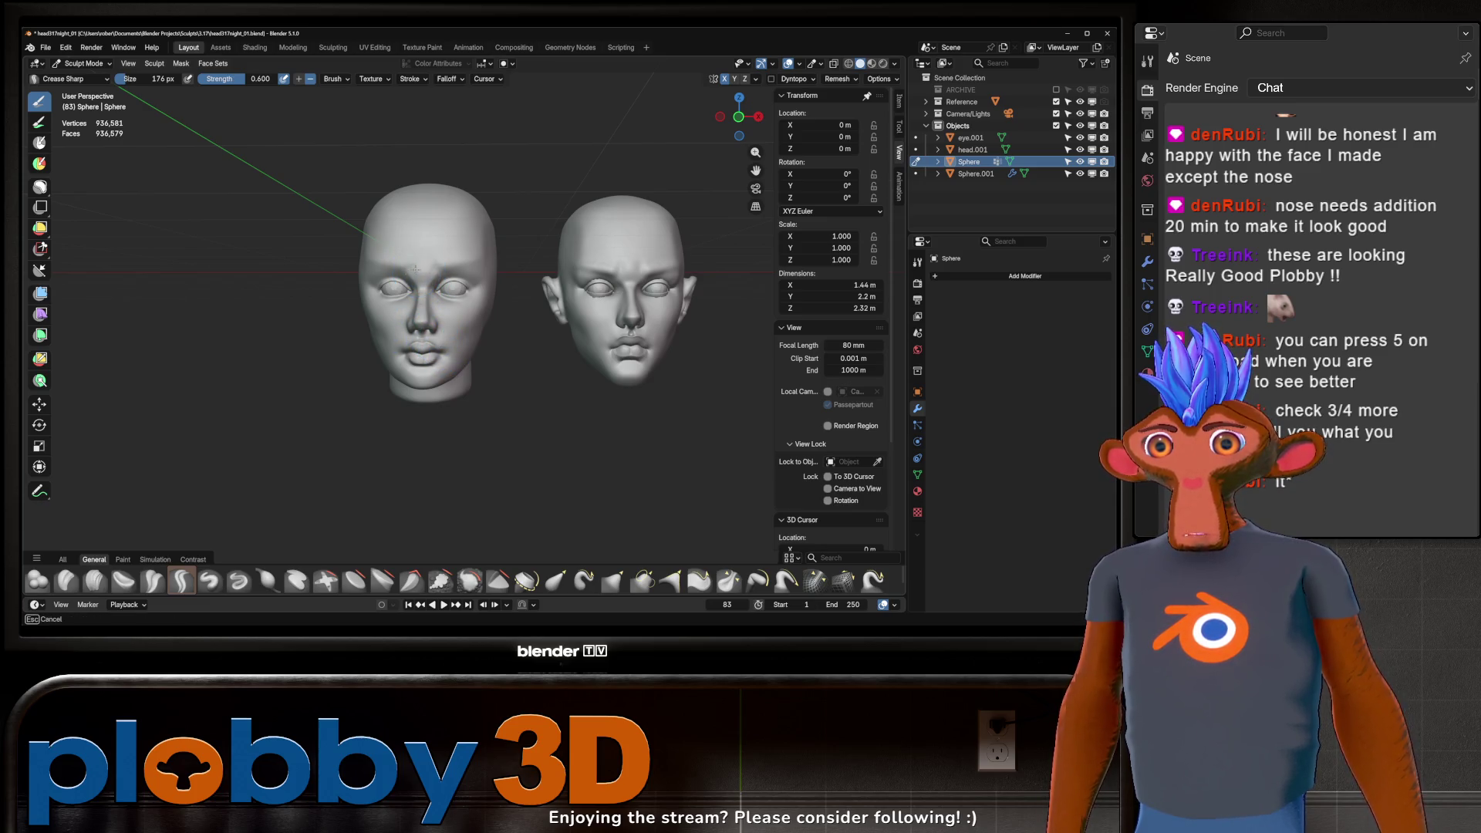
pyautogui.keyDown('shift'); pyautogui.moveTo(425, 267); pyautogui.dragTo(446, 255, button='middle'); pyautogui.keyUp('shift')
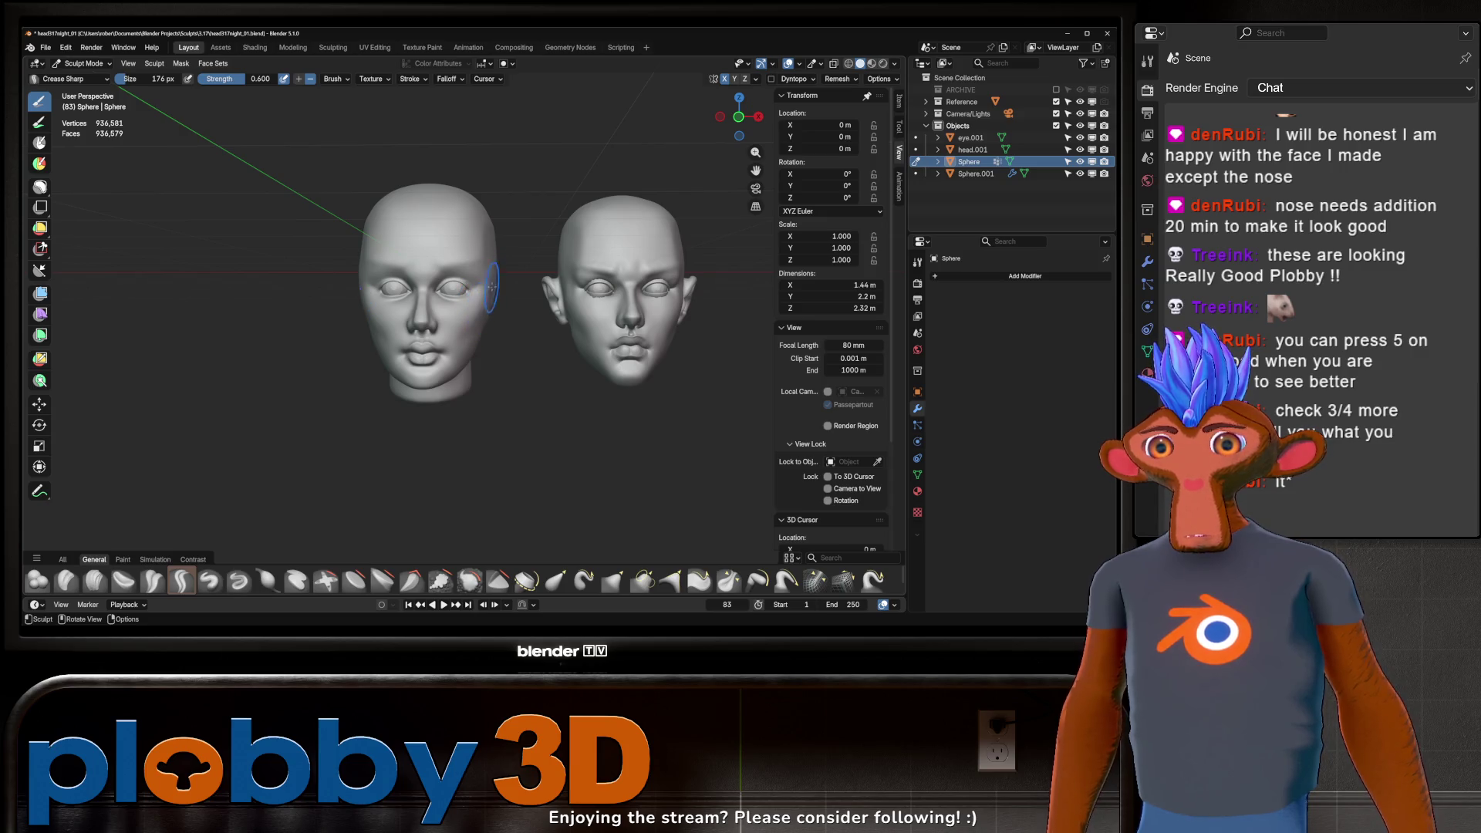
pyautogui.moveTo(493, 283); pyautogui.dragTo(481, 284, button='middle')
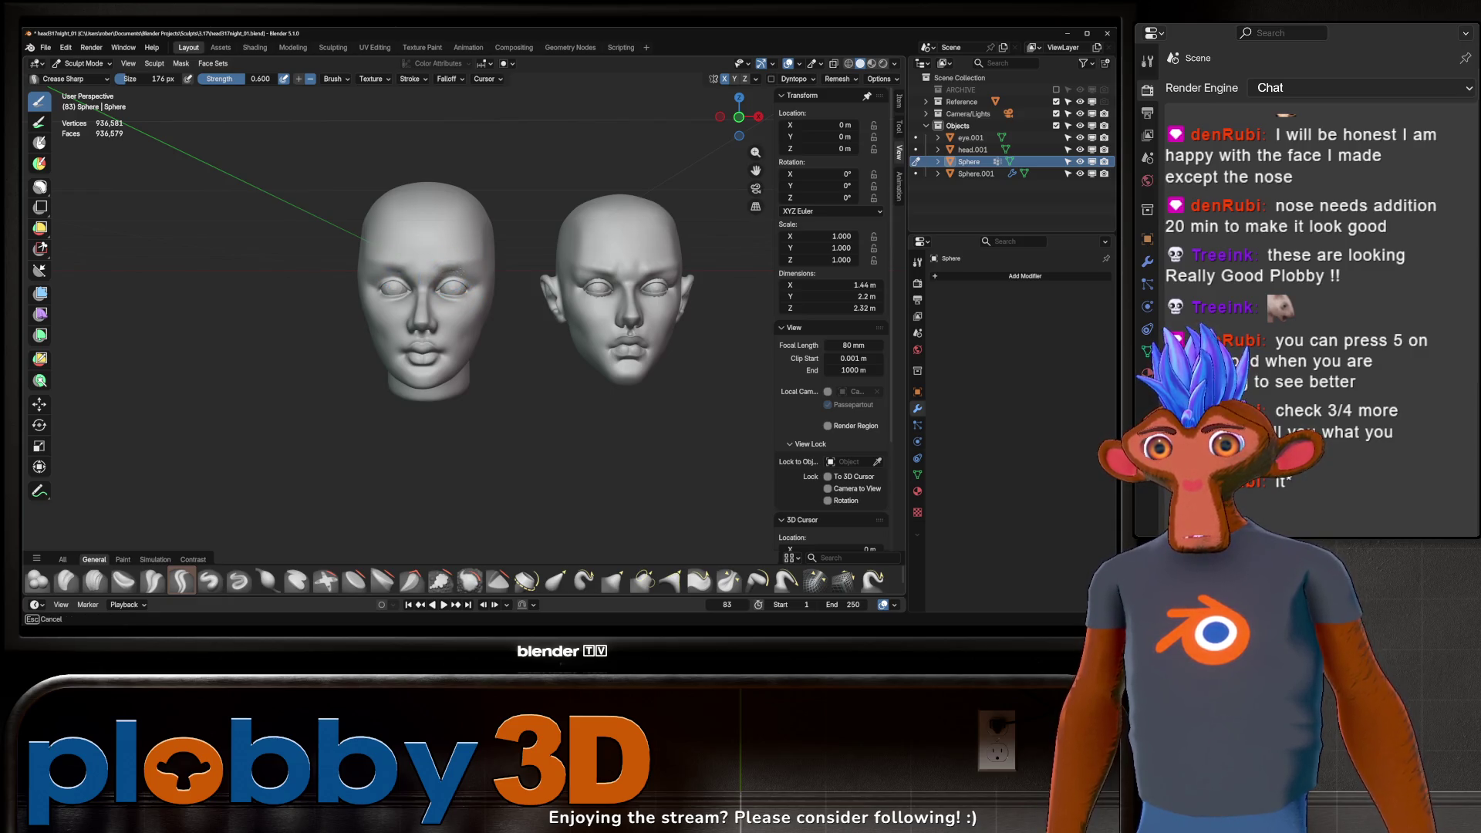
pyautogui.scroll(2, 449, 278)
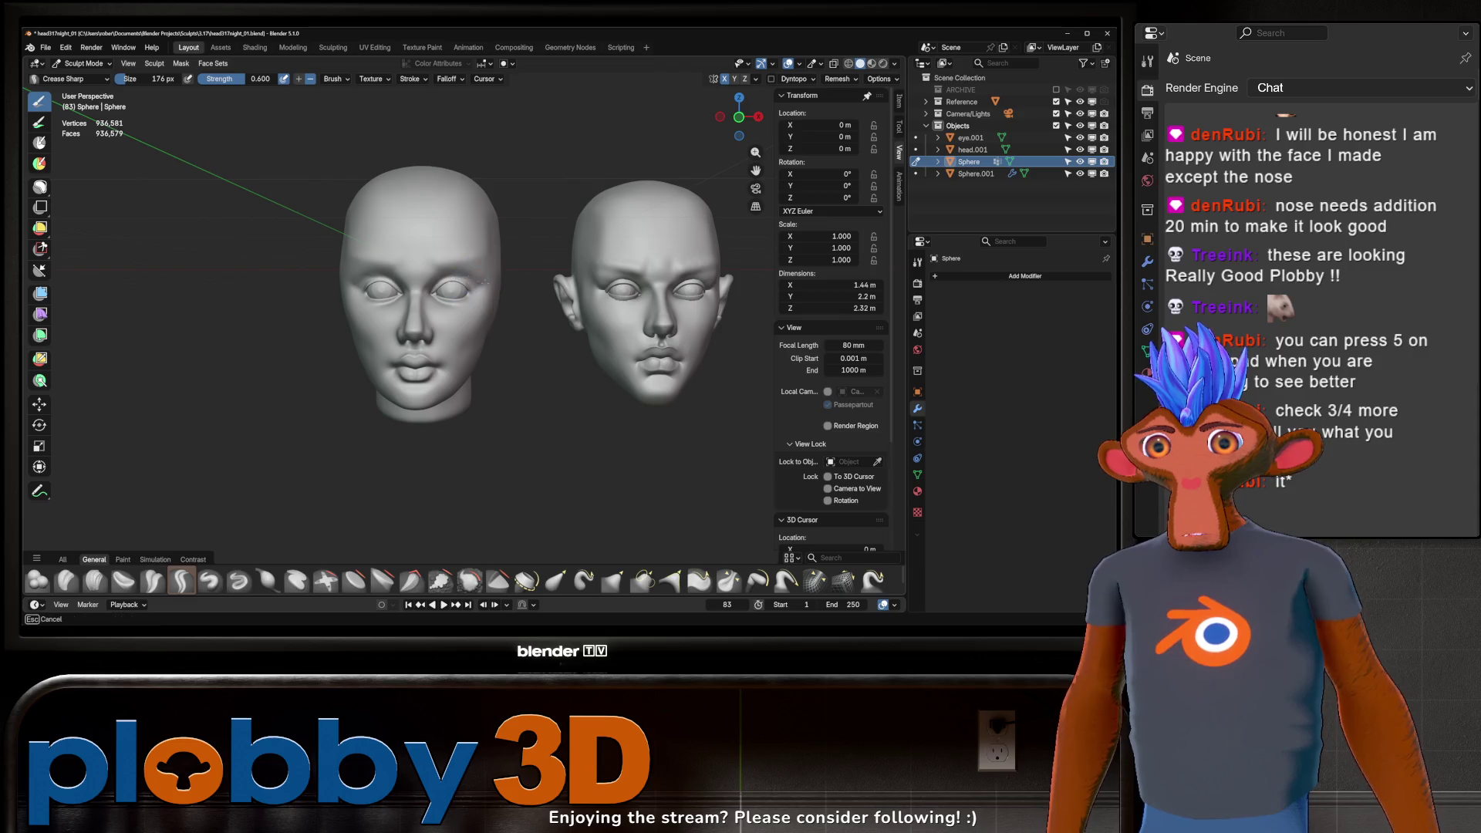
pyautogui.scroll(-2, 510, 278)
pyautogui.keyDown('shift'); pyautogui.moveTo(528, 271); pyautogui.dragTo(550, 242, button='middle'); pyautogui.keyUp('shift')
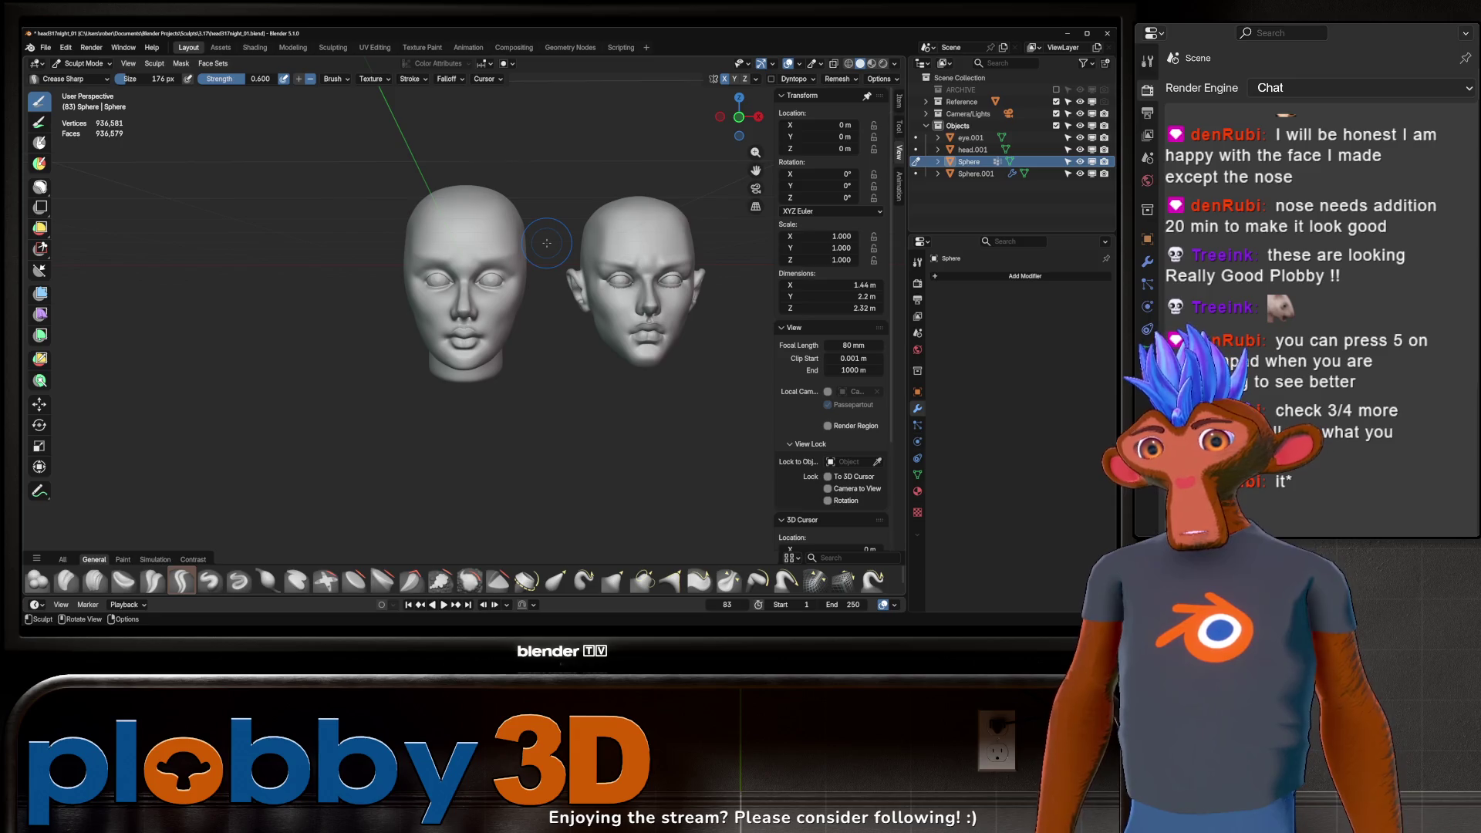
pyautogui.moveTo(546, 242); pyautogui.dragTo(527, 272, button='middle')
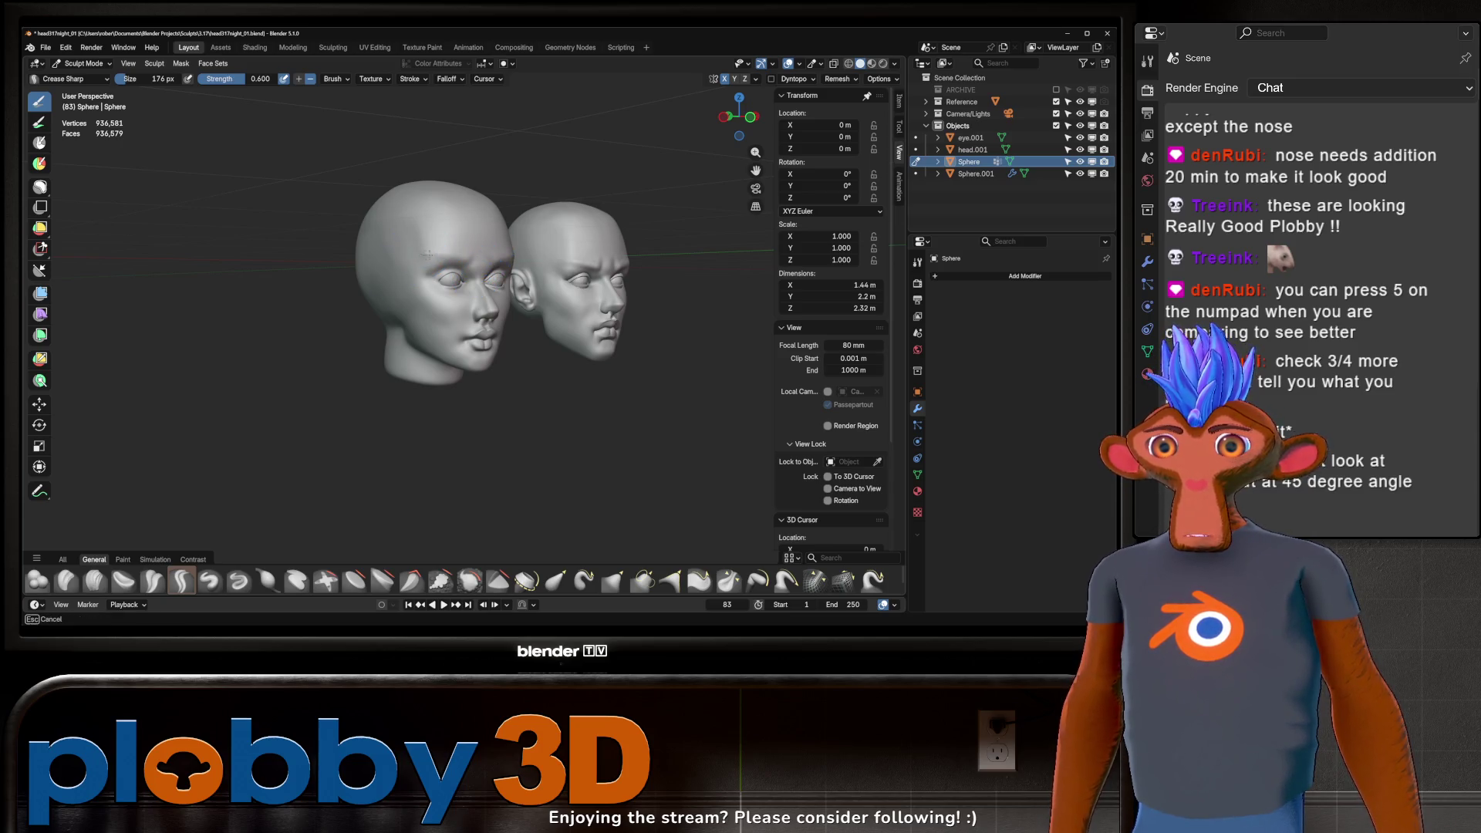
pyautogui.moveTo(430, 236)
pyautogui.mouseDown()
pyautogui.moveTo(476, 249)
pyautogui.moveTo(430, 266)
pyautogui.moveTo(483, 264)
pyautogui.mouseUp()
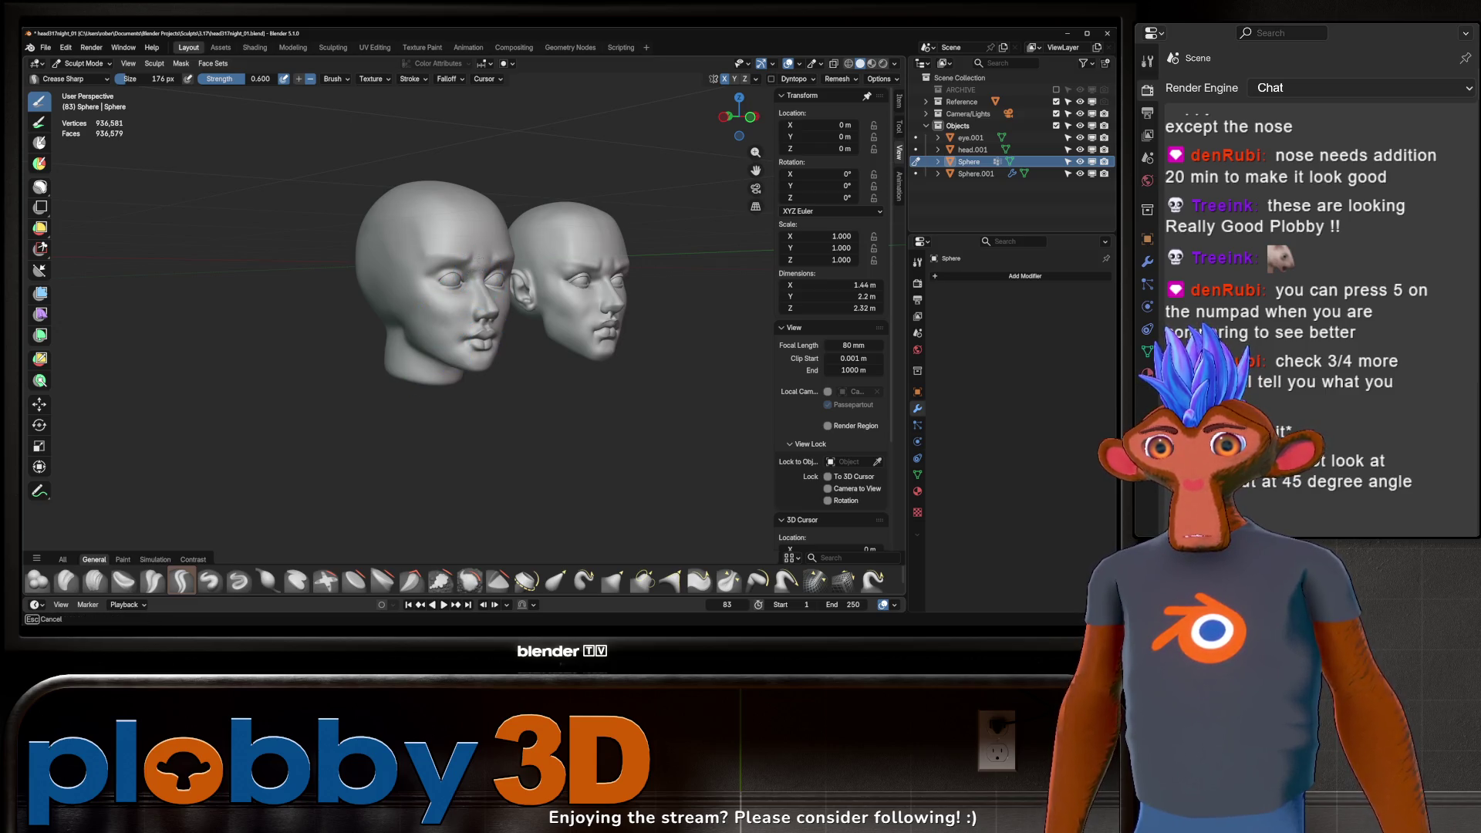
# Step: From front view (numpad 1), sculpt the forehead, jaw and nose area to reshape the nose
pyautogui.press('KP_1')
pyautogui.moveTo(449, 257); pyautogui.dragTo(477, 237)
pyautogui.moveTo(477, 233)
pyautogui.mouseDown(button='middle')
pyautogui.moveTo(550, 242)
pyautogui.moveTo(490, 289)
pyautogui.mouseUp(button='middle')
pyautogui.moveTo(452, 321); pyautogui.dragTo(452, 321)
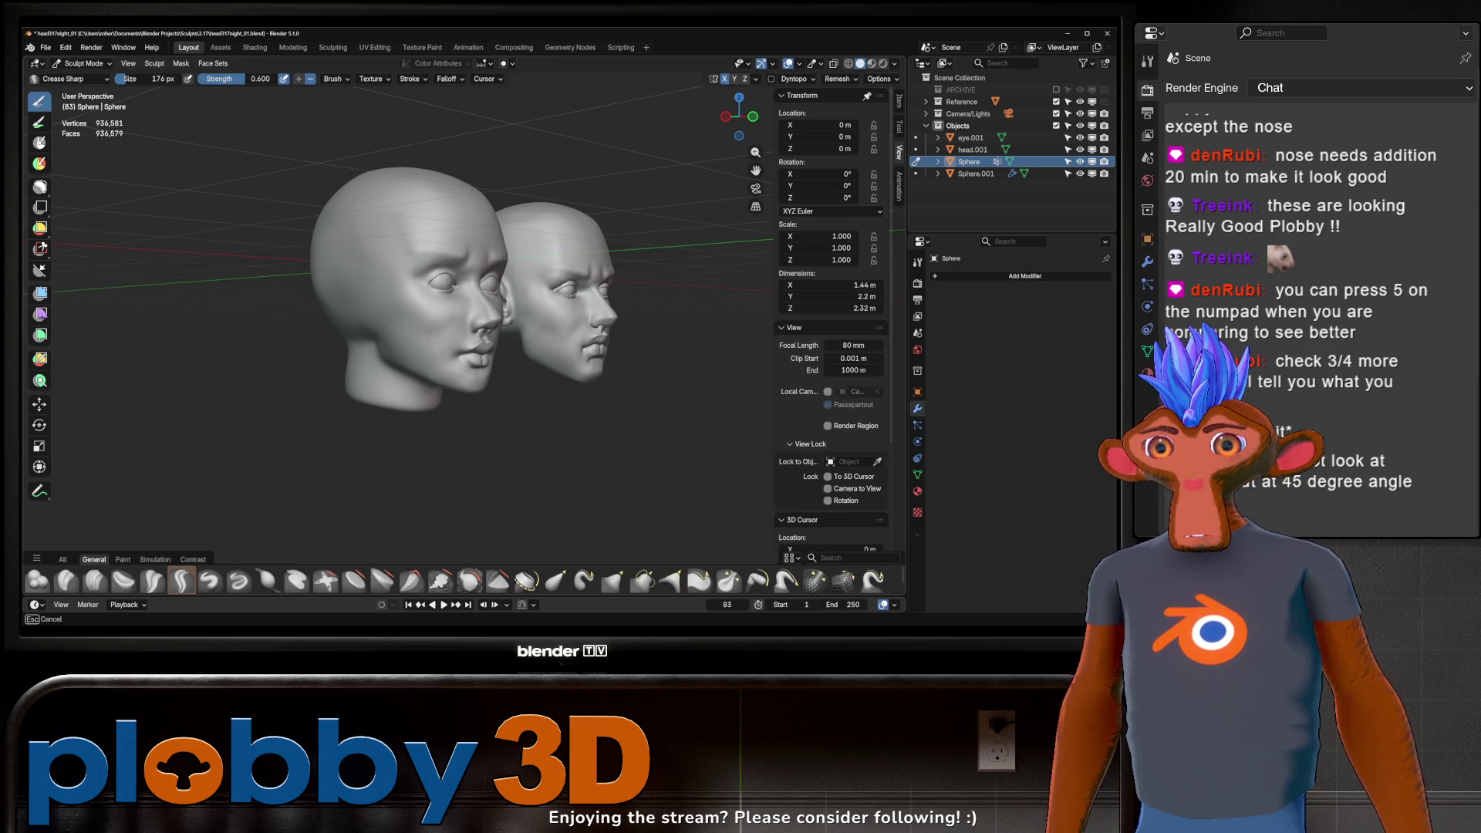
pyautogui.moveTo(423, 370)
pyautogui.mouseDown()
pyautogui.moveTo(445, 332)
pyautogui.moveTo(417, 361)
pyautogui.mouseUp()
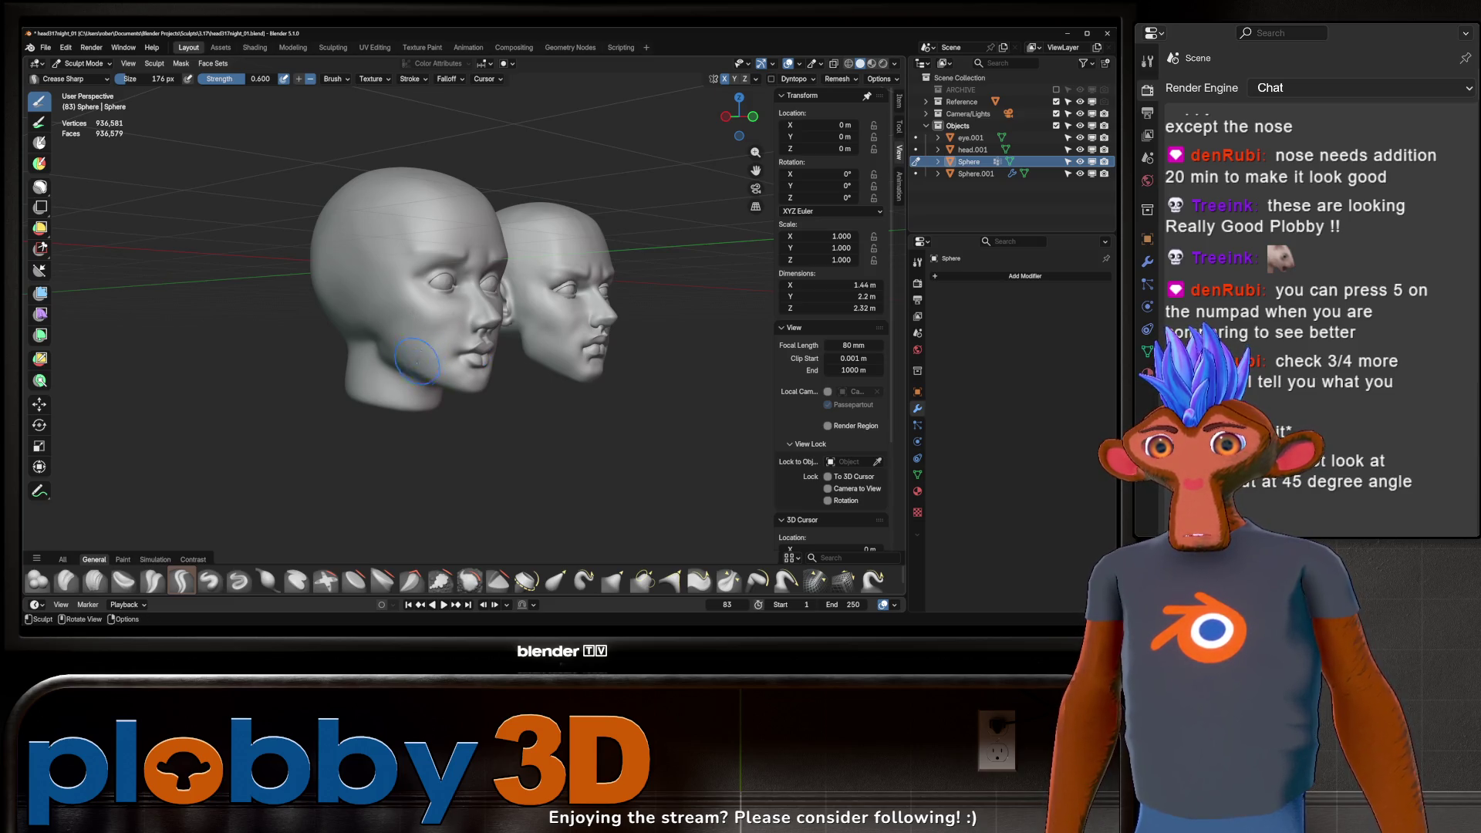
pyautogui.moveTo(469, 319); pyautogui.dragTo(473, 318)
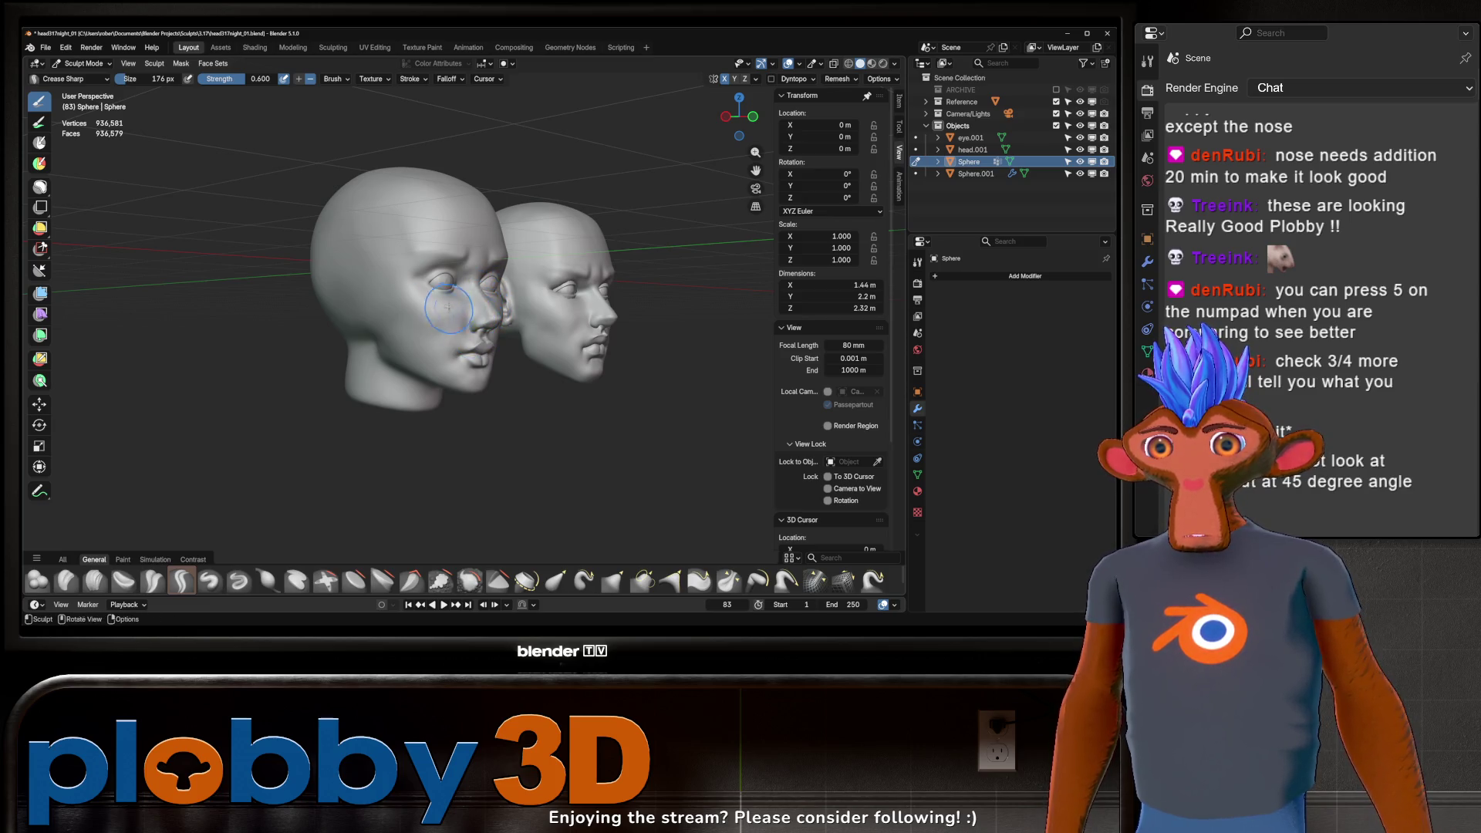
# Step: Move to a side profile, finish a face stroke and close in on the lips
pyautogui.moveTo(472, 319)
pyautogui.mouseDown(button='middle')
pyautogui.moveTo(438, 291)
pyautogui.moveTo(485, 288)
pyautogui.mouseUp(button='middle')
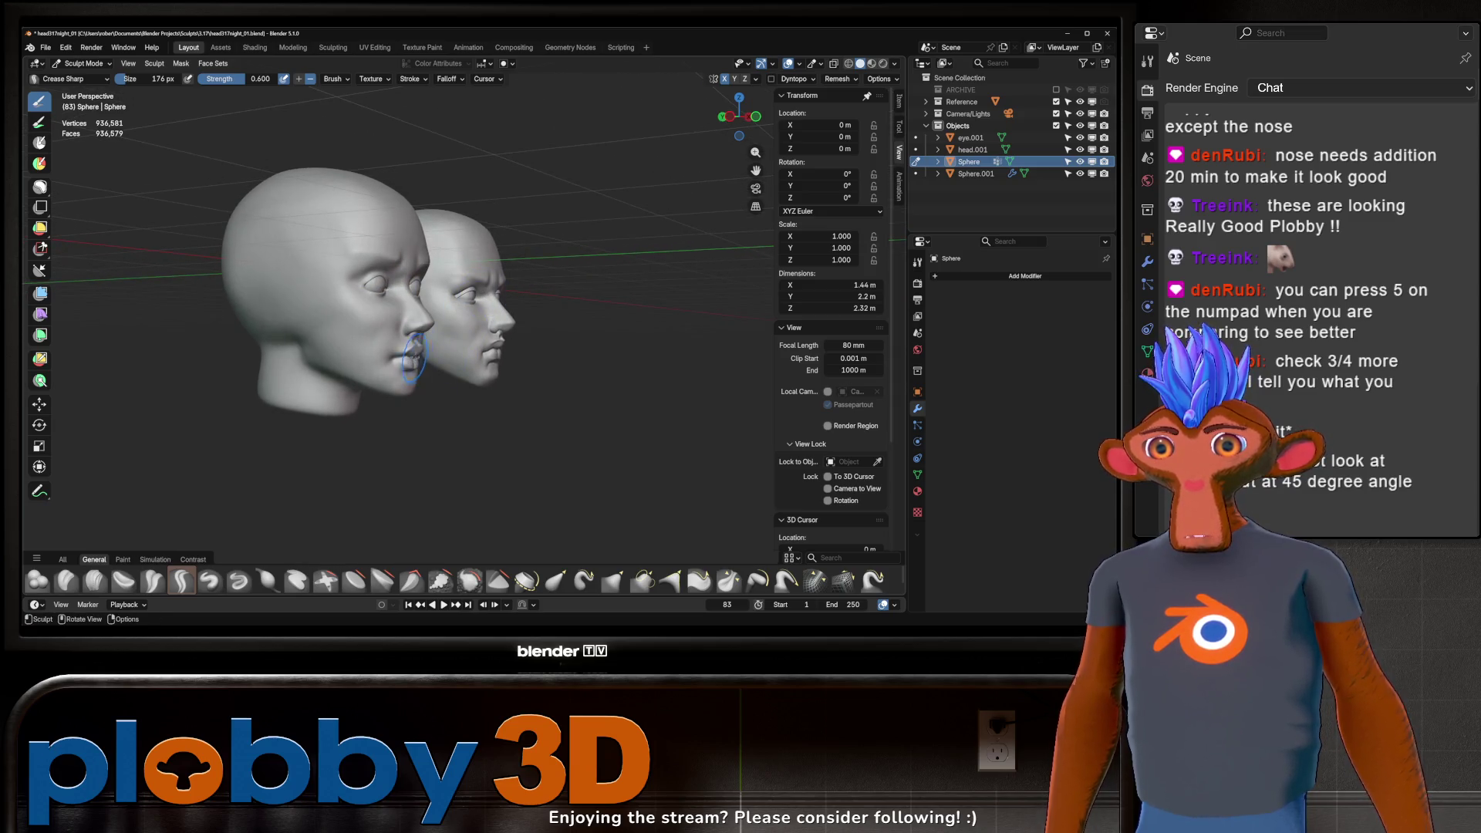
pyautogui.moveTo(416, 356)
pyautogui.keyDown('ctrl'); pyautogui.mouseDown(button='middle')
pyautogui.moveTo(364, 373)
pyautogui.moveTo(392, 414)
pyautogui.mouseUp(button='middle'); pyautogui.keyUp('ctrl')
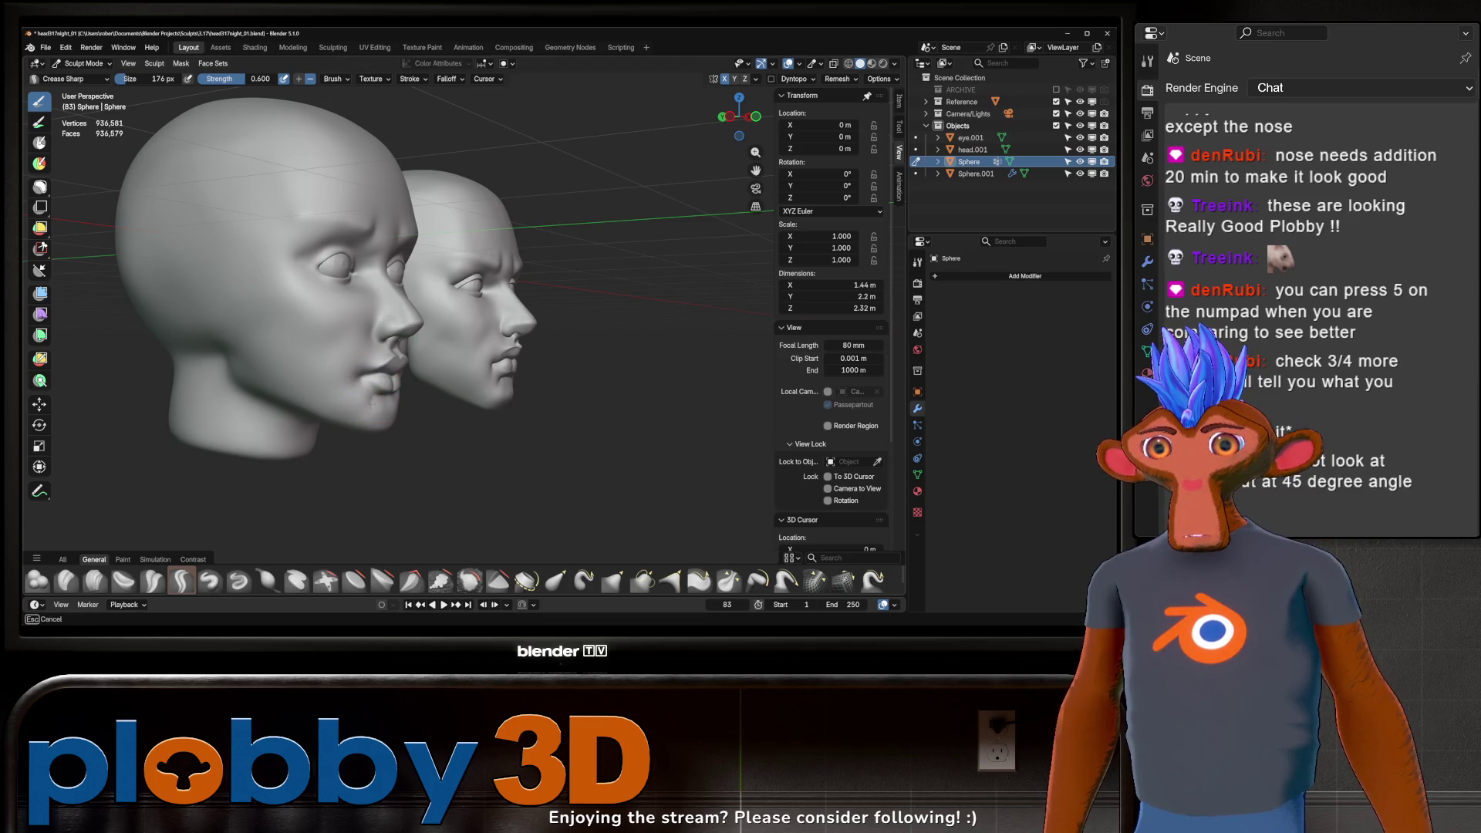
pyautogui.moveTo(370, 390); pyautogui.dragTo(370, 391, button='middle')
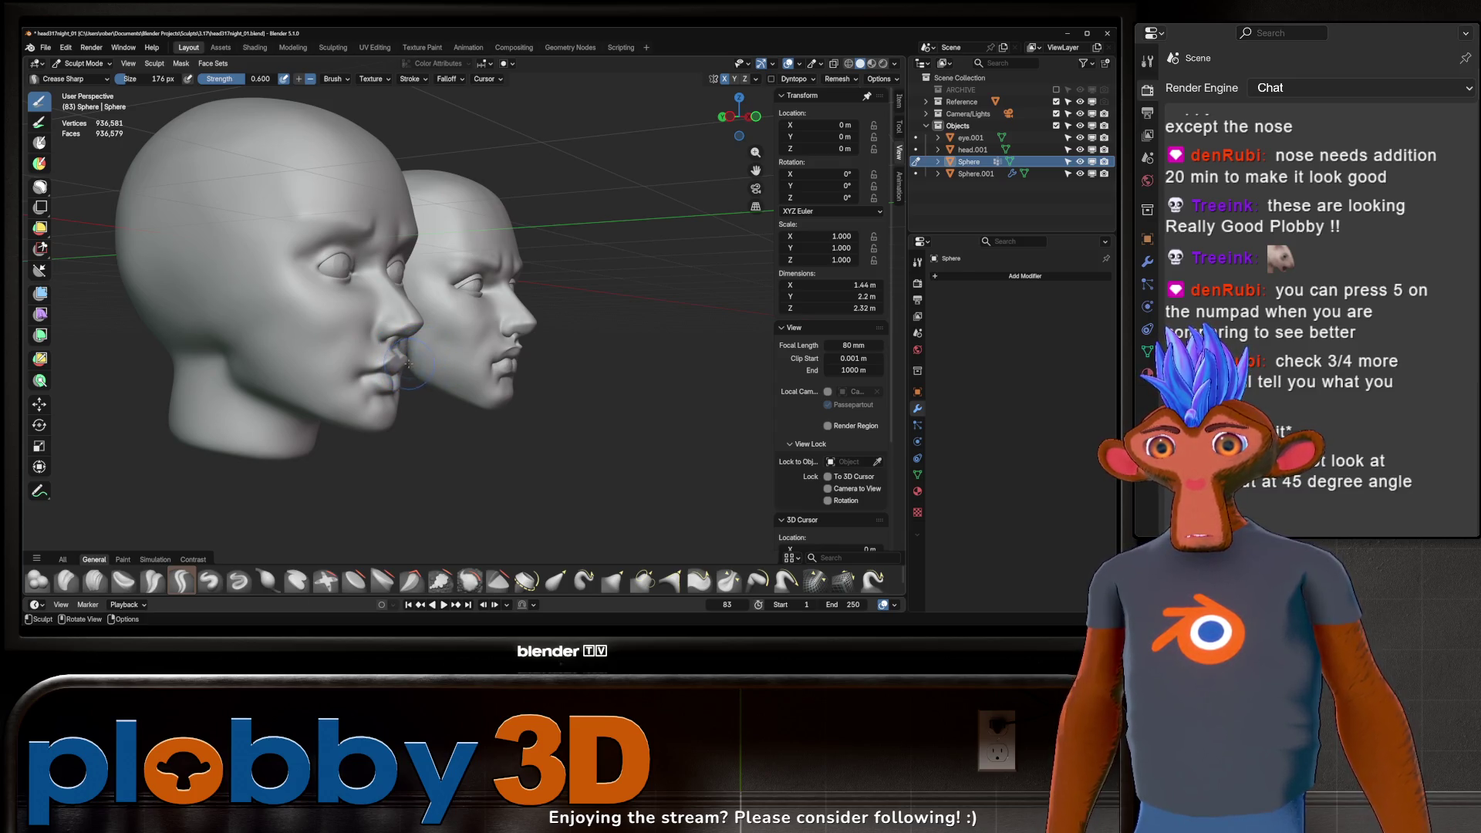
pyautogui.scroll(1, 400, 369)
pyautogui.scroll(1, 394, 385)
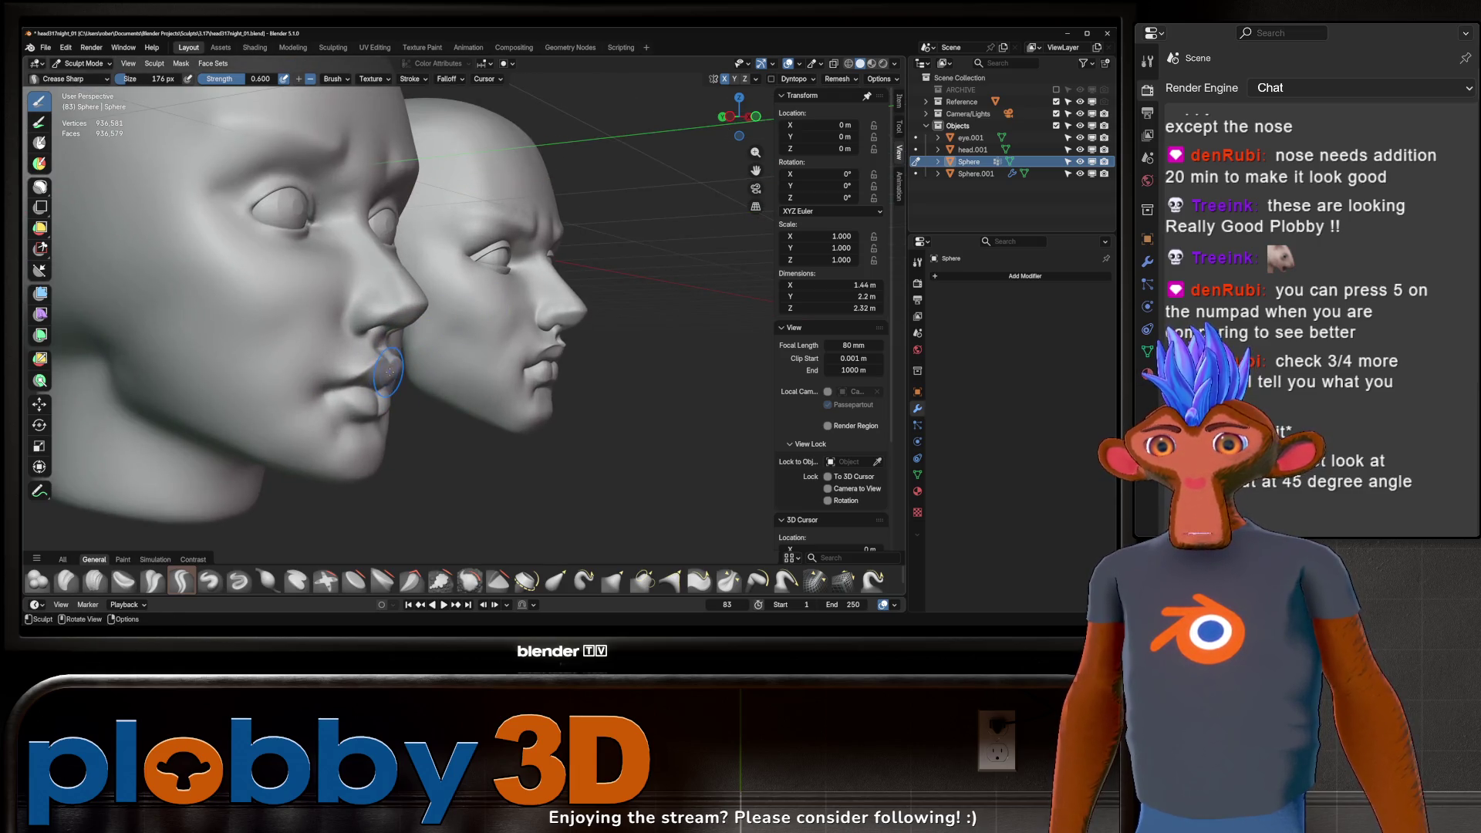
pyautogui.press('ctrl')
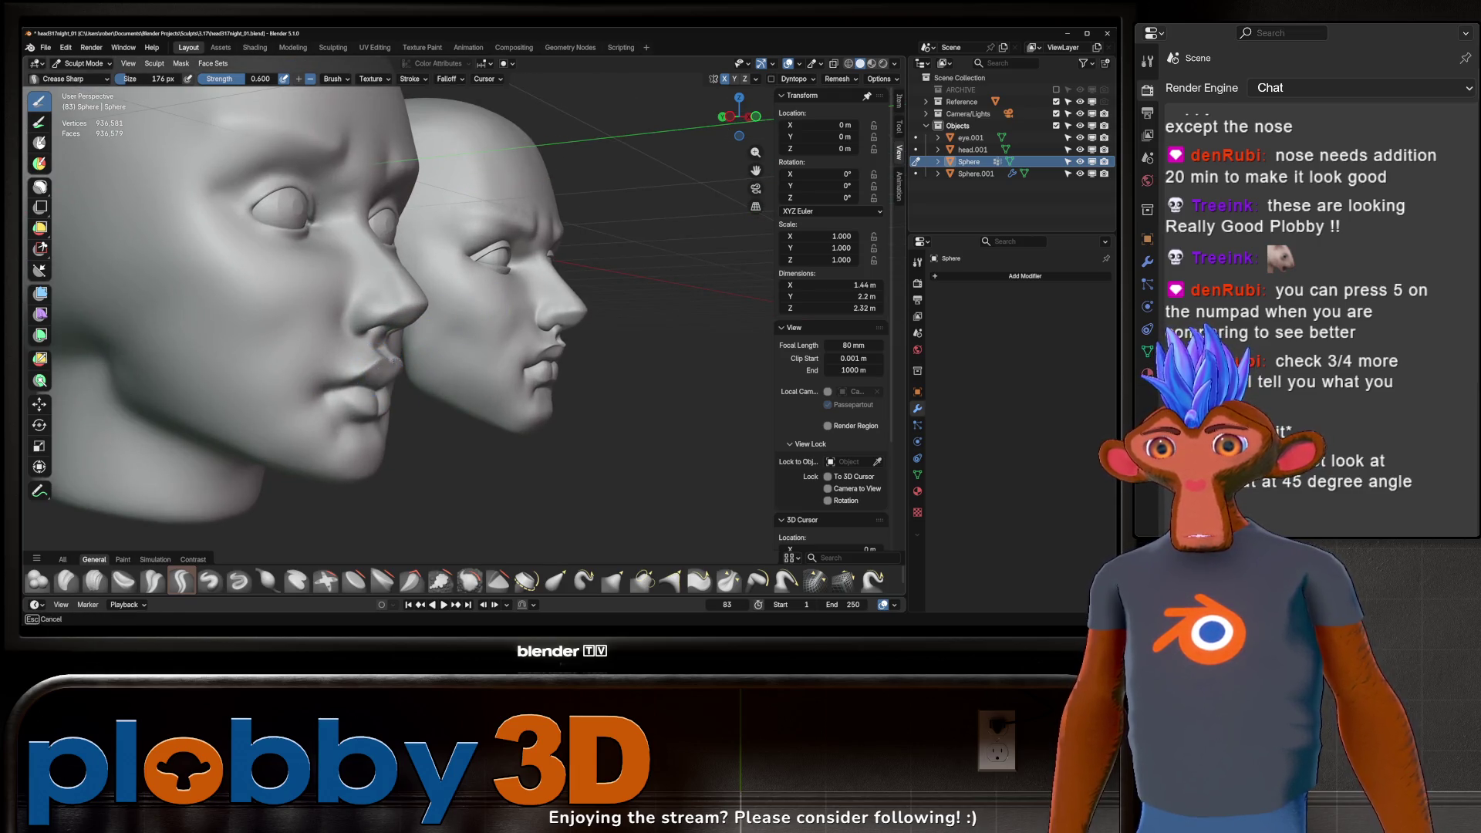
pyautogui.press('shift')
# Step: Puff up the lips with the Inflate/Deflate brush and check them from the front
pyautogui.click(268, 579)
pyautogui.moveTo(385, 373); pyautogui.dragTo(388, 372)
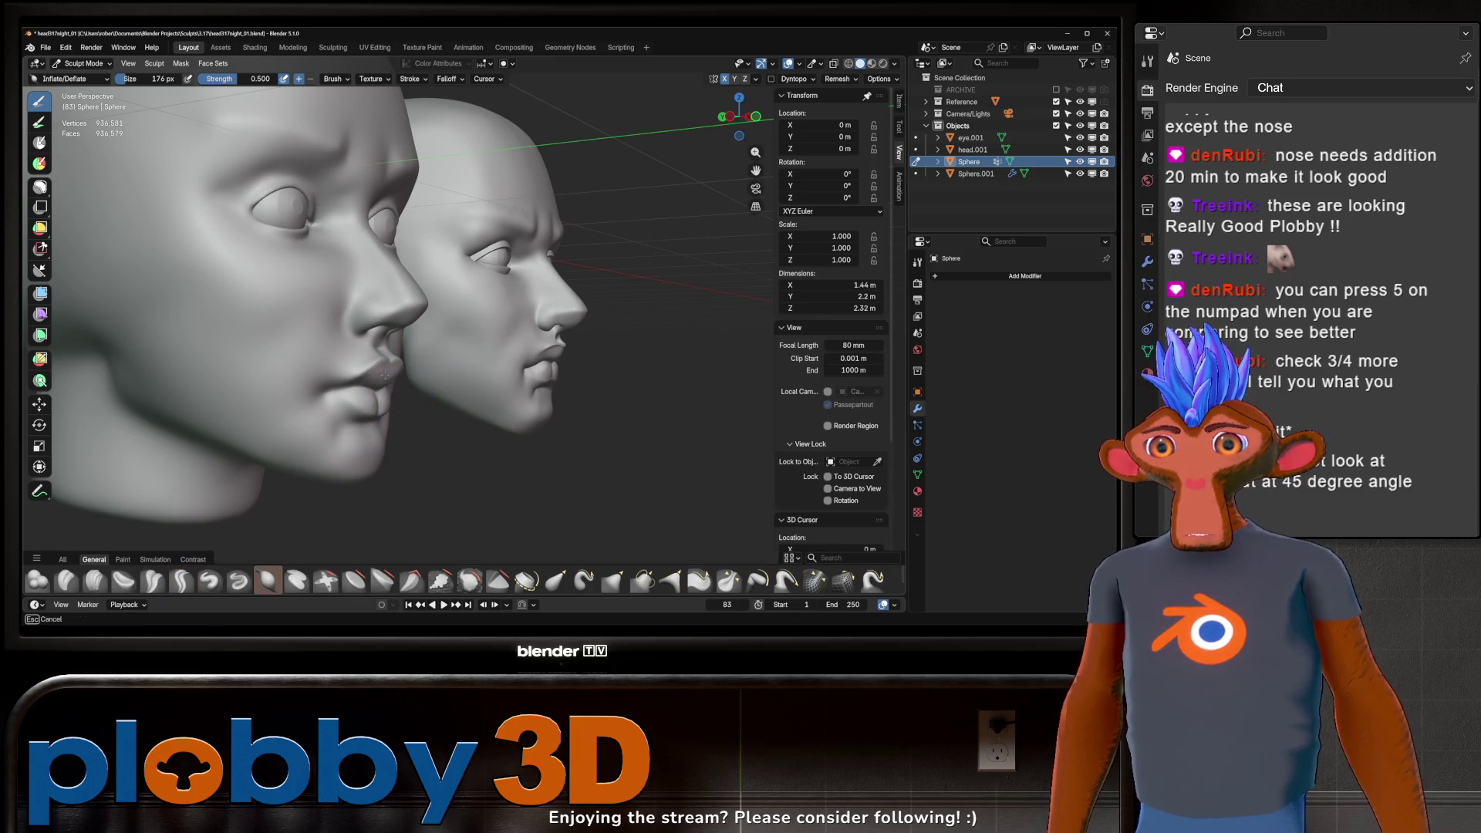
pyautogui.moveTo(385, 373)
pyautogui.mouseDown(button='middle')
pyautogui.moveTo(447, 346)
pyautogui.moveTo(313, 302)
pyautogui.moveTo(348, 331)
pyautogui.mouseUp(button='middle')
# Step: Switch to Grab (G) and enlarge the brush radius for broader pulls
pyautogui.press('g')
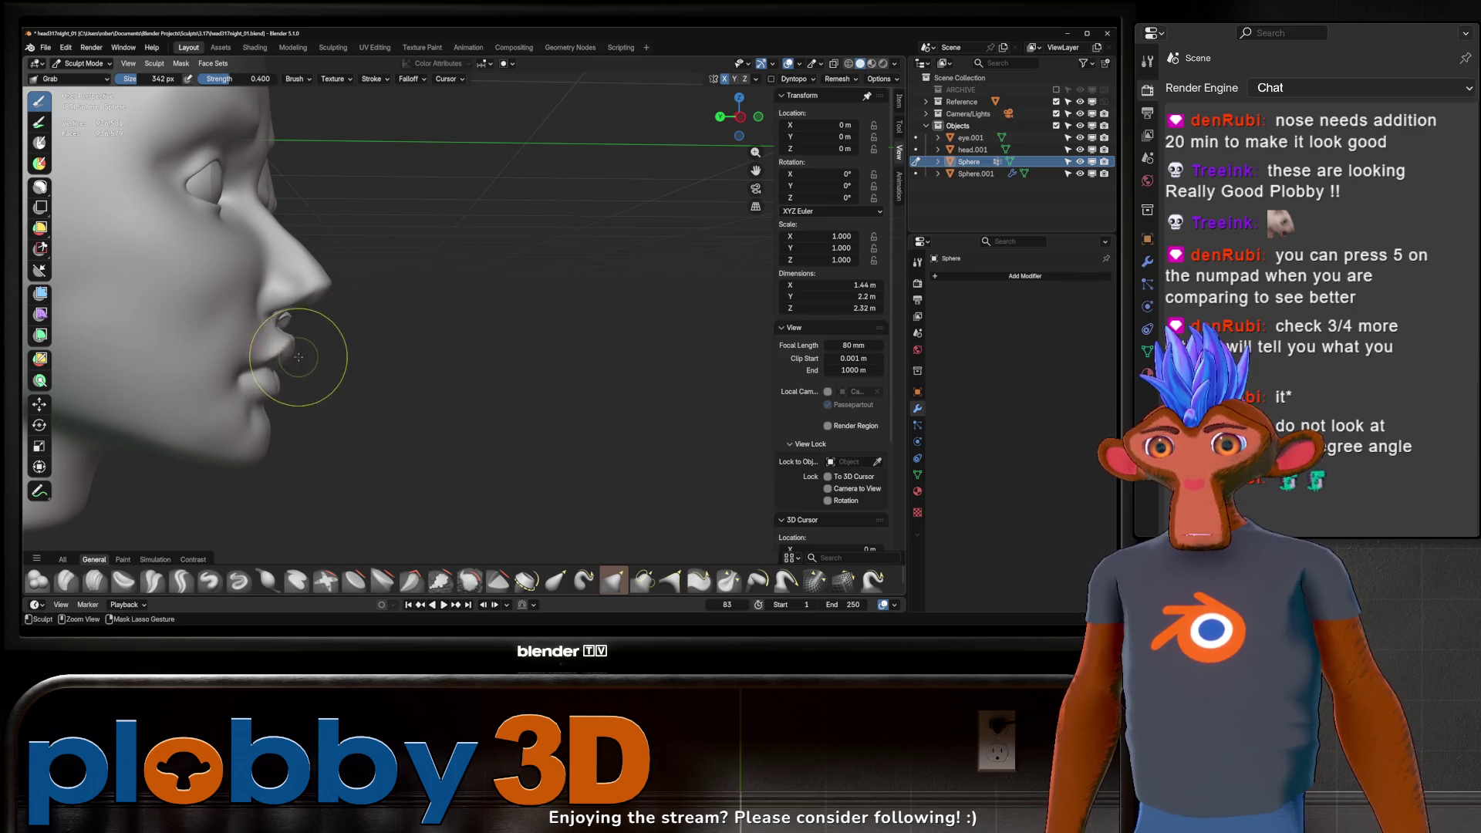
pyautogui.scroll(3, 313, 341)
pyautogui.press('f')
pyautogui.click(347, 290)
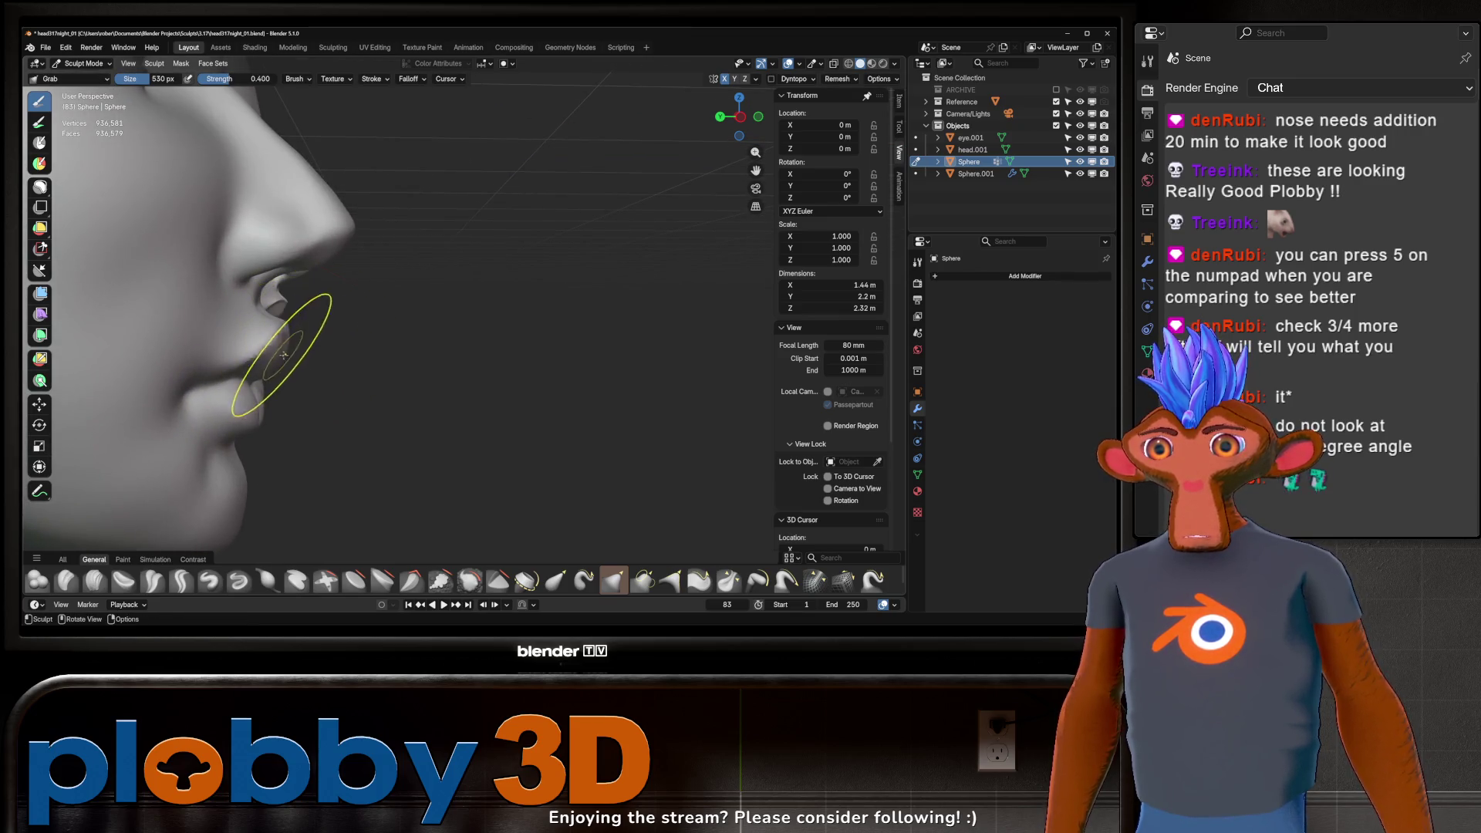
pyautogui.moveTo(255, 360)
pyautogui.mouseDown(button='middle')
pyautogui.moveTo(335, 362)
pyautogui.moveTo(330, 377)
pyautogui.moveTo(411, 303)
pyautogui.moveTo(367, 314)
pyautogui.mouseUp(button='middle')
pyautogui.scroll(-3, 411, 303)
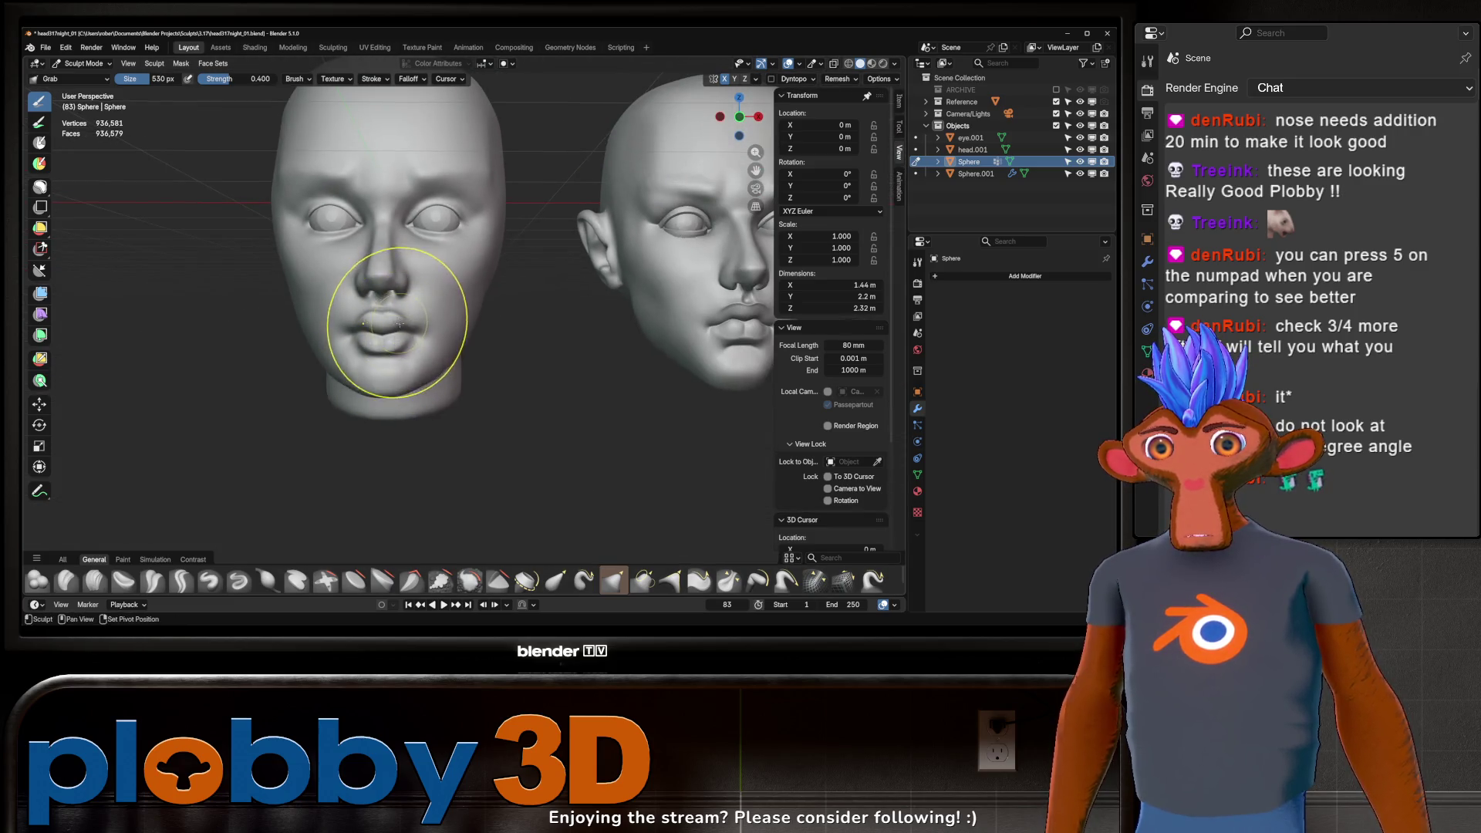
pyautogui.scroll(2, 368, 352)
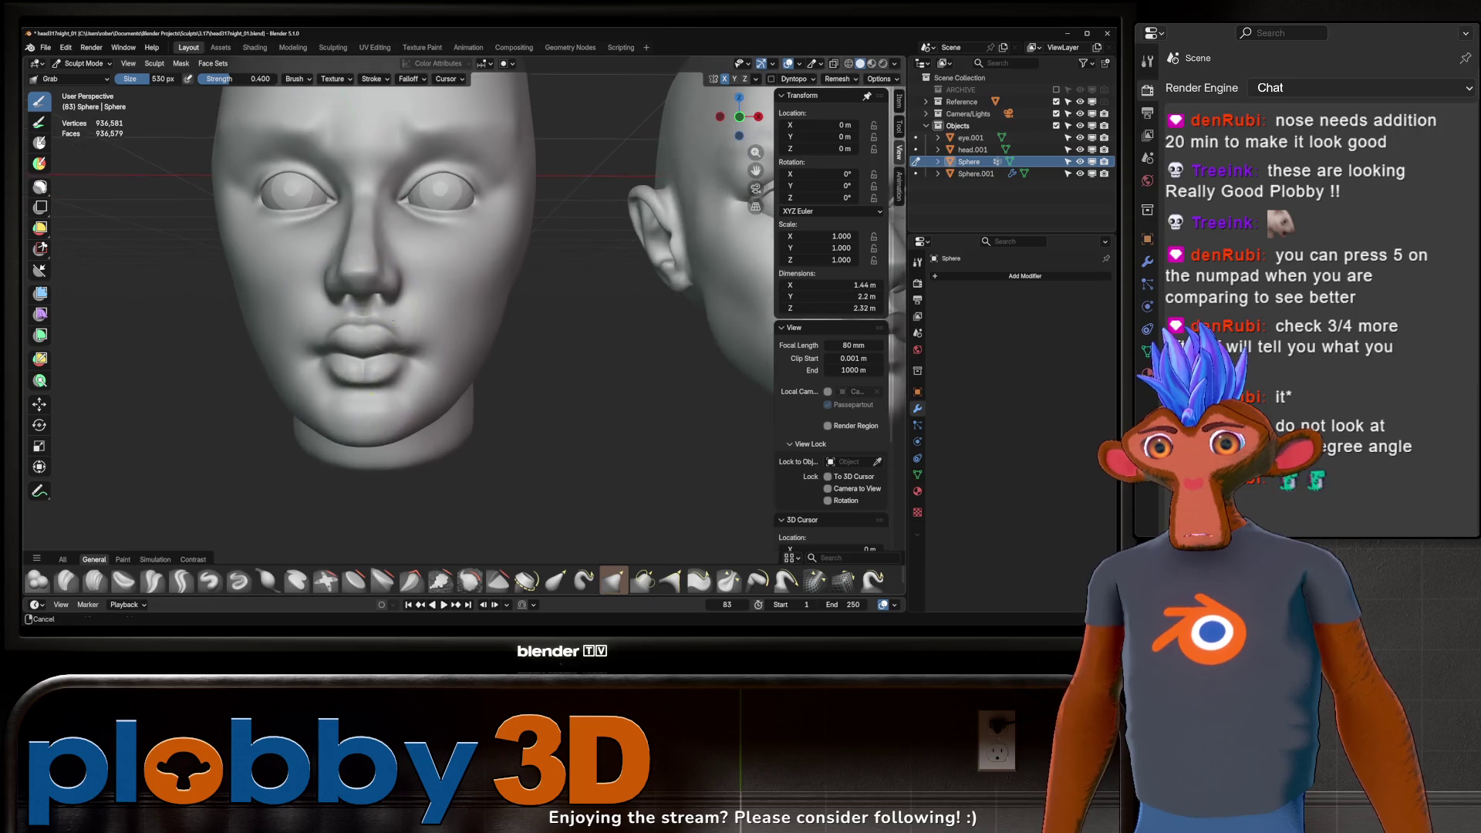
# Step: Set the brush radius to 222 px and return to the Grab brush
pyautogui.press('k')
pyautogui.press('f')
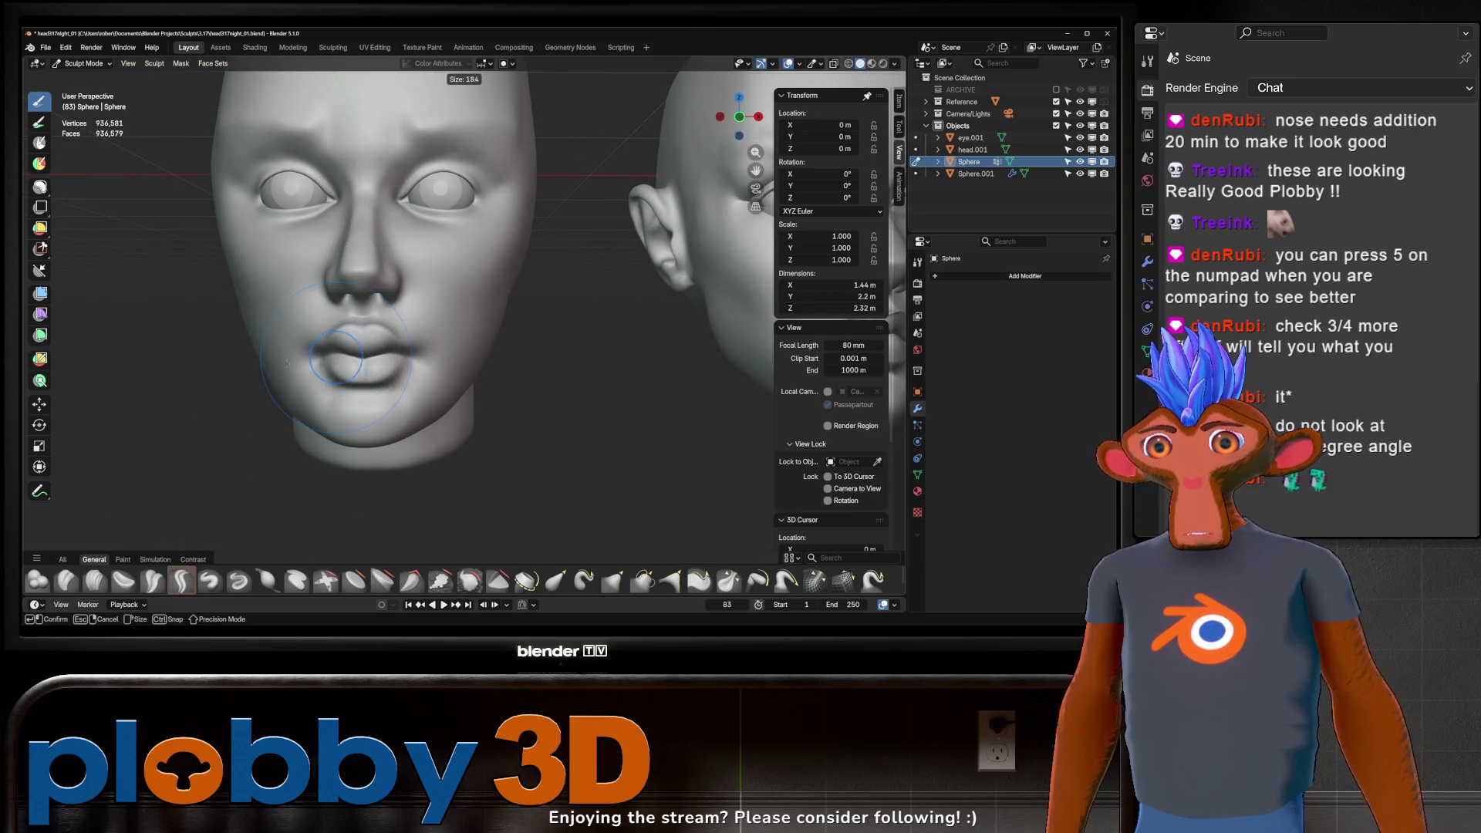
pyautogui.click(324, 373)
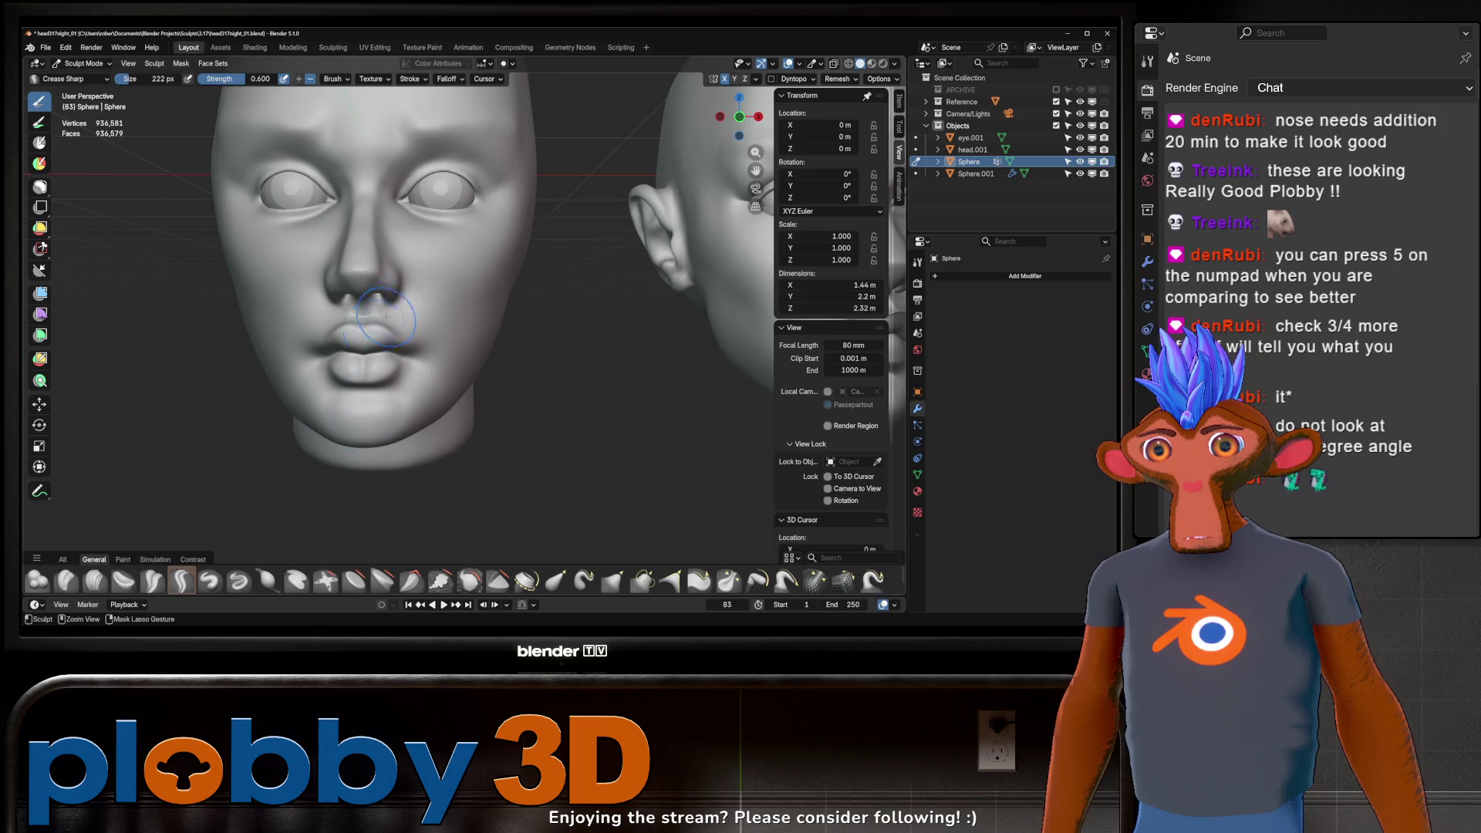
pyautogui.scroll(-3, 370, 354)
pyautogui.moveTo(398, 353)
pyautogui.mouseDown(button='middle')
pyautogui.moveTo(427, 337)
pyautogui.moveTo(427, 352)
pyautogui.moveTo(376, 351)
pyautogui.mouseUp(button='middle')
pyautogui.press('g')
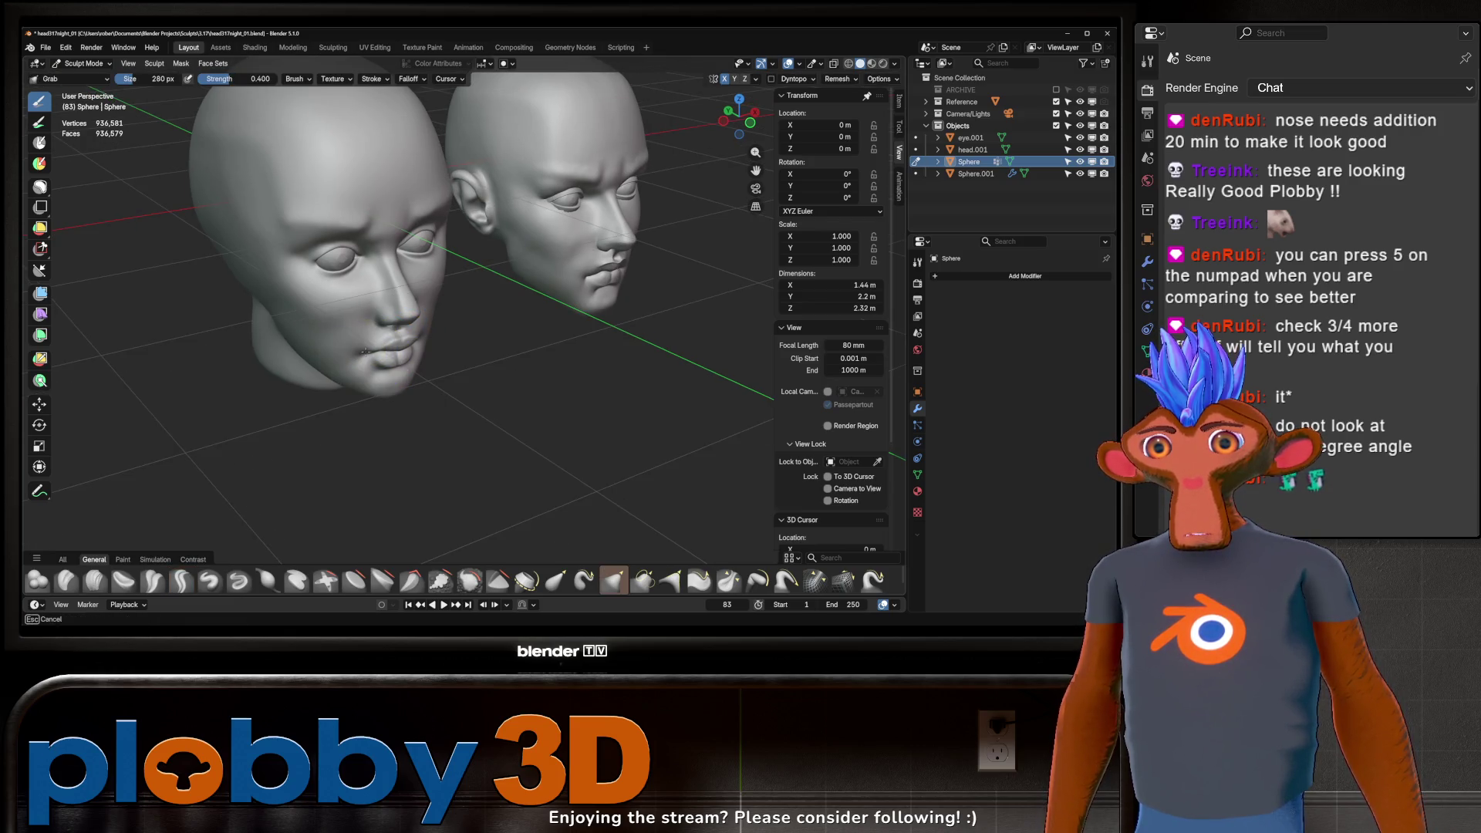
# Step: Orbit to a near-front close view of the sculpted head's nose and lips
pyautogui.moveTo(331, 413); pyautogui.dragTo(434, 289, button='middle')
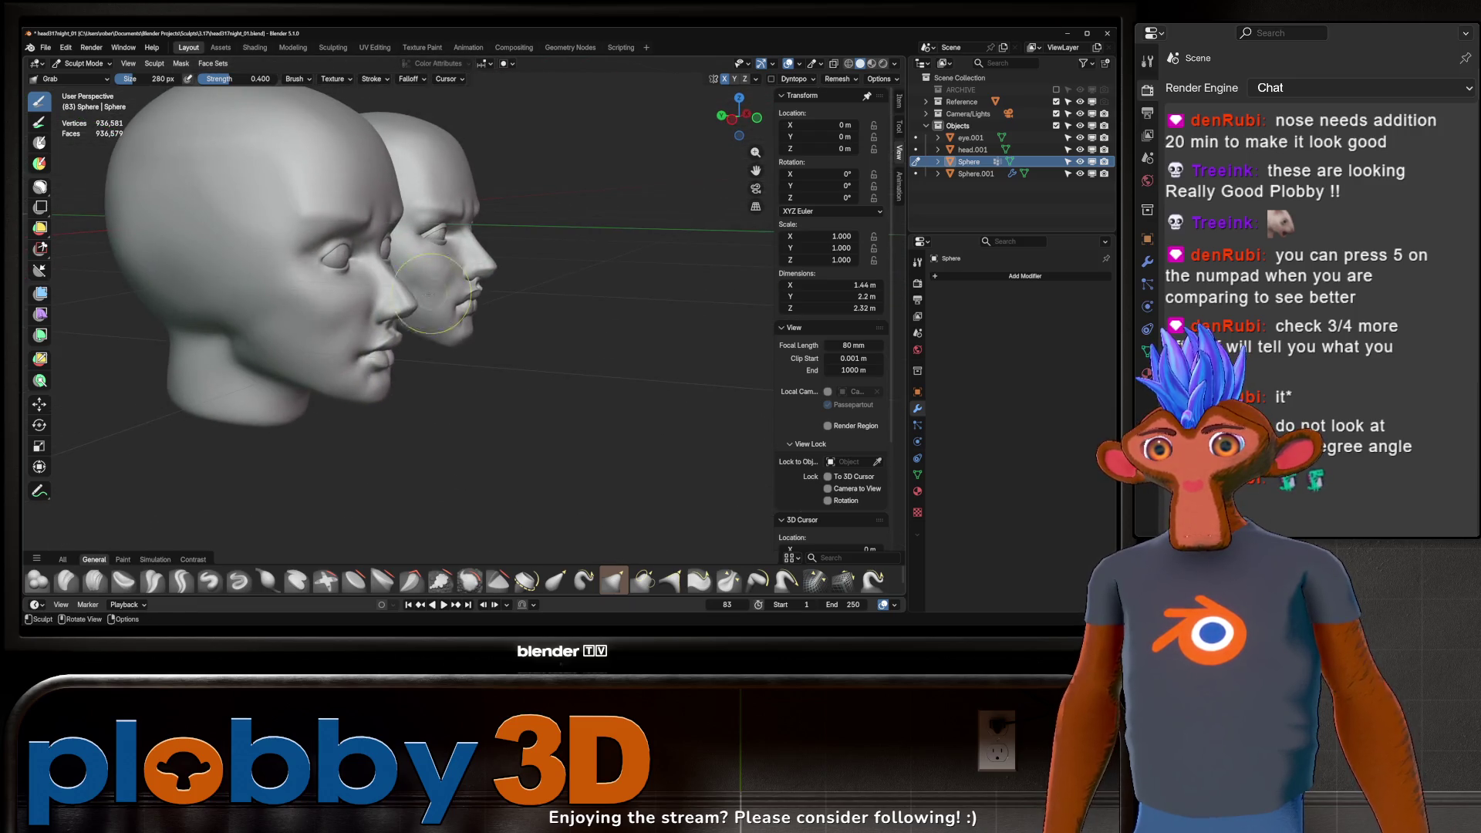
pyautogui.moveTo(407, 355)
pyautogui.mouseDown(button='middle')
pyautogui.moveTo(447, 348)
pyautogui.moveTo(441, 310)
pyautogui.moveTo(389, 258)
pyautogui.mouseUp(button='middle')
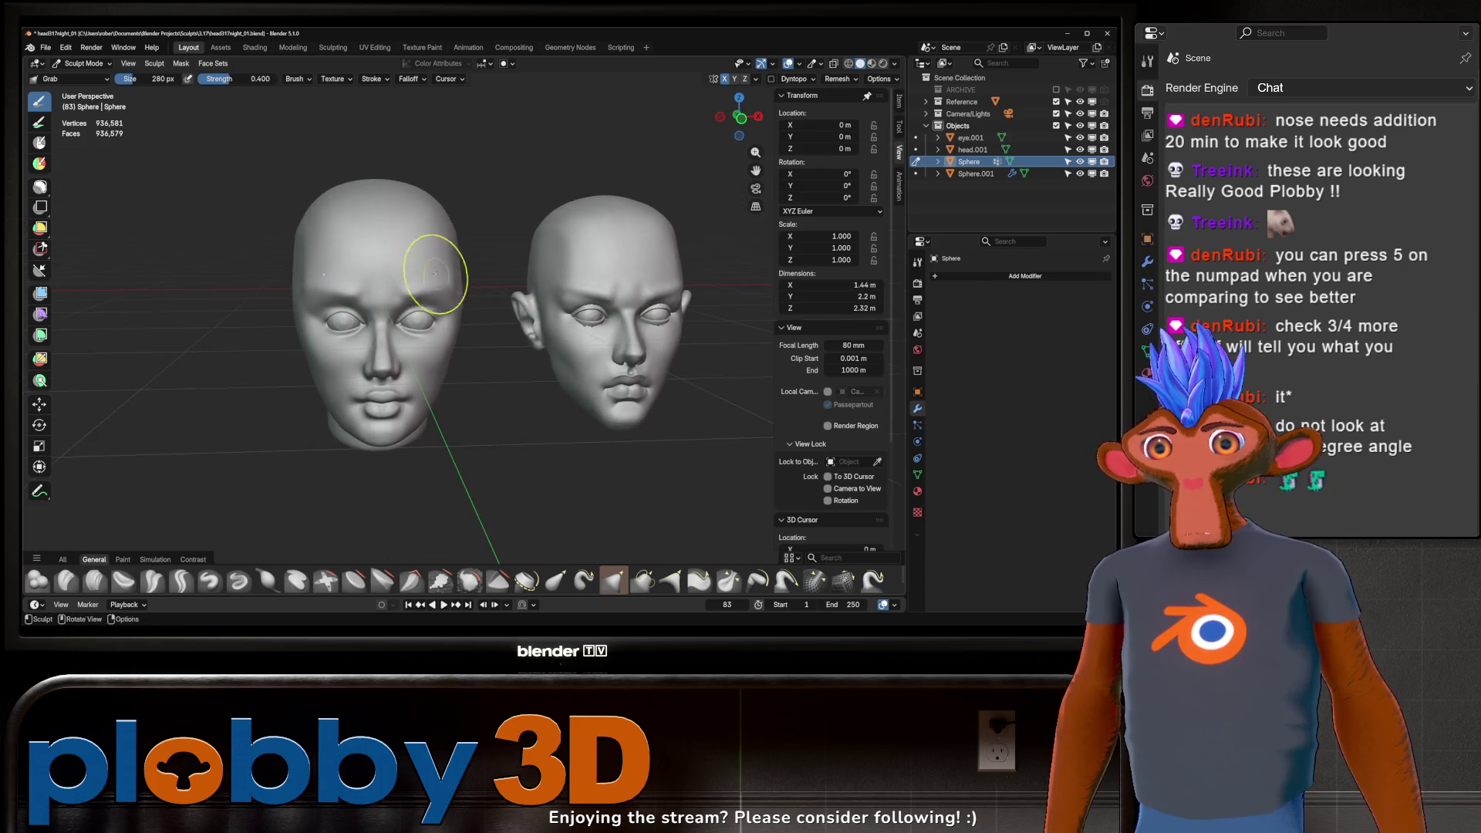
pyautogui.moveTo(388, 259); pyautogui.dragTo(415, 268, button='middle')
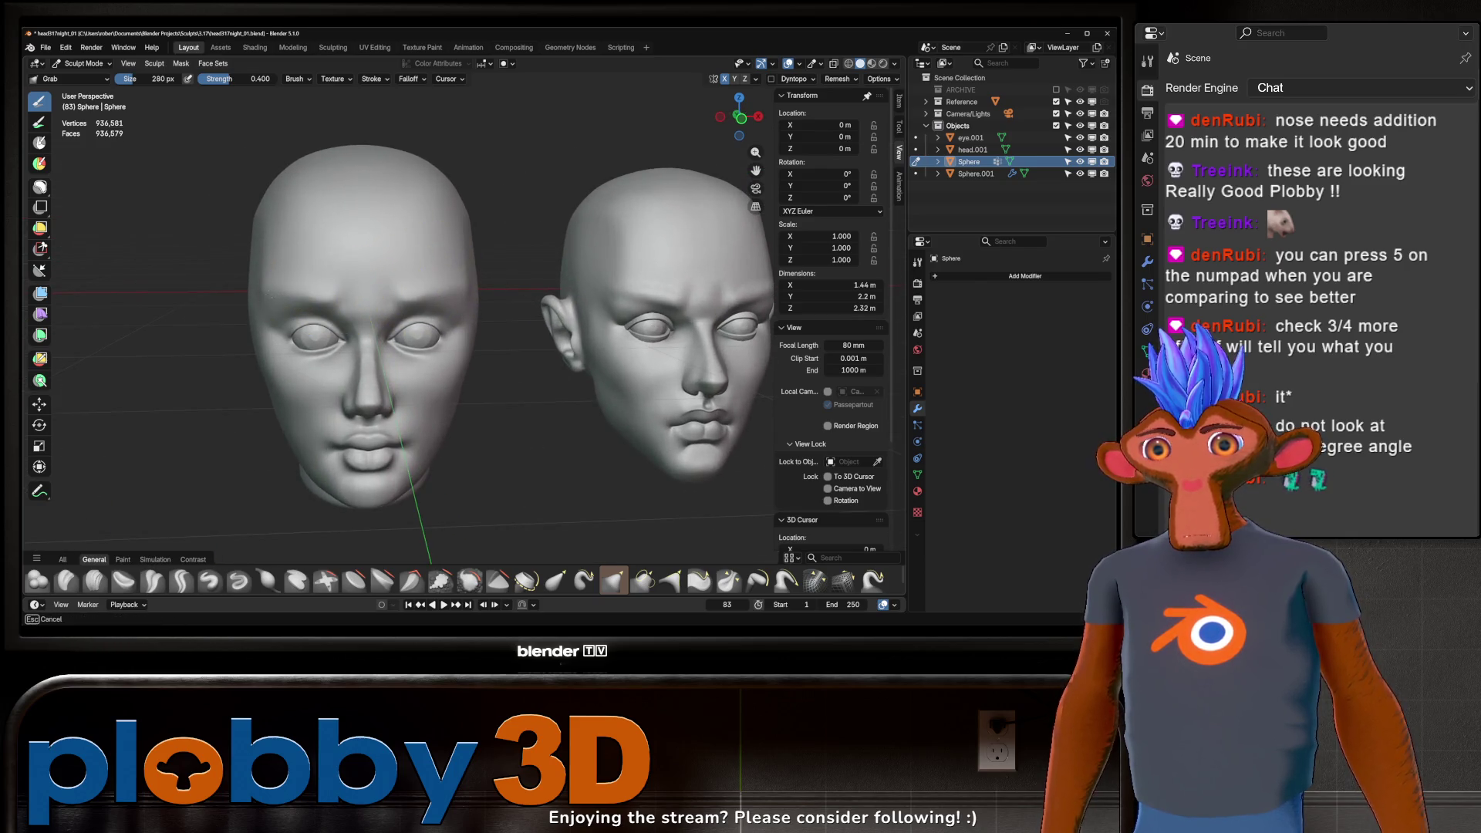
pyautogui.moveTo(310, 288); pyautogui.dragTo(295, 290, button='middle')
pyautogui.moveTo(391, 295); pyautogui.dragTo(399, 332, button='middle')
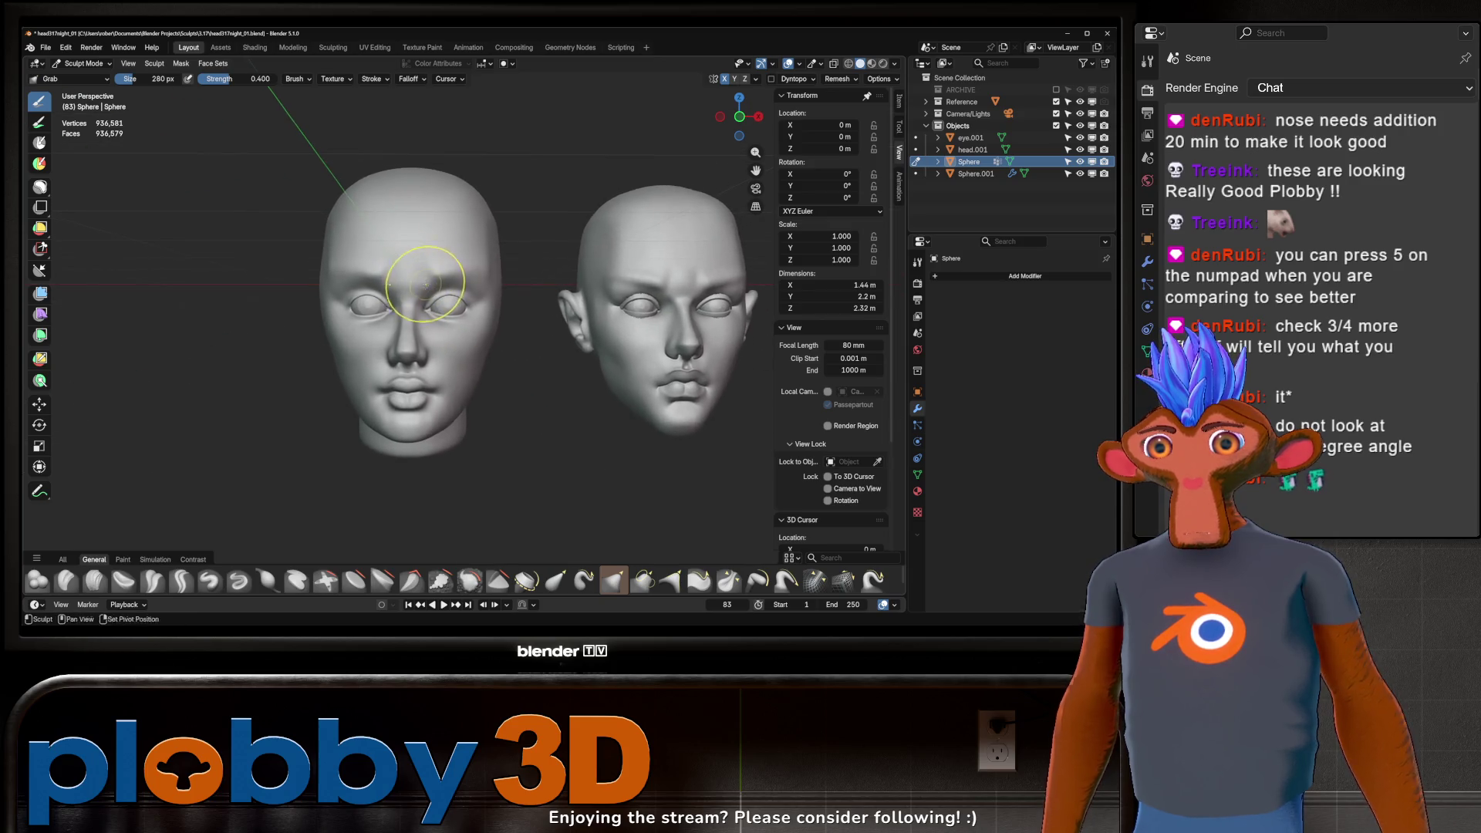
pyautogui.scroll(4, 447, 266)
pyautogui.scroll(-1, 429, 288)
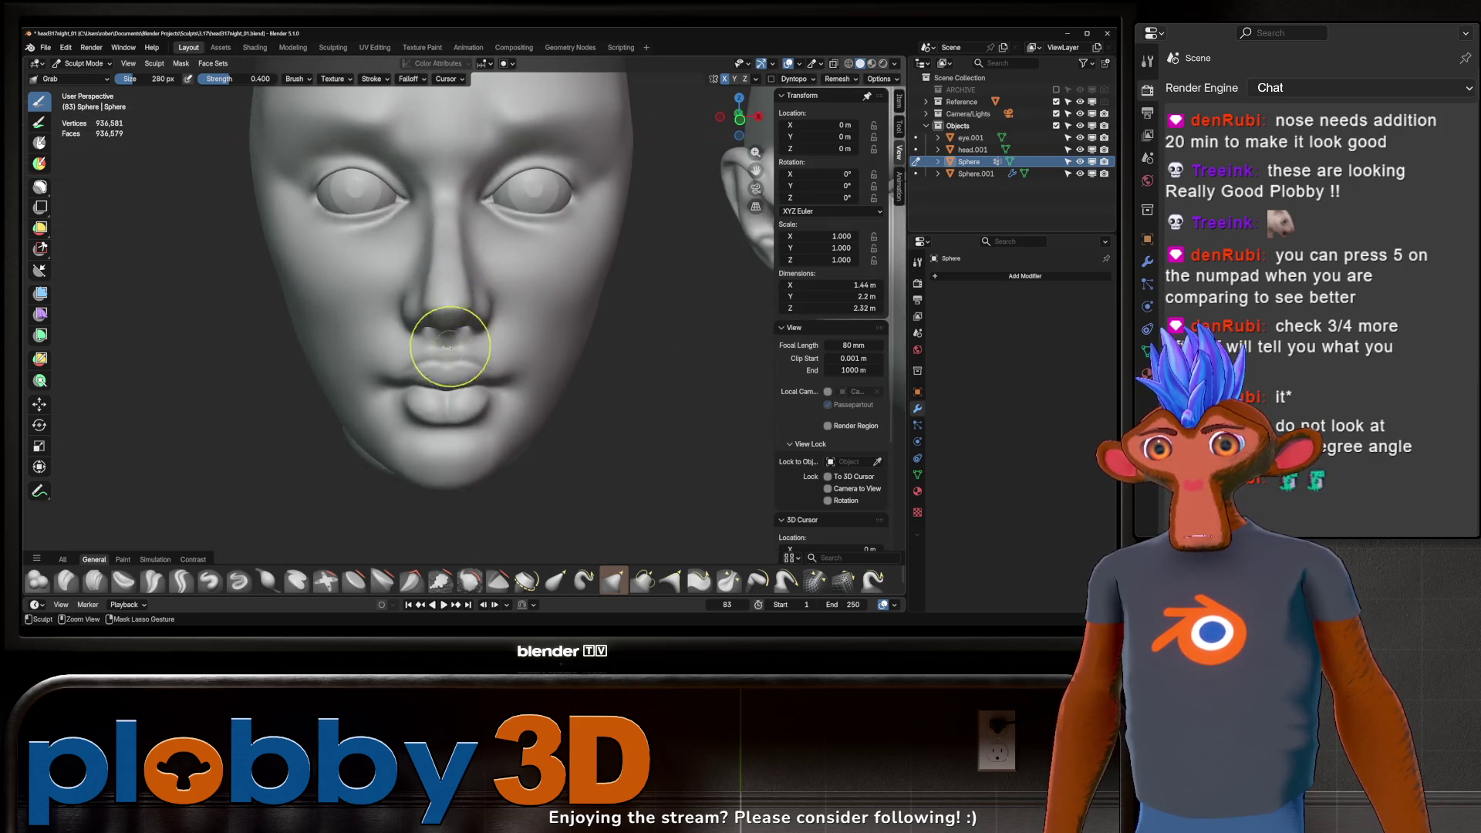
pyautogui.scroll(3, 440, 331)
pyautogui.click(180, 579)
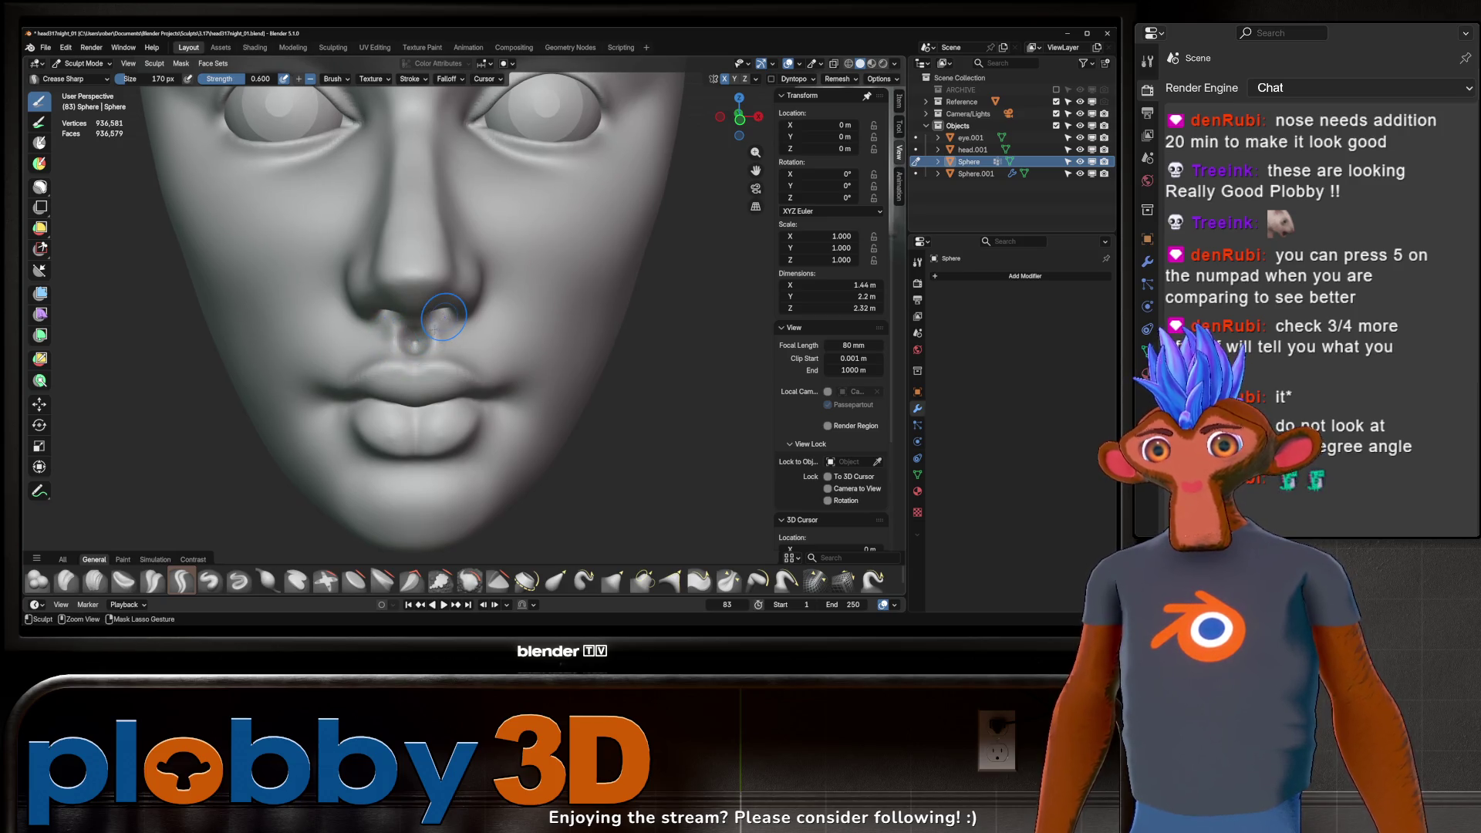
# Step: Crease between nose and upper lip, inspect from below, then shrink the brush to 98 px
pyautogui.moveTo(443, 317); pyautogui.dragTo(428, 324)
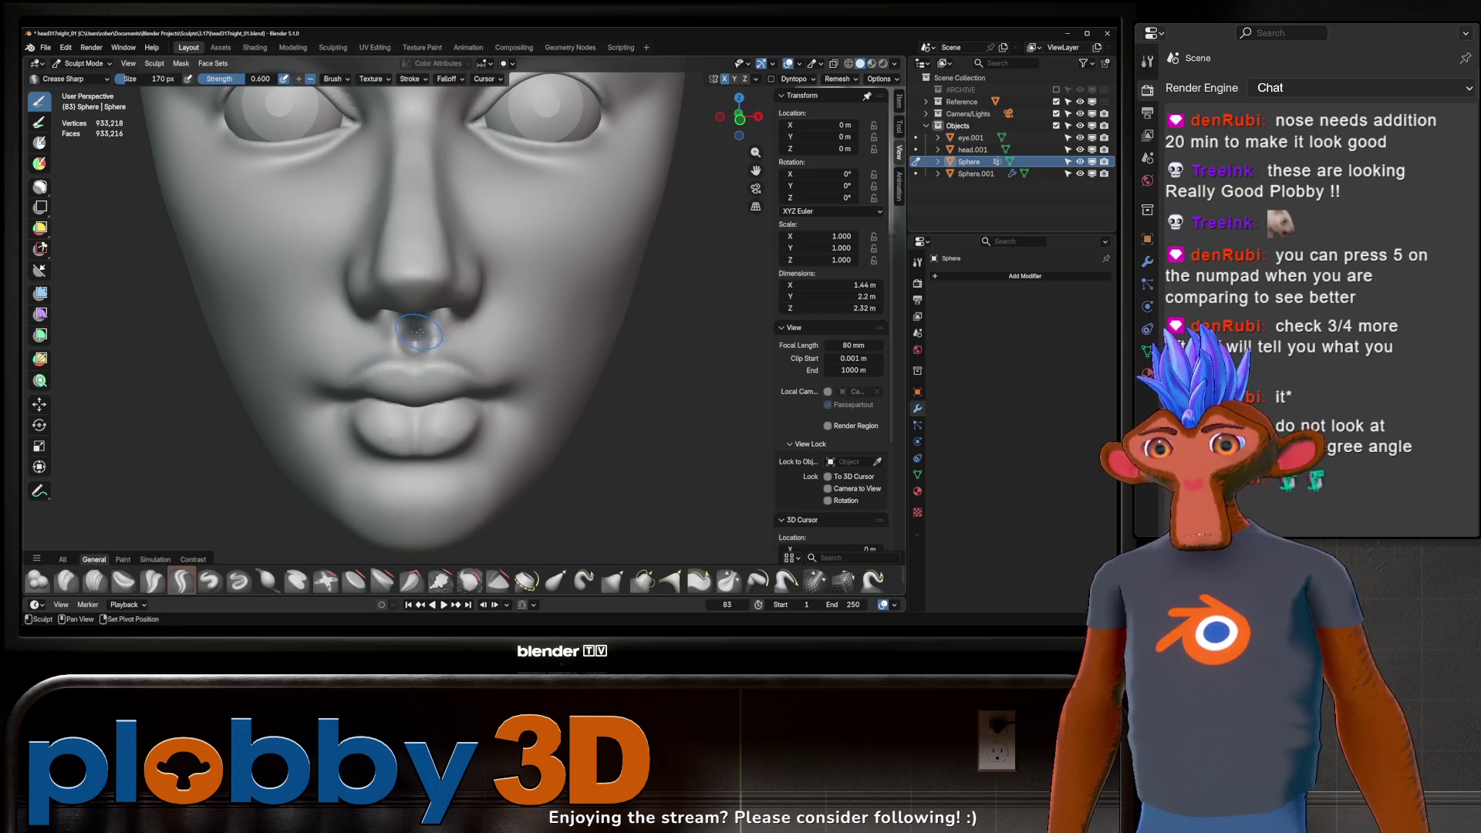
pyautogui.scroll(6, 419, 327)
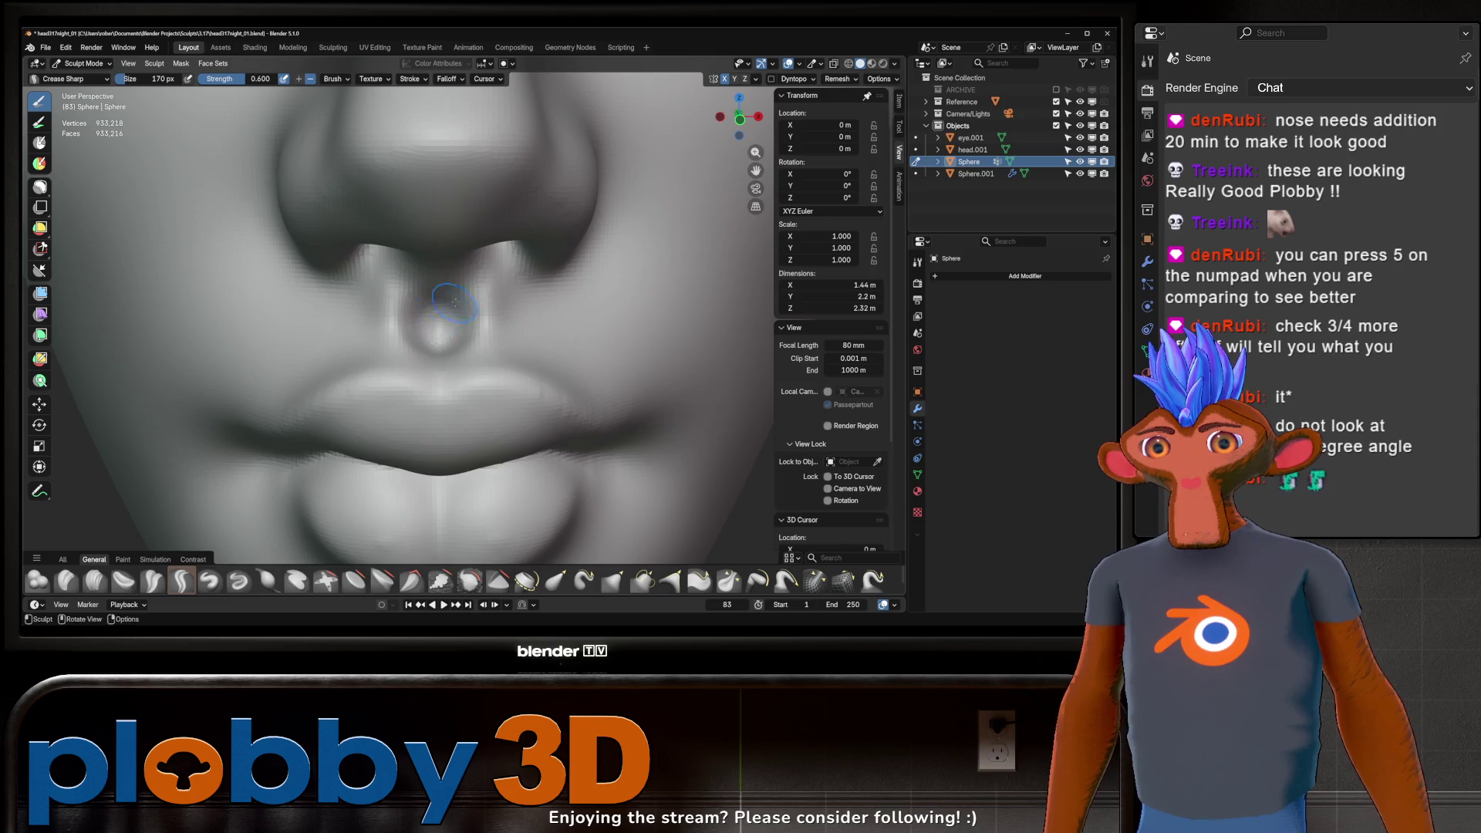
pyautogui.scroll(-3, 428, 325)
pyautogui.scroll(-3, 398, 325)
pyautogui.scroll(-3, 371, 323)
pyautogui.scroll(-3, 368, 324)
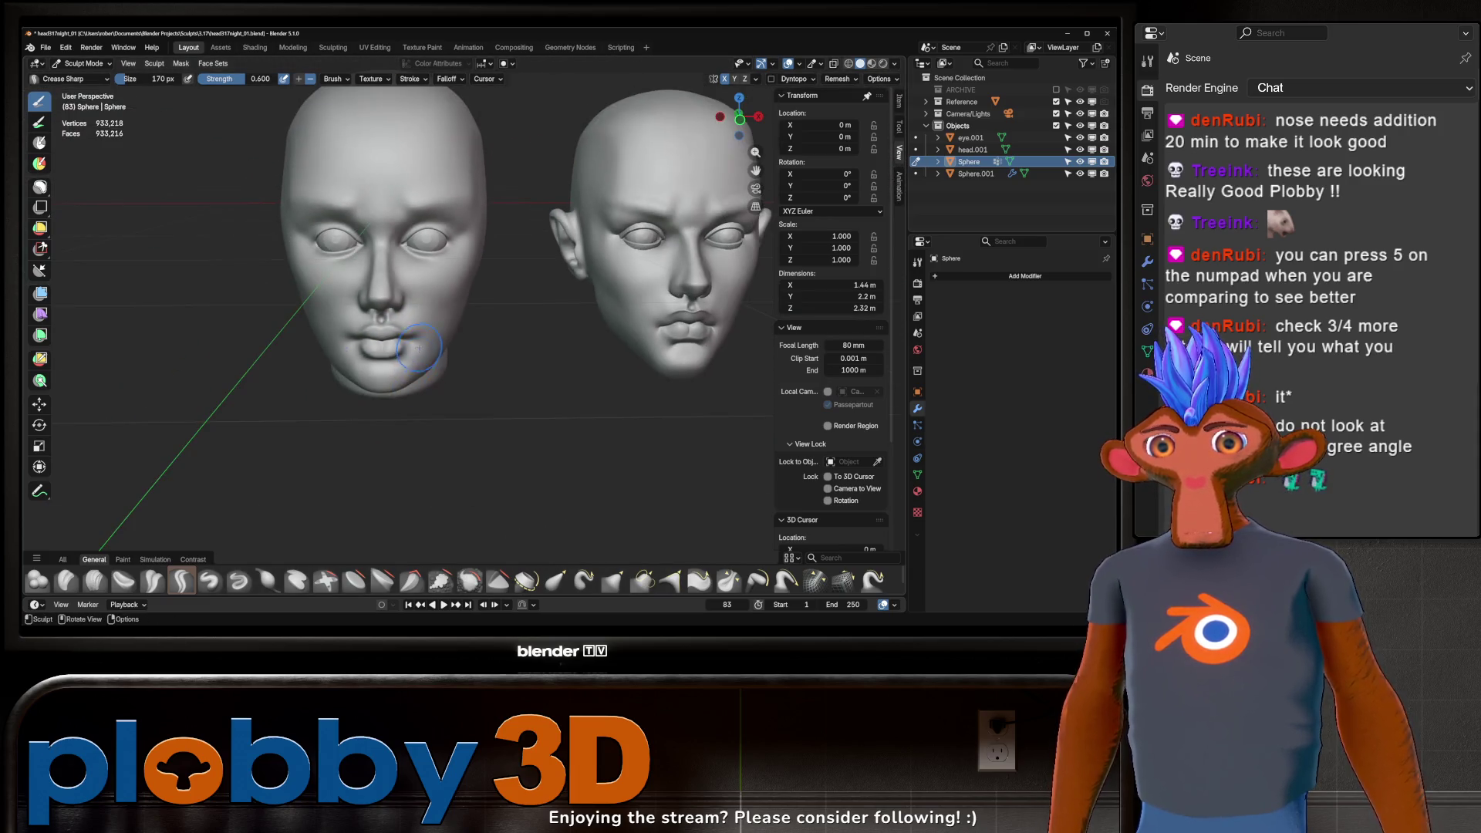
pyautogui.scroll(-2, 417, 343)
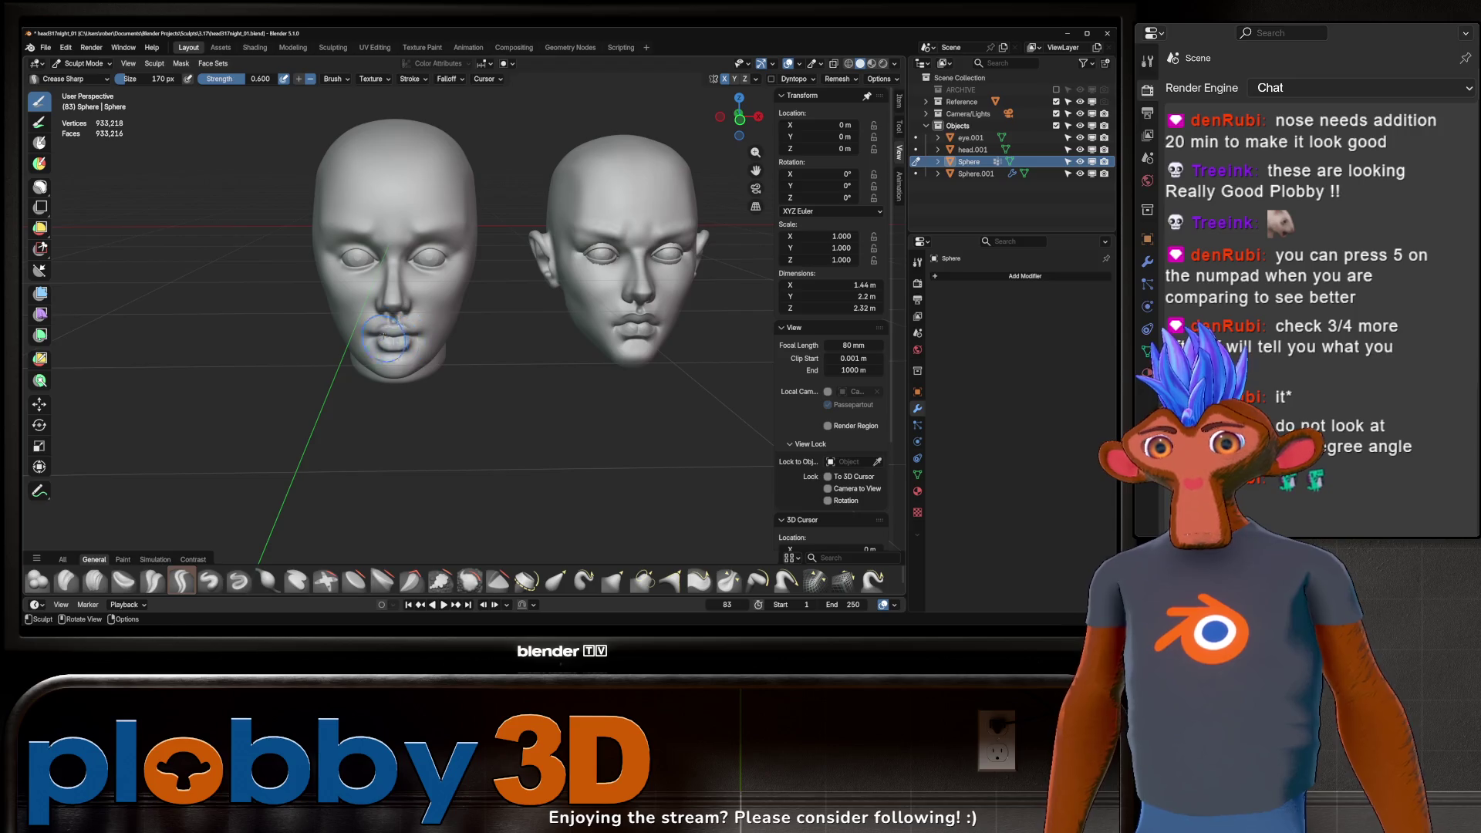
pyautogui.scroll(2, 387, 338)
pyautogui.scroll(3, 443, 297)
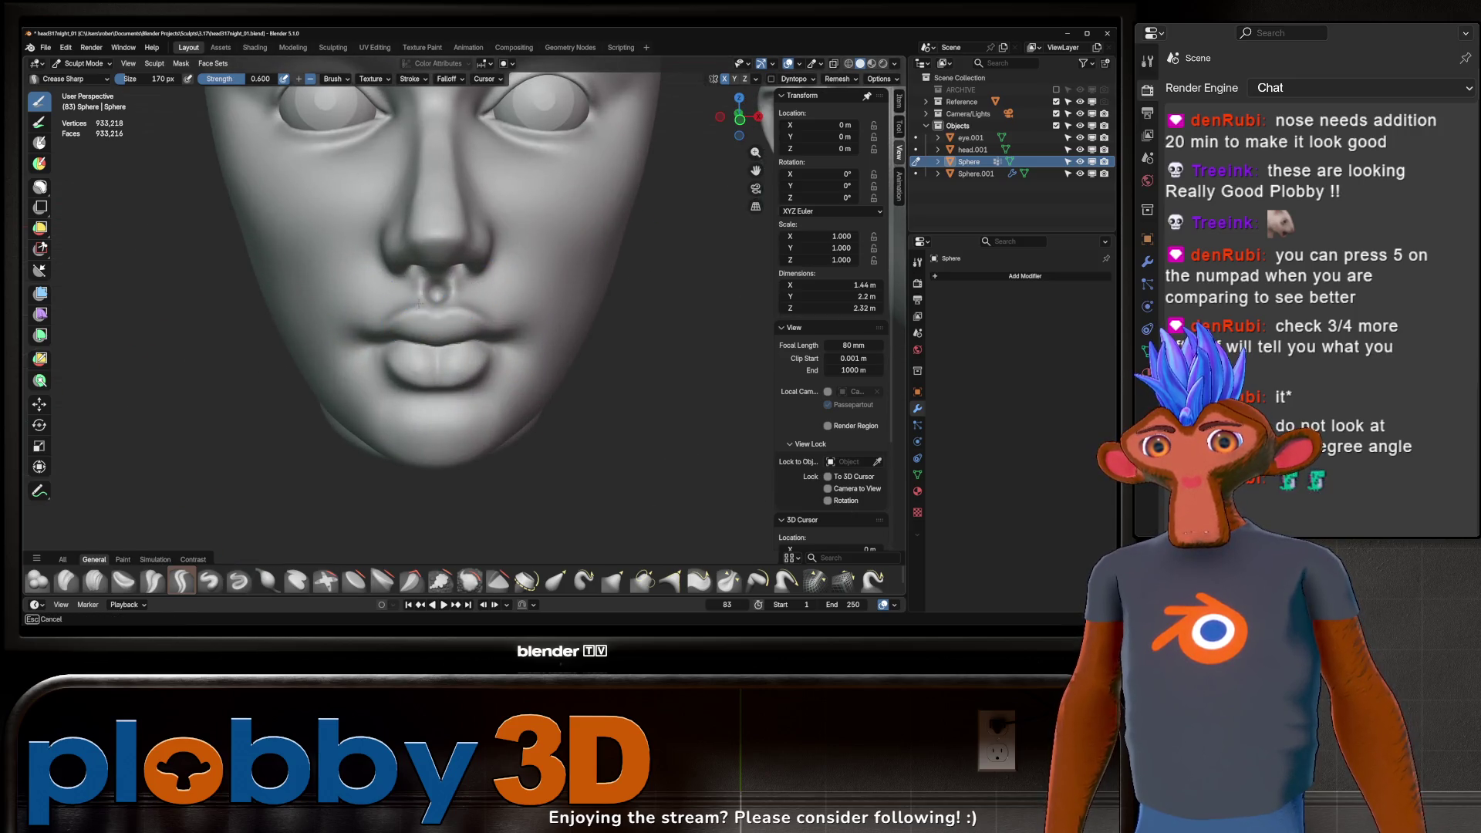
pyautogui.moveTo(423, 300); pyautogui.dragTo(370, 350, button='middle')
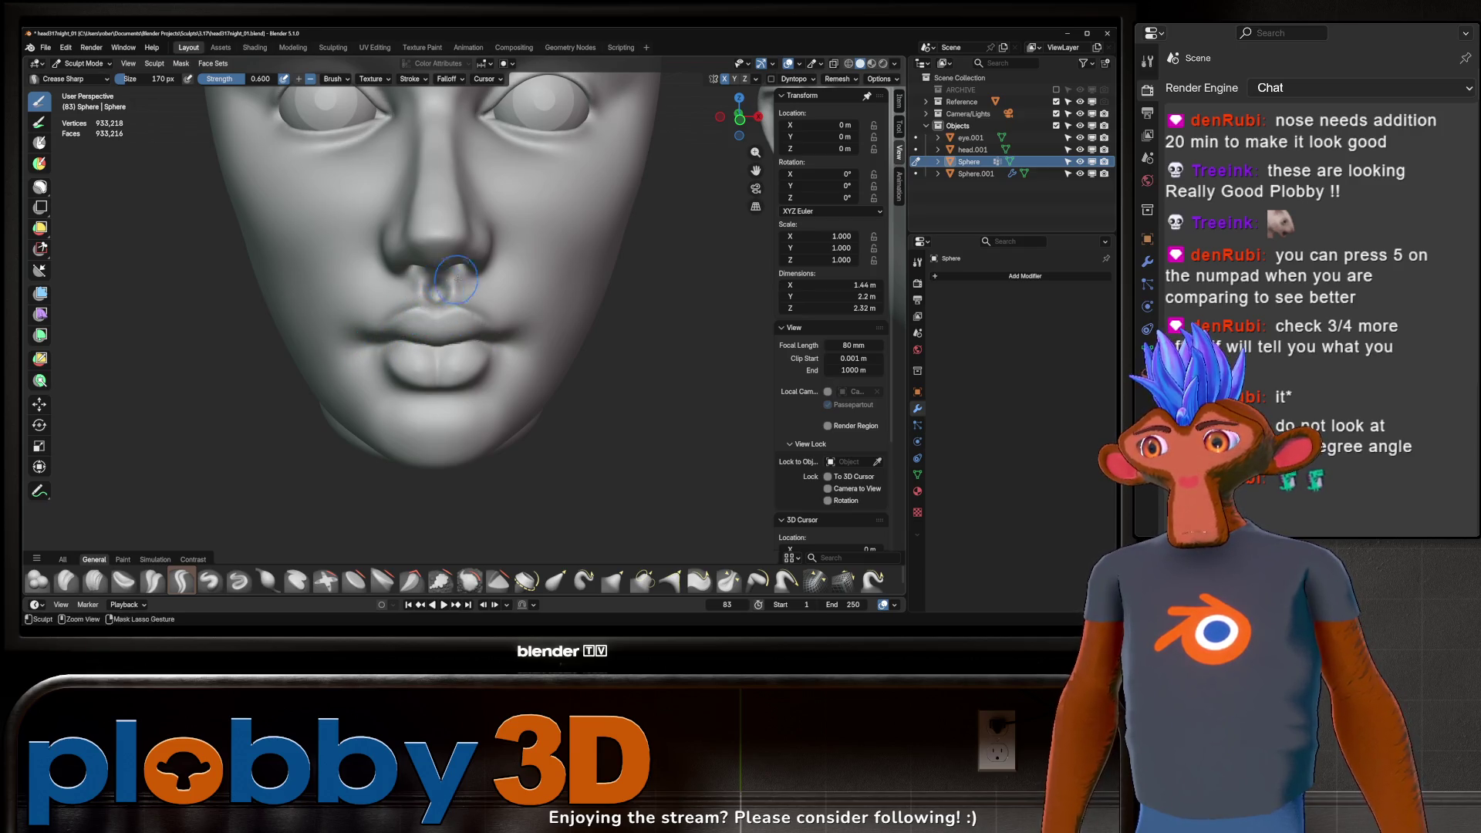
pyautogui.scroll(-2, 441, 295)
pyautogui.scroll(-2, 445, 292)
pyautogui.scroll(-1, 457, 290)
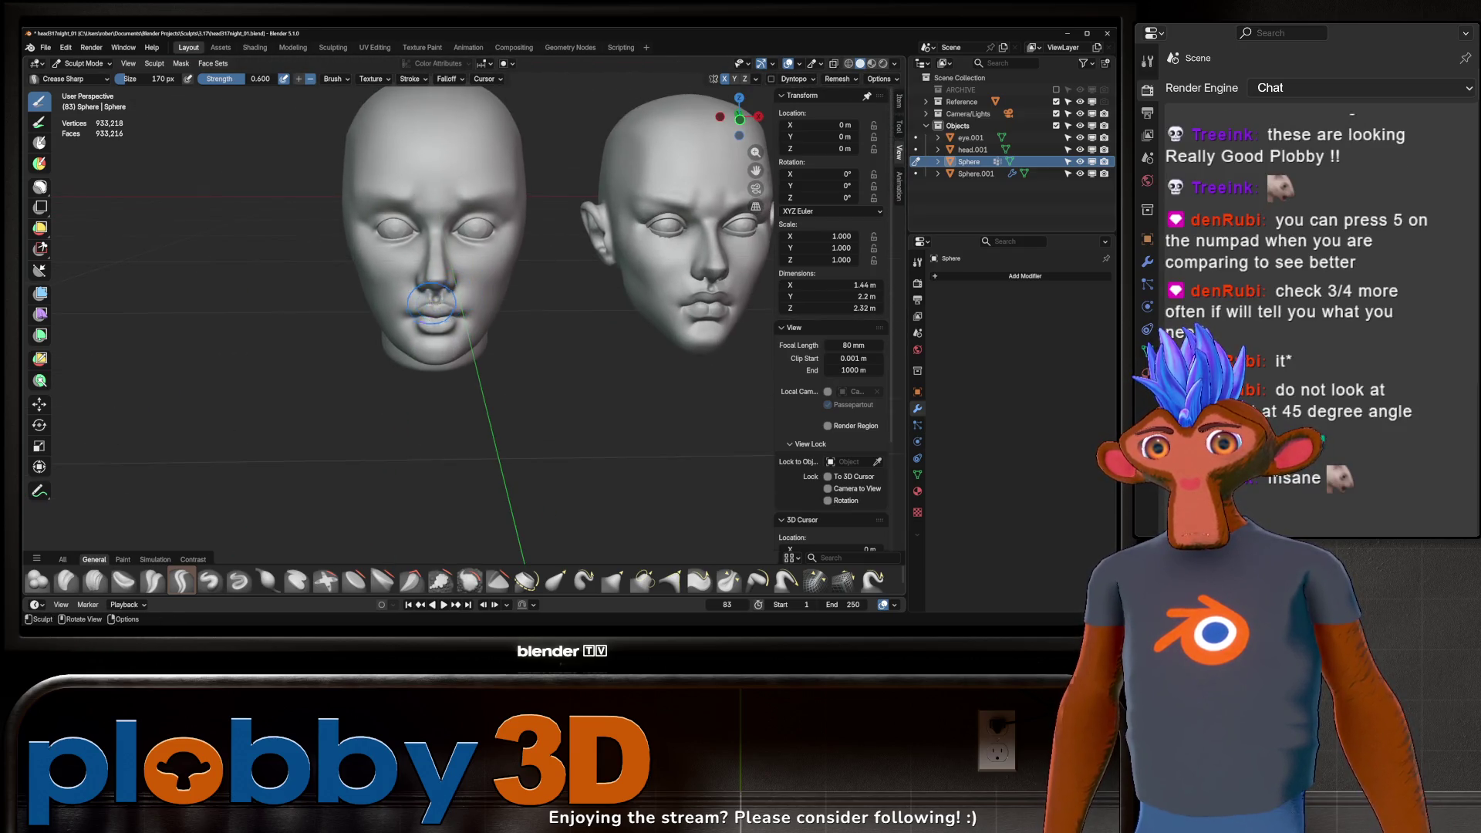
pyautogui.scroll(2, 436, 312)
pyautogui.scroll(2, 442, 319)
pyautogui.scroll(2, 448, 325)
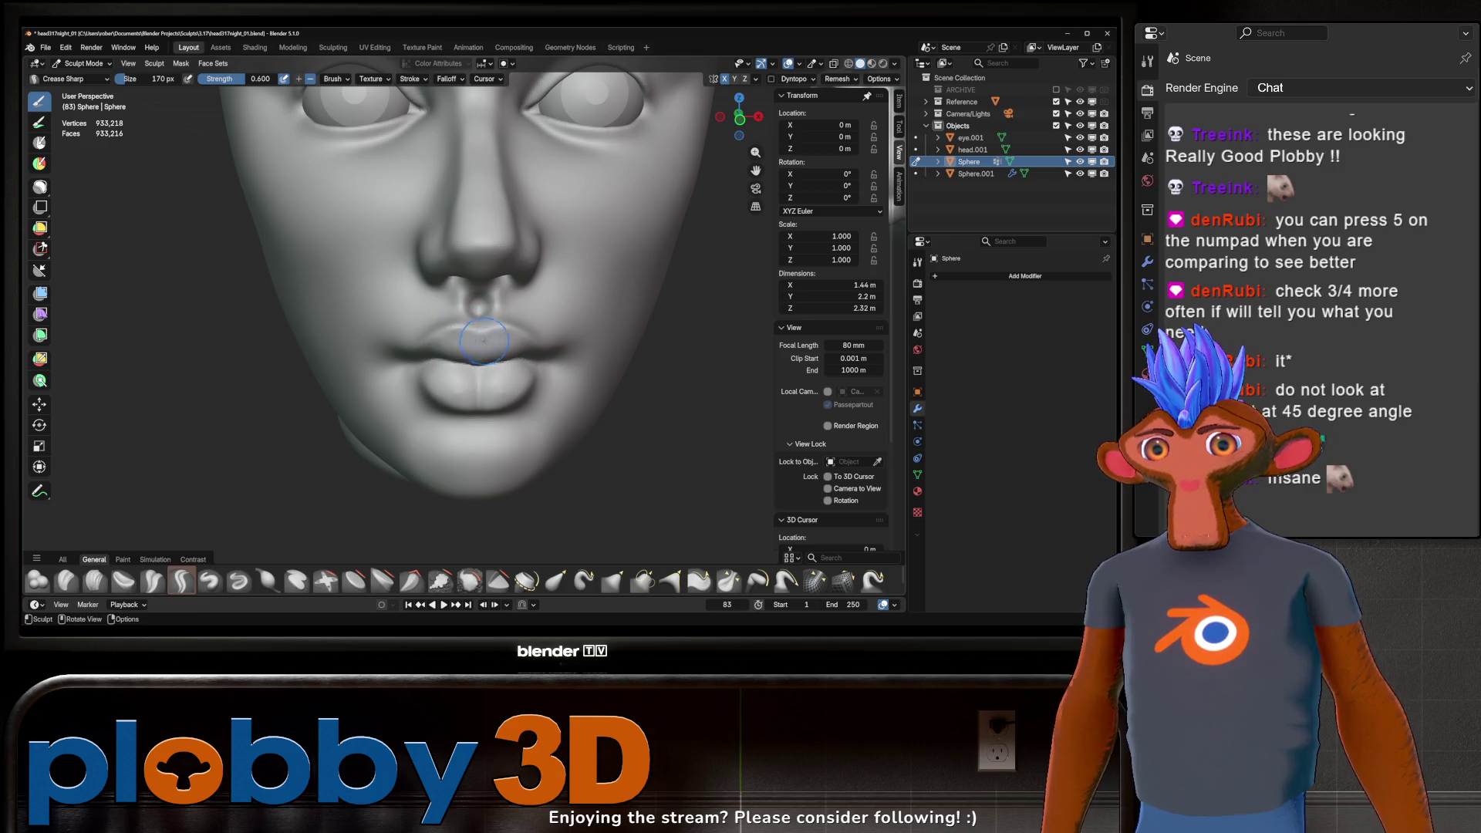
pyautogui.scroll(-3, 484, 337)
pyautogui.scroll(-2, 495, 313)
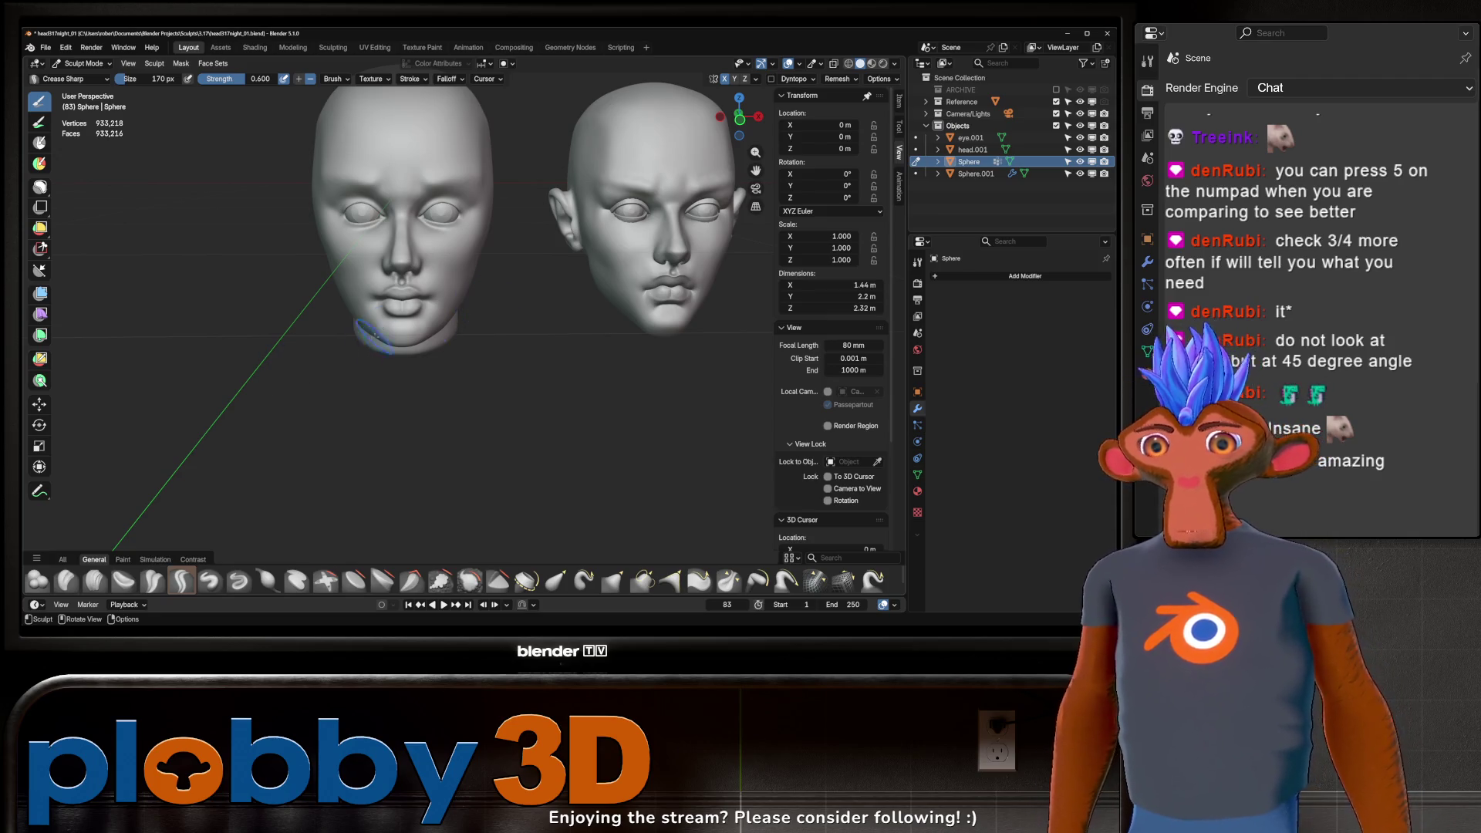
pyautogui.scroll(3, 383, 329)
pyautogui.moveTo(382, 329)
pyautogui.mouseDown(button='middle')
pyautogui.moveTo(441, 307)
pyautogui.moveTo(365, 332)
pyautogui.mouseUp(button='middle')
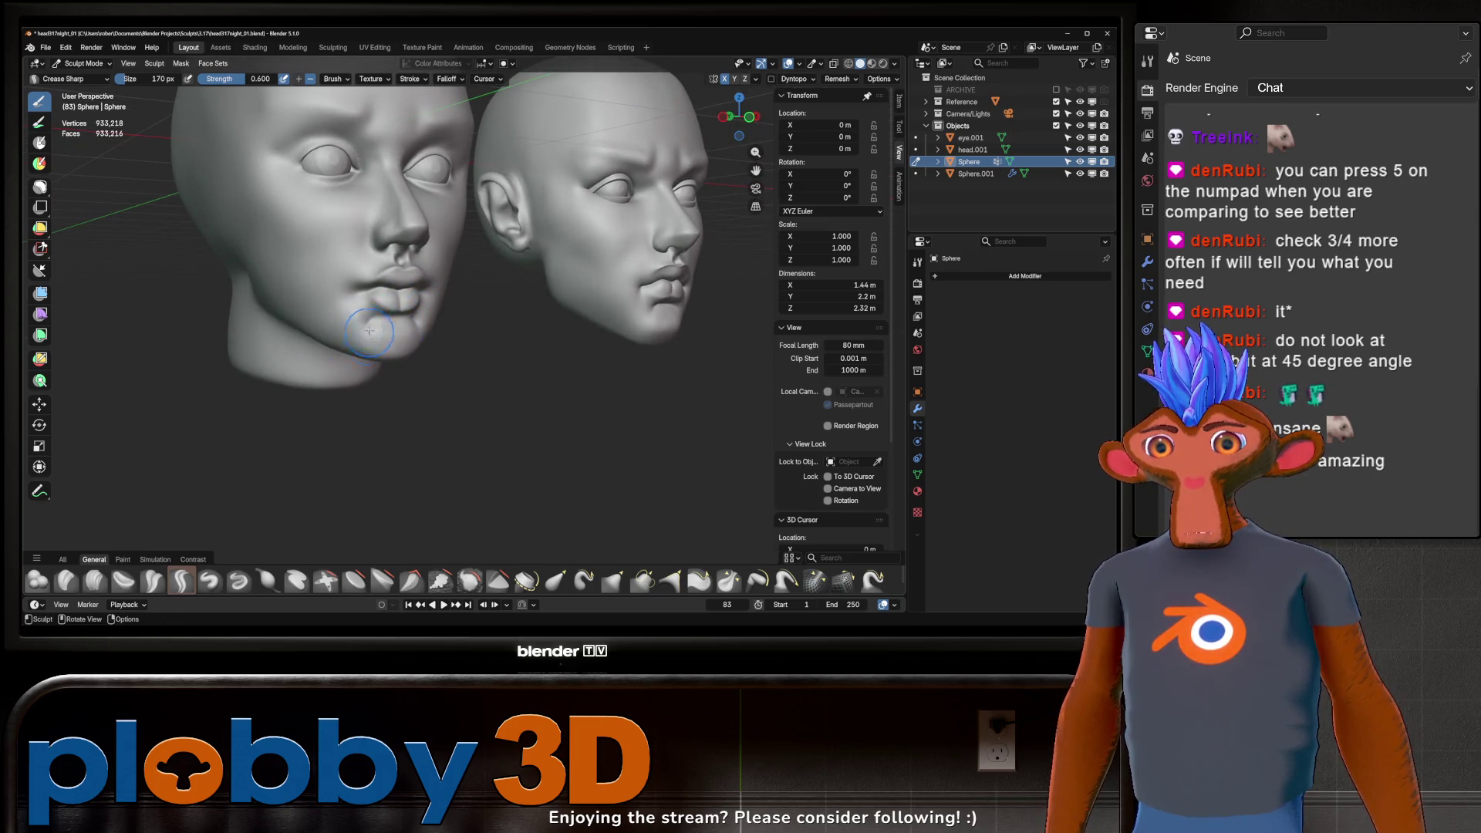
pyautogui.press('f')
pyautogui.click(363, 330)
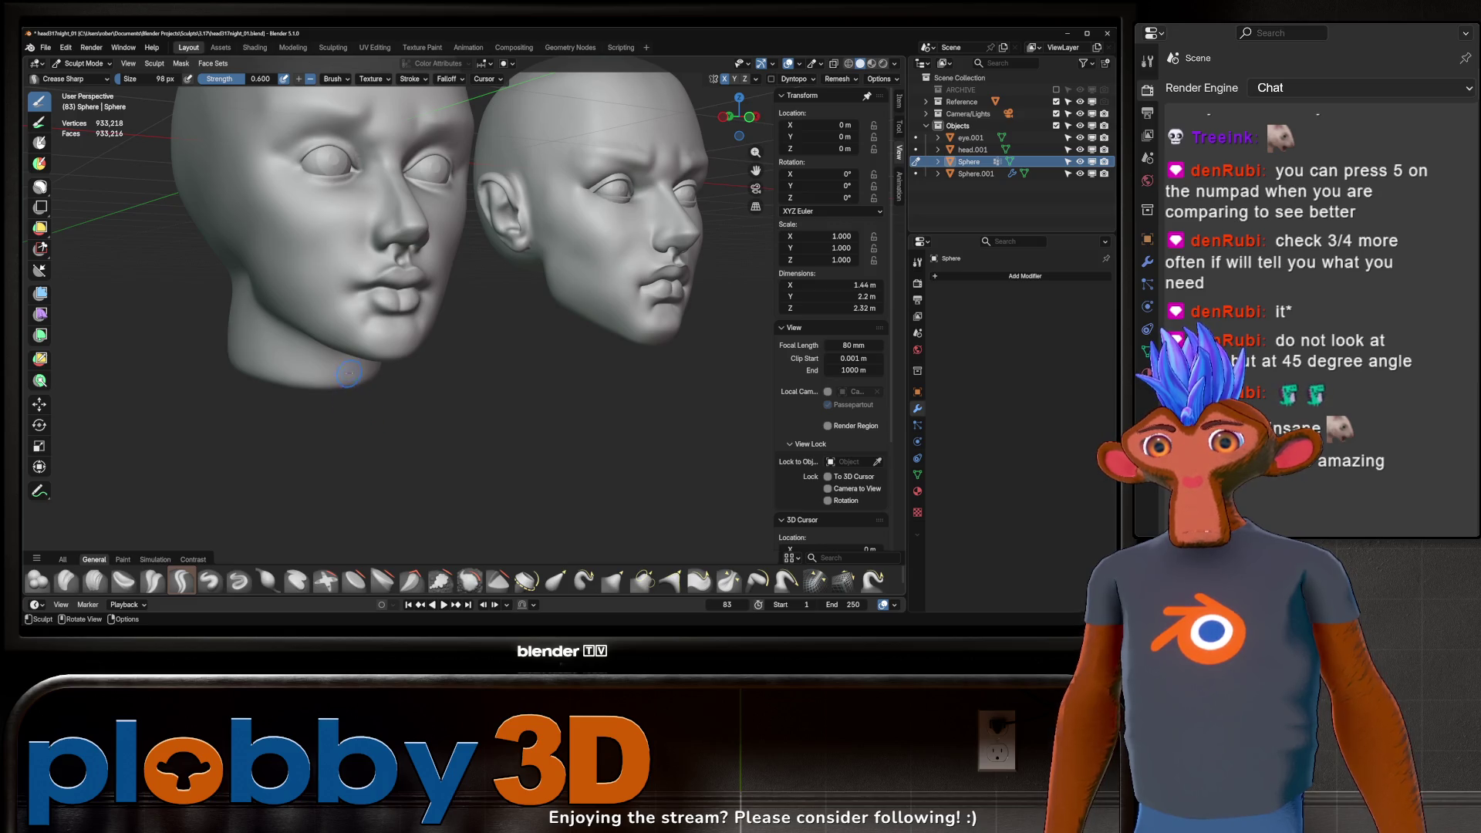
# Step: Carve 98 px creases along the chin and a curved one along the upper lip
pyautogui.moveTo(389, 336); pyautogui.dragTo(374, 333)
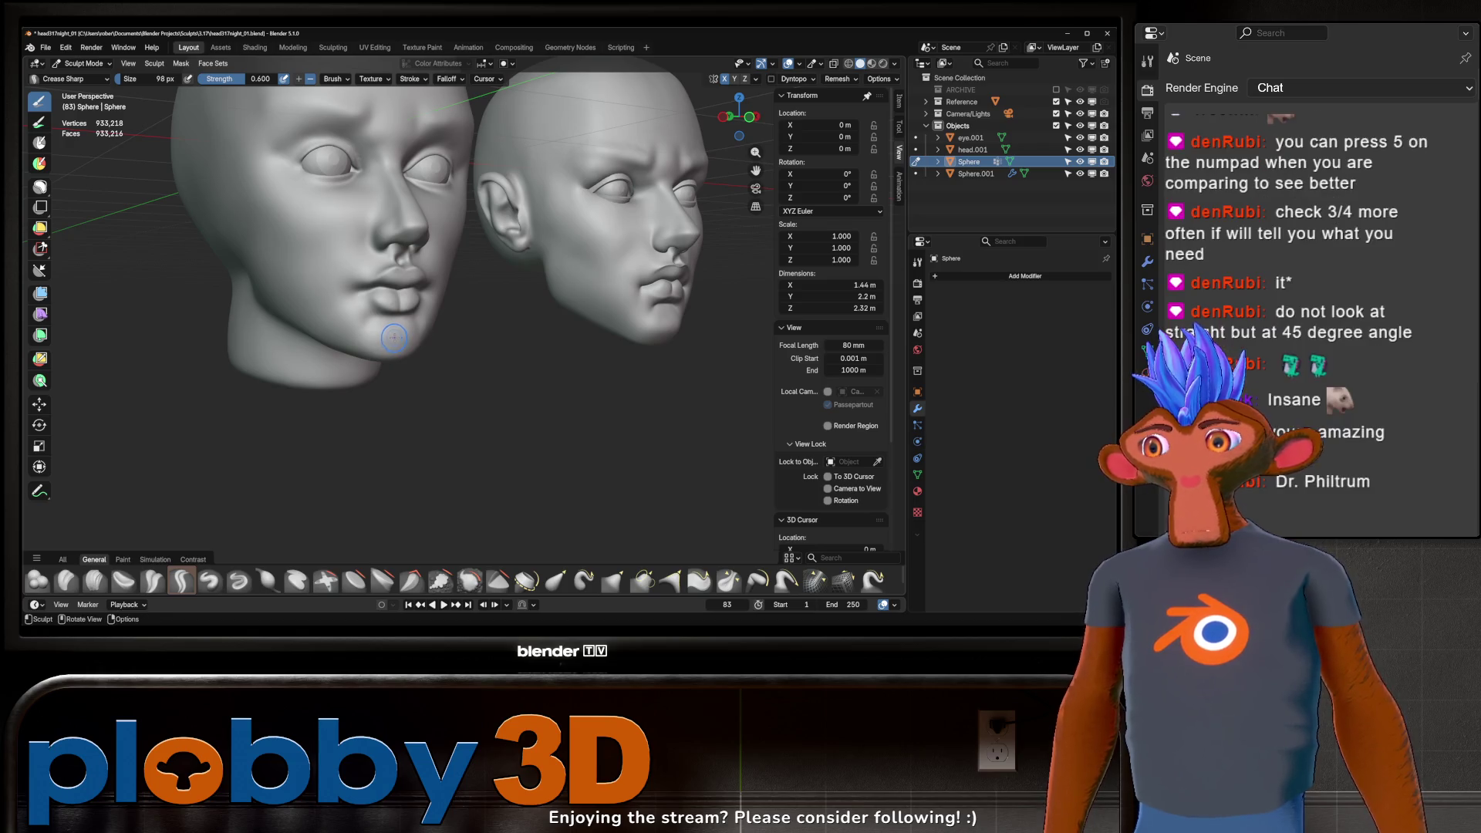
pyautogui.moveTo(405, 328); pyautogui.dragTo(388, 319, button='middle')
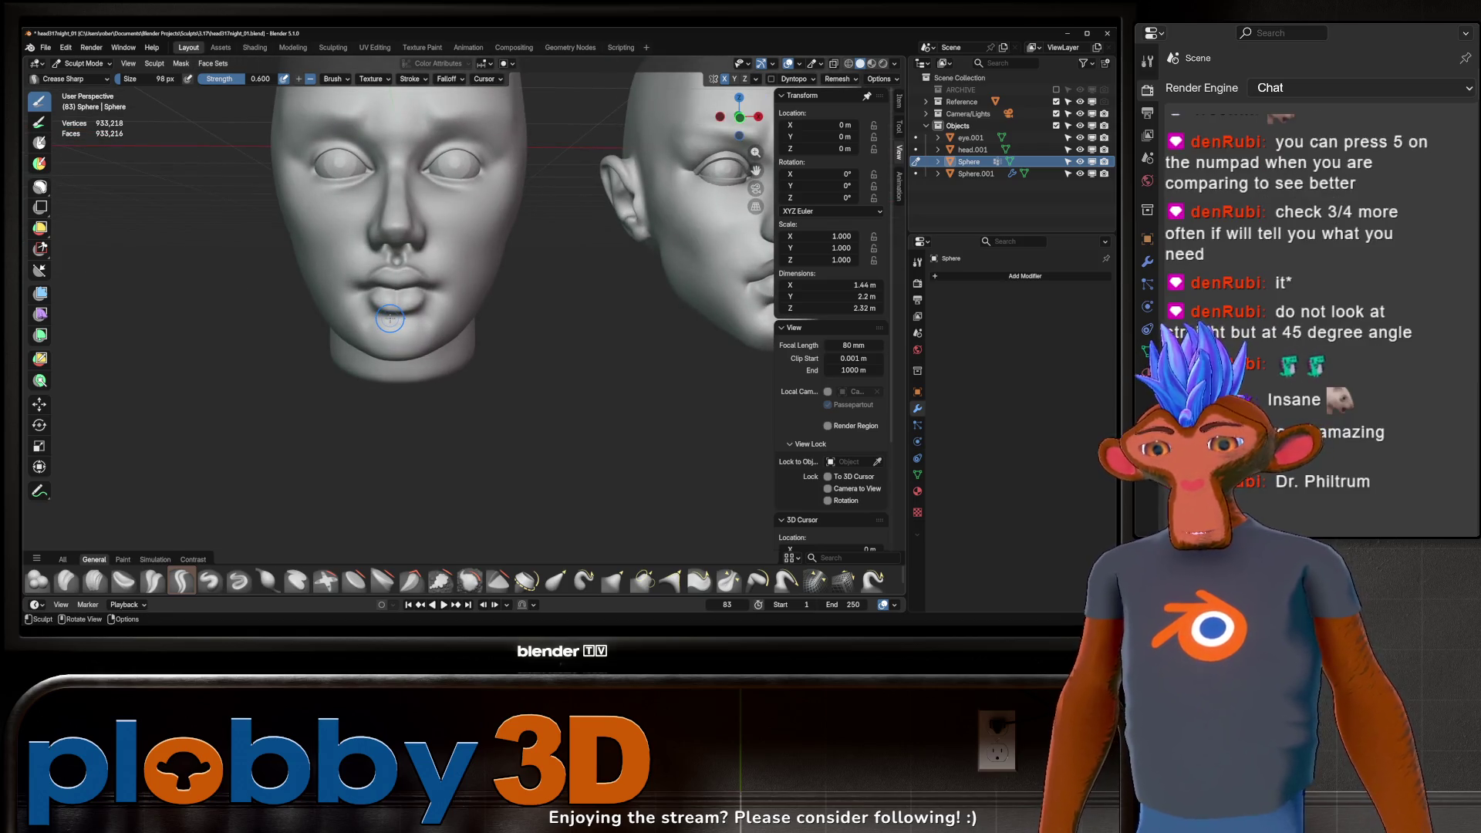
pyautogui.moveTo(462, 326); pyautogui.dragTo(447, 327, button='middle')
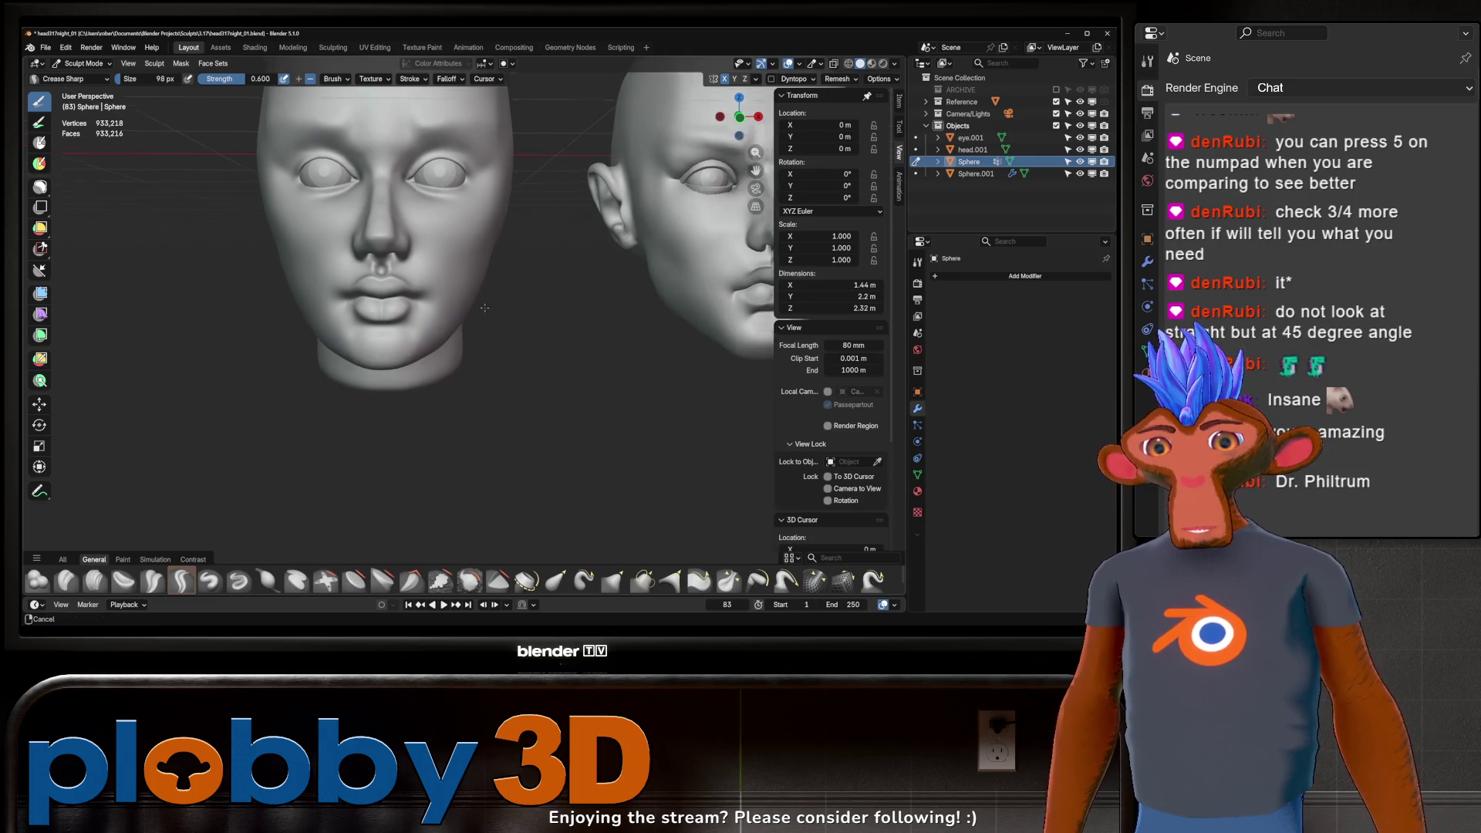
pyautogui.moveTo(377, 362); pyautogui.dragTo(372, 362, button='middle')
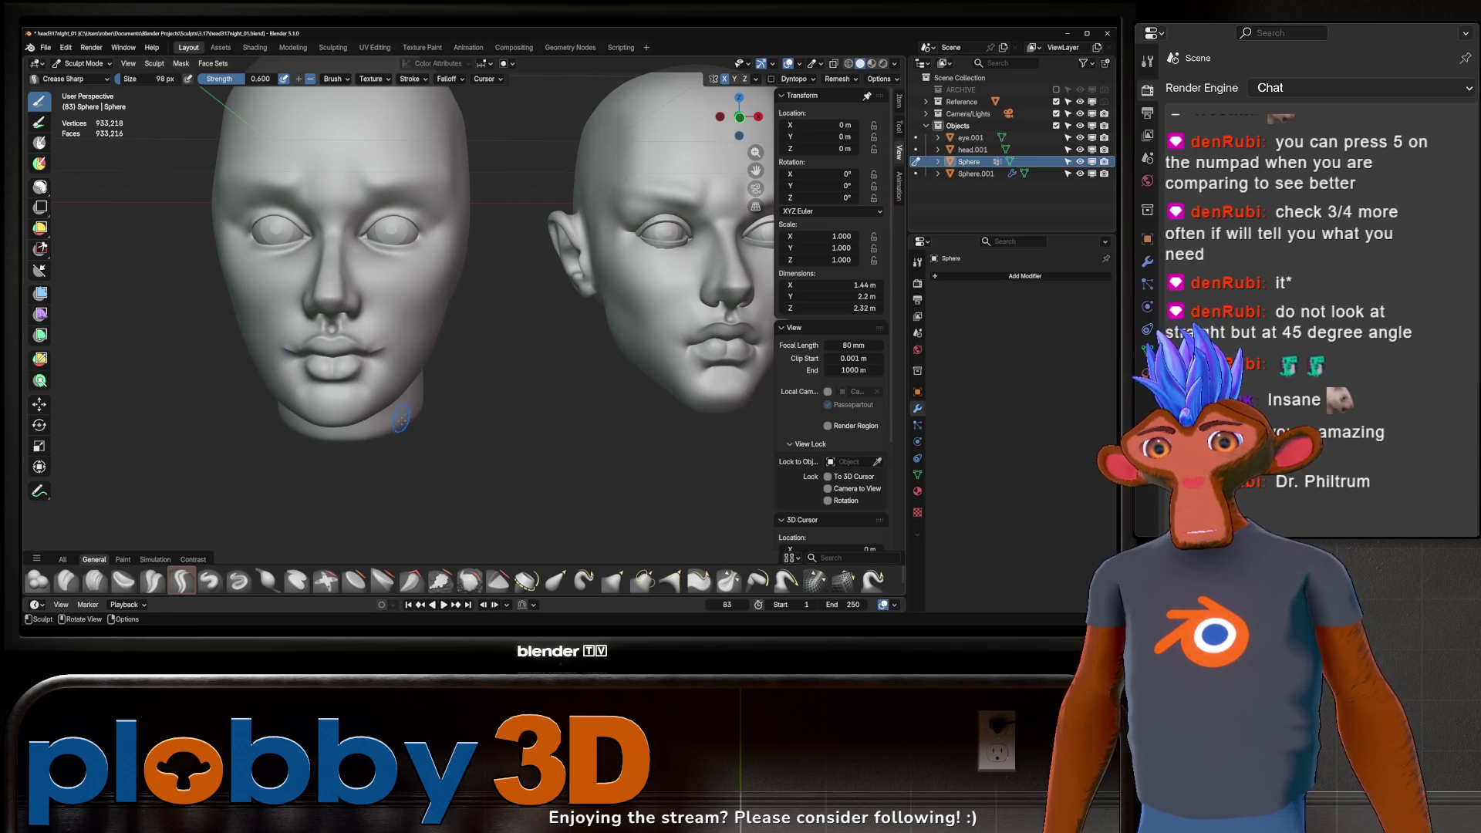
pyautogui.keyDown('ctrl'); pyautogui.keyDown('shift'); pyautogui.moveTo(365, 330); pyautogui.dragTo(421, 298); pyautogui.keyUp('shift'); pyautogui.keyUp('ctrl')
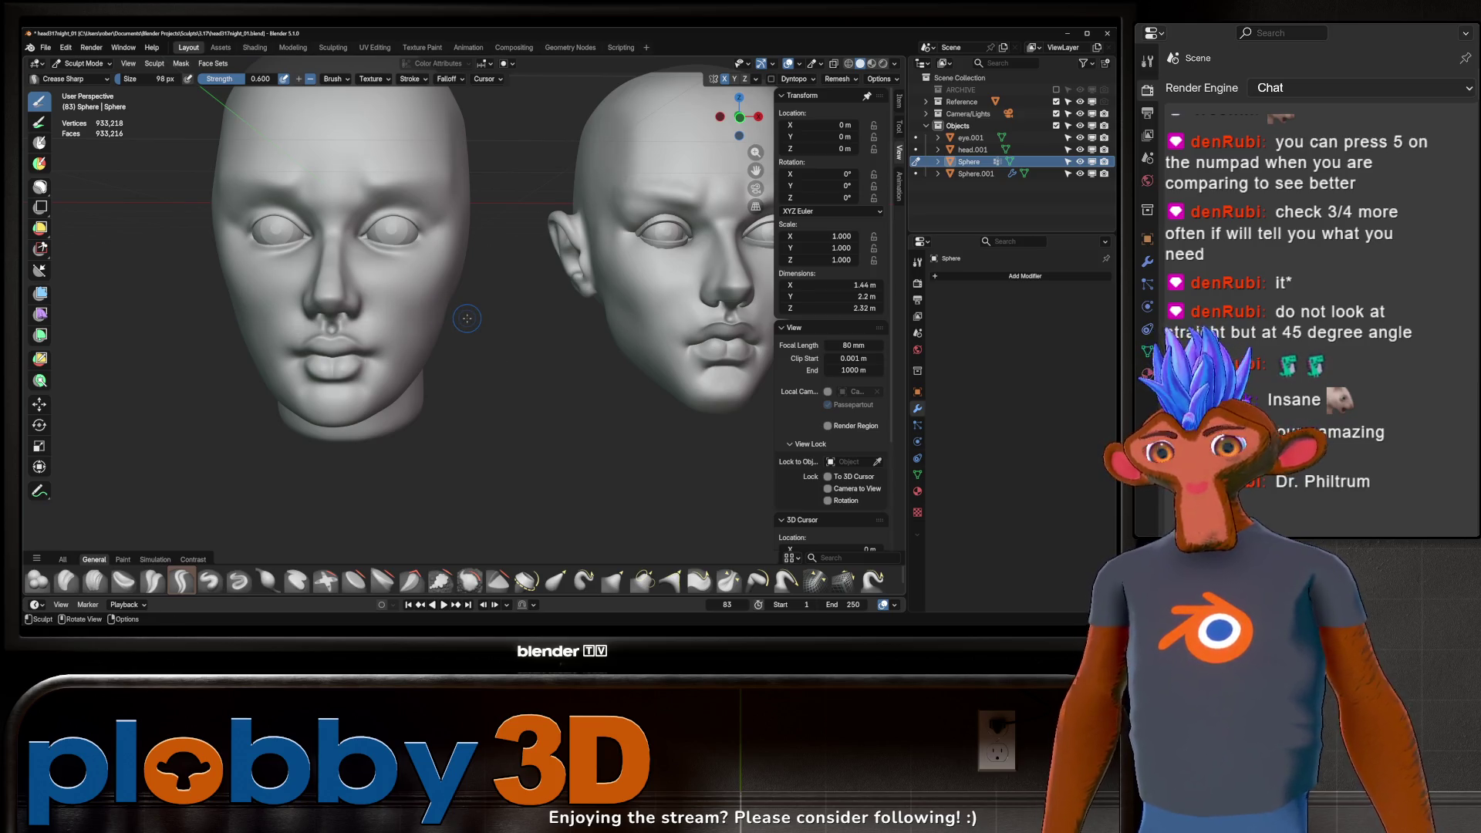
# Step: Compare with the reference from front, side profile and low three-quarter views
pyautogui.moveTo(457, 315); pyautogui.dragTo(358, 330, button='middle')
pyautogui.scroll(2, 410, 323)
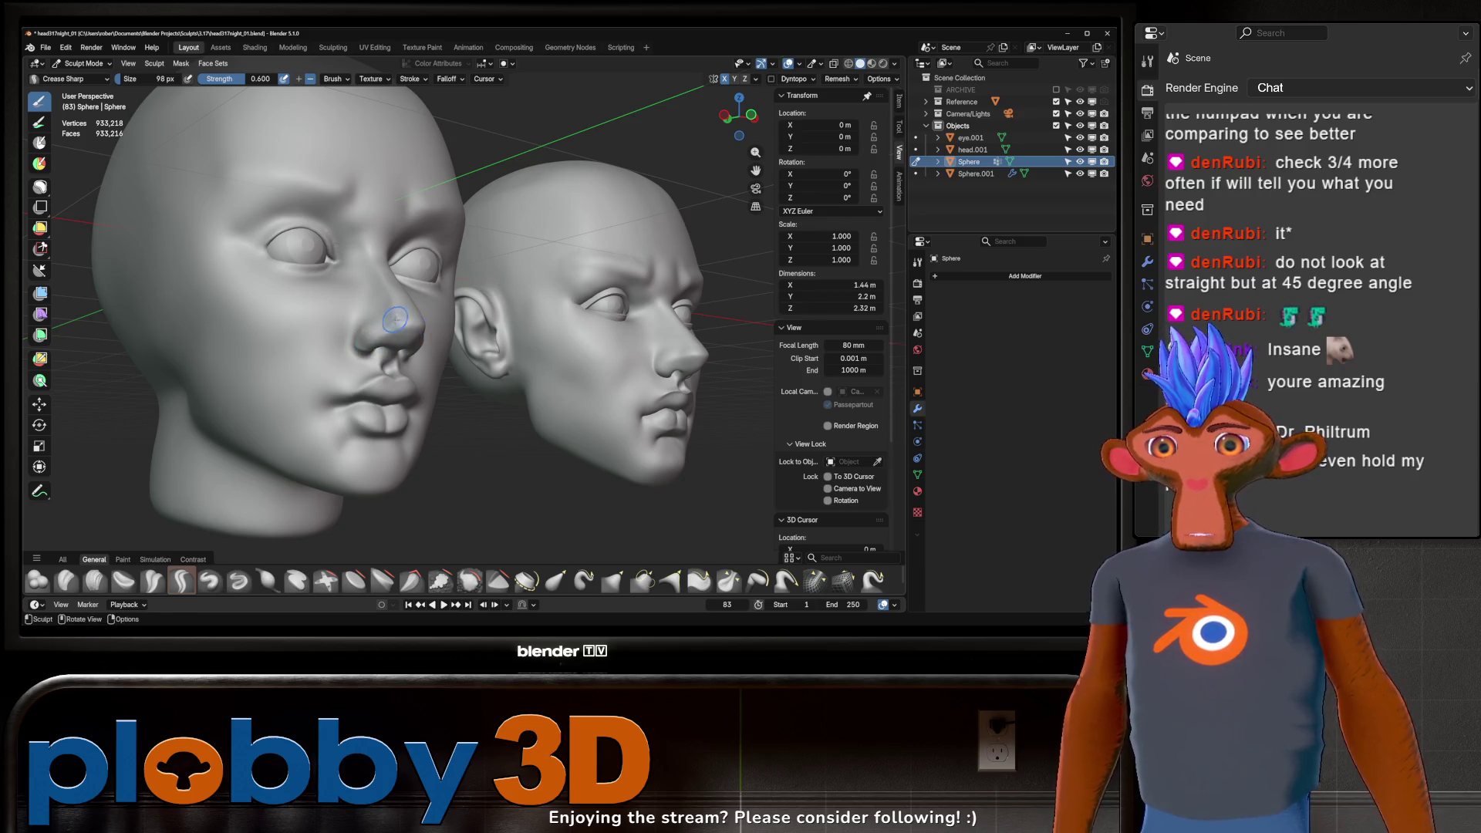
pyautogui.press('KP_1')
pyautogui.moveTo(347, 315); pyautogui.dragTo(360, 331, button='middle')
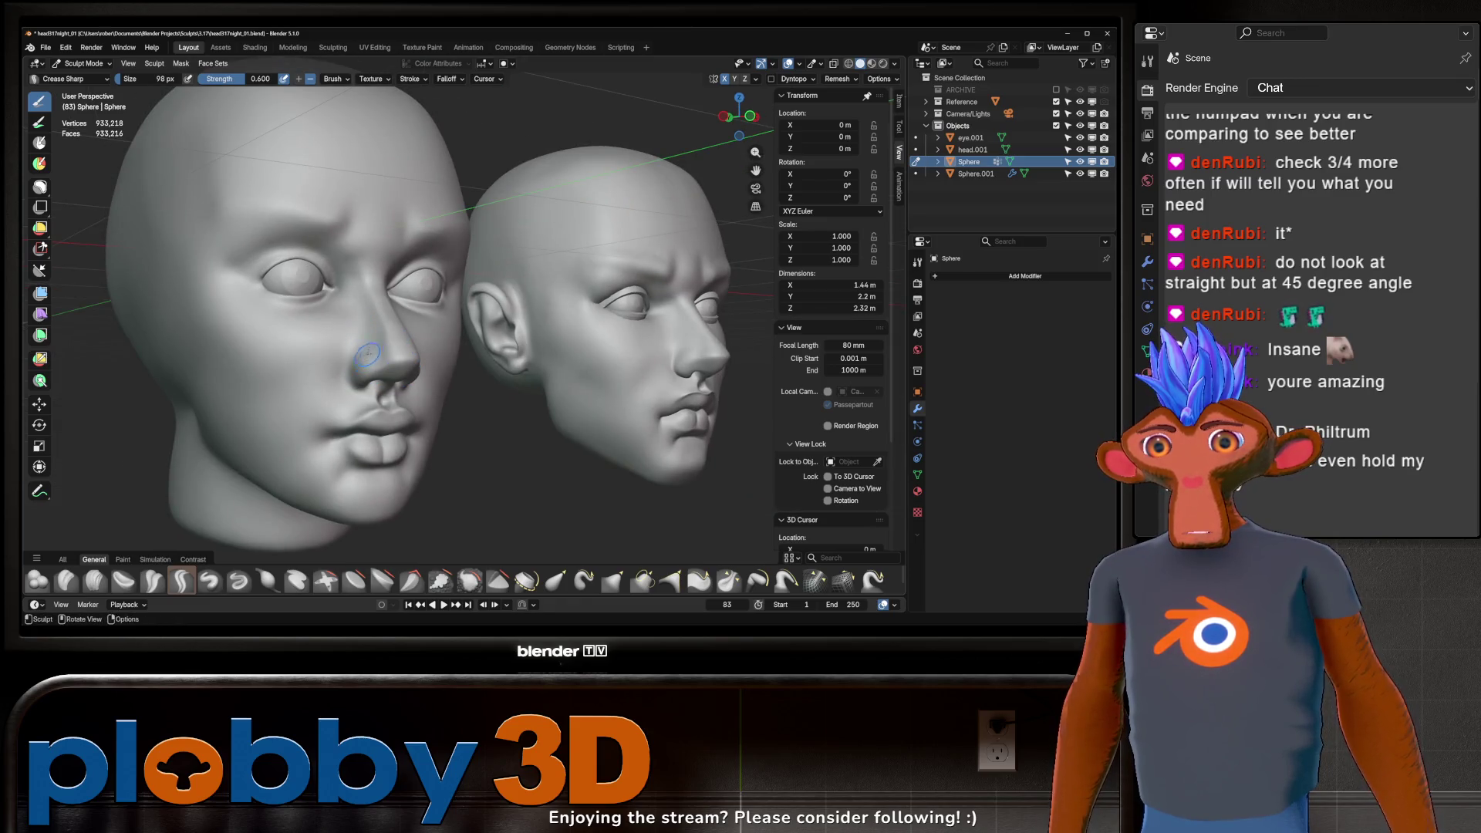
pyautogui.press('ctrl+KP_3')
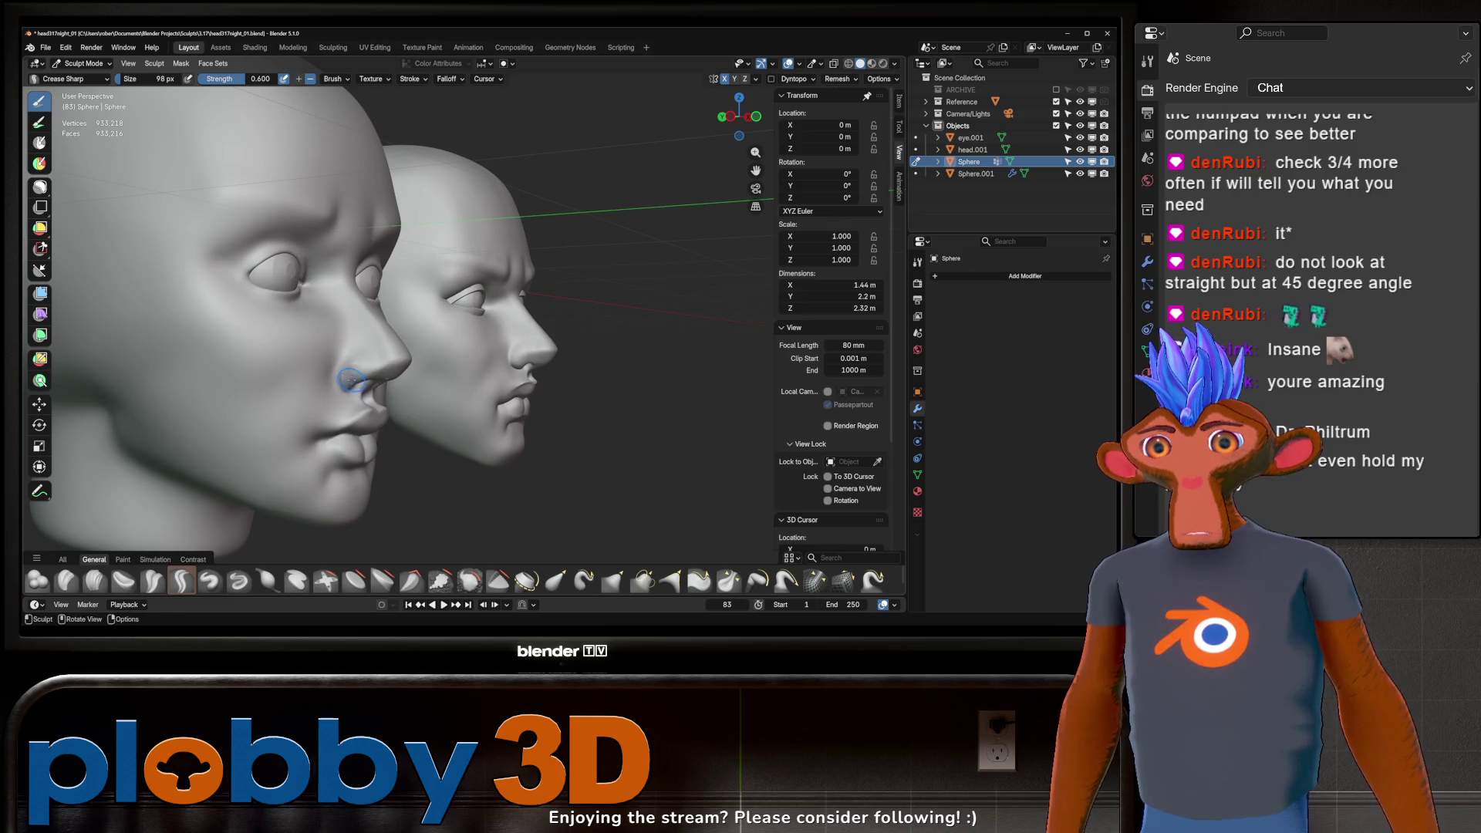
pyautogui.moveTo(354, 365)
pyautogui.mouseDown(button='middle')
pyautogui.moveTo(364, 325)
pyautogui.moveTo(385, 338)
pyautogui.mouseUp(button='middle')
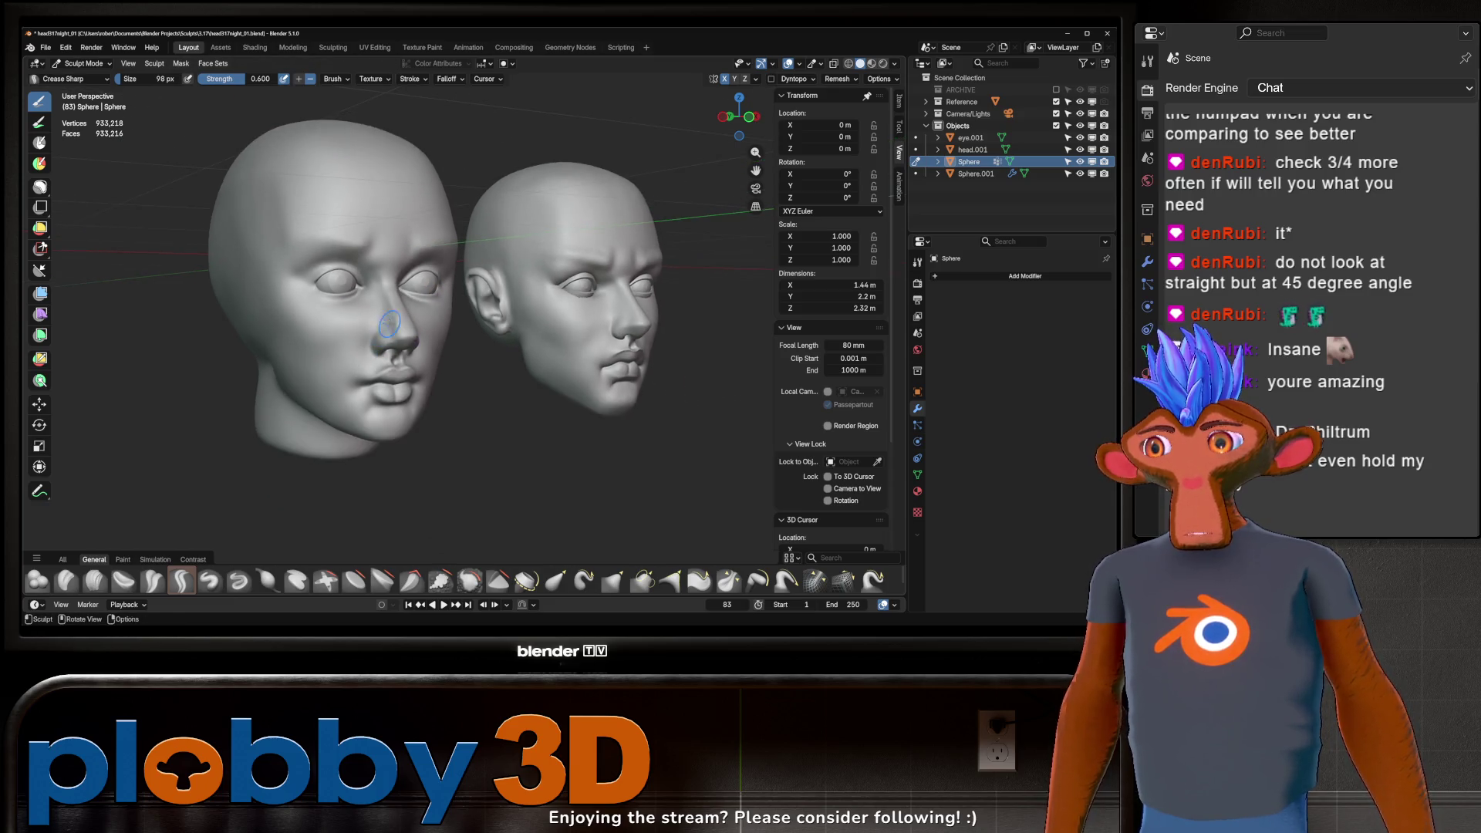
pyautogui.moveTo(427, 292); pyautogui.dragTo(353, 363, button='middle')
pyautogui.scroll(5, 354, 363)
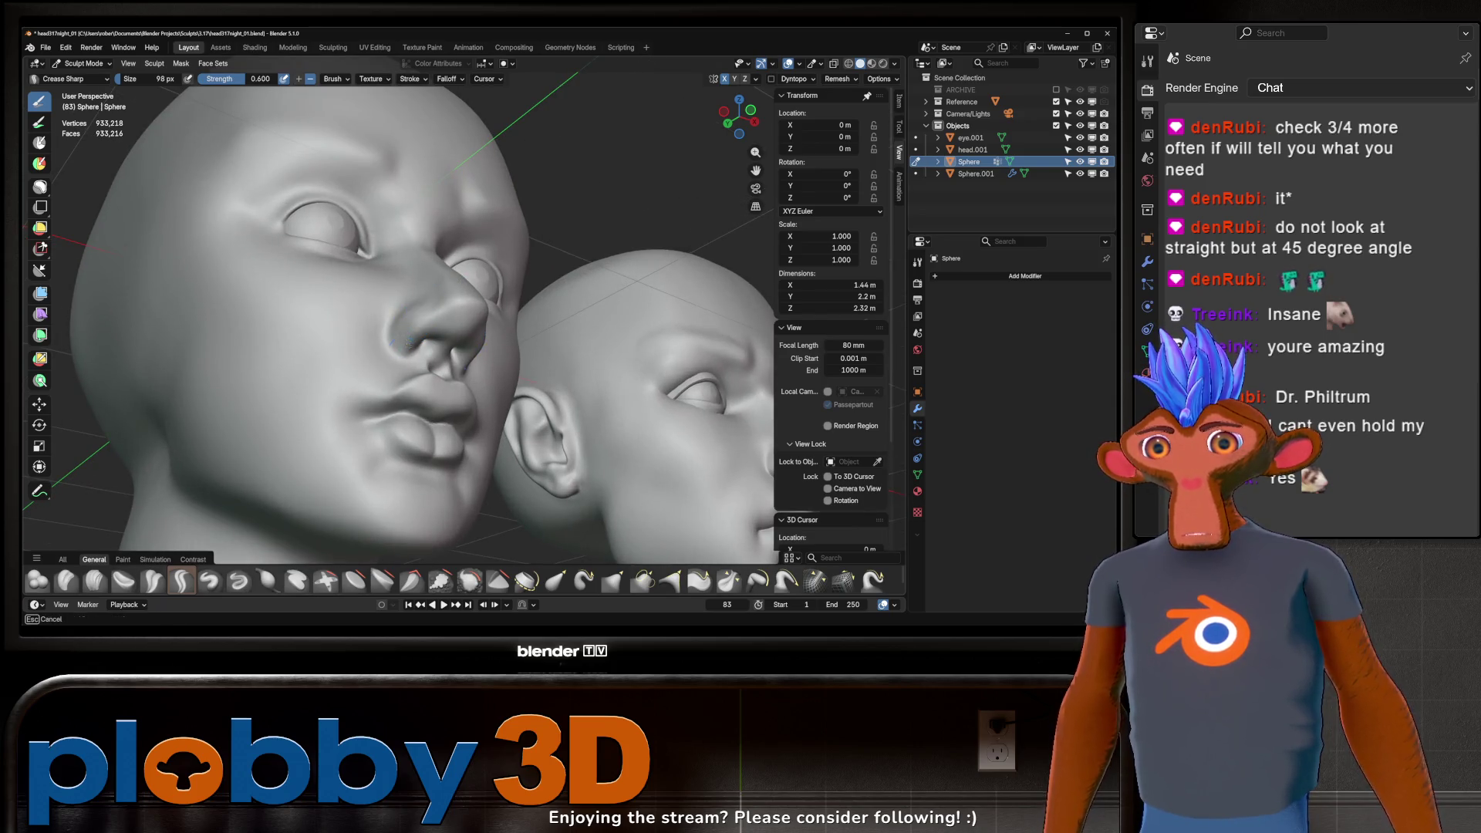
pyautogui.moveTo(391, 340); pyautogui.dragTo(403, 346, button='middle')
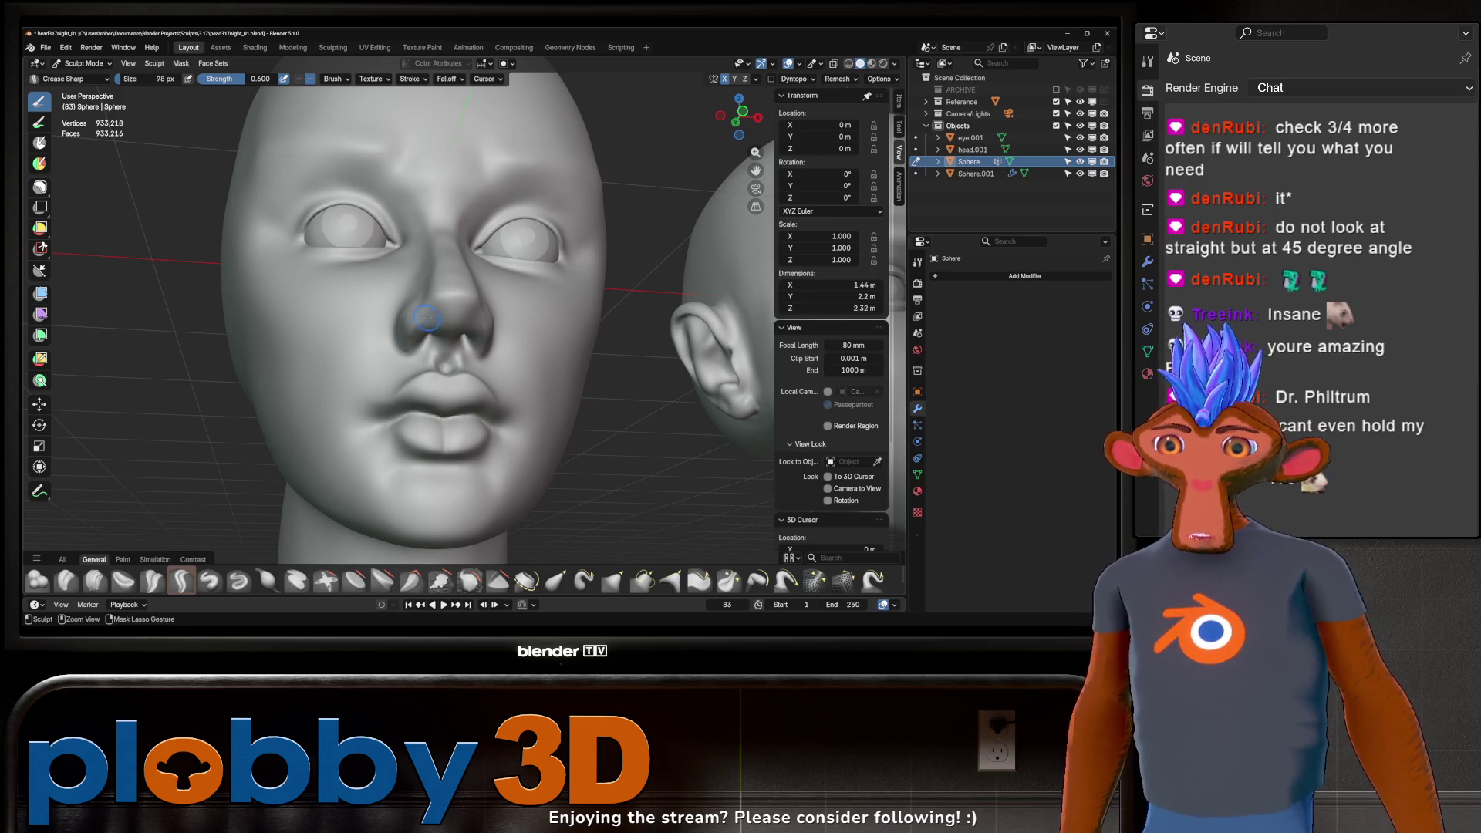
pyautogui.moveTo(407, 345)
pyautogui.mouseDown(button='middle')
pyautogui.moveTo(491, 262)
pyautogui.moveTo(457, 278)
pyautogui.moveTo(472, 280)
pyautogui.moveTo(434, 279)
pyautogui.mouseUp(button='middle')
pyautogui.scroll(-3, 491, 261)
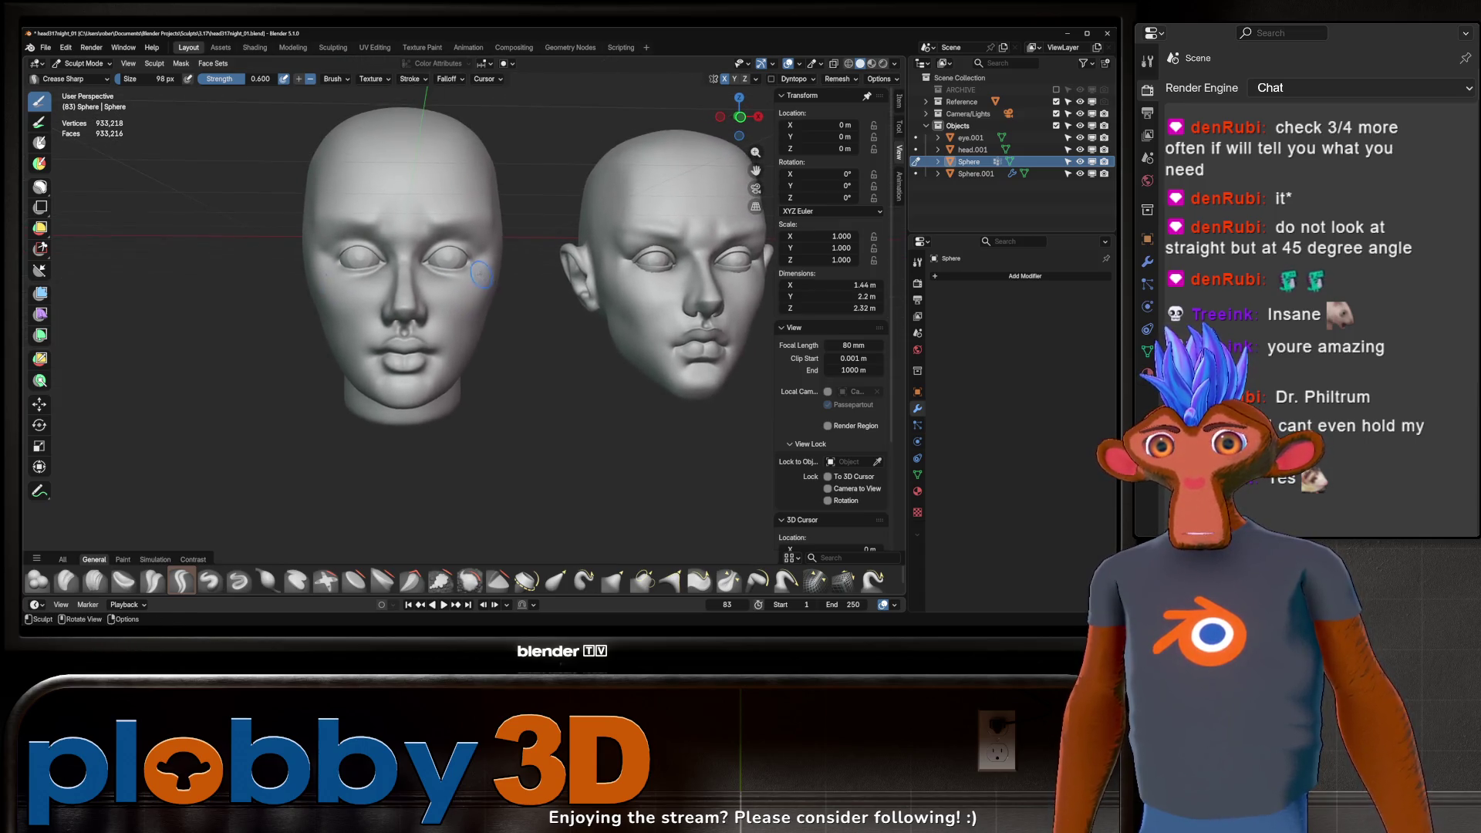
pyautogui.press('ctrl')
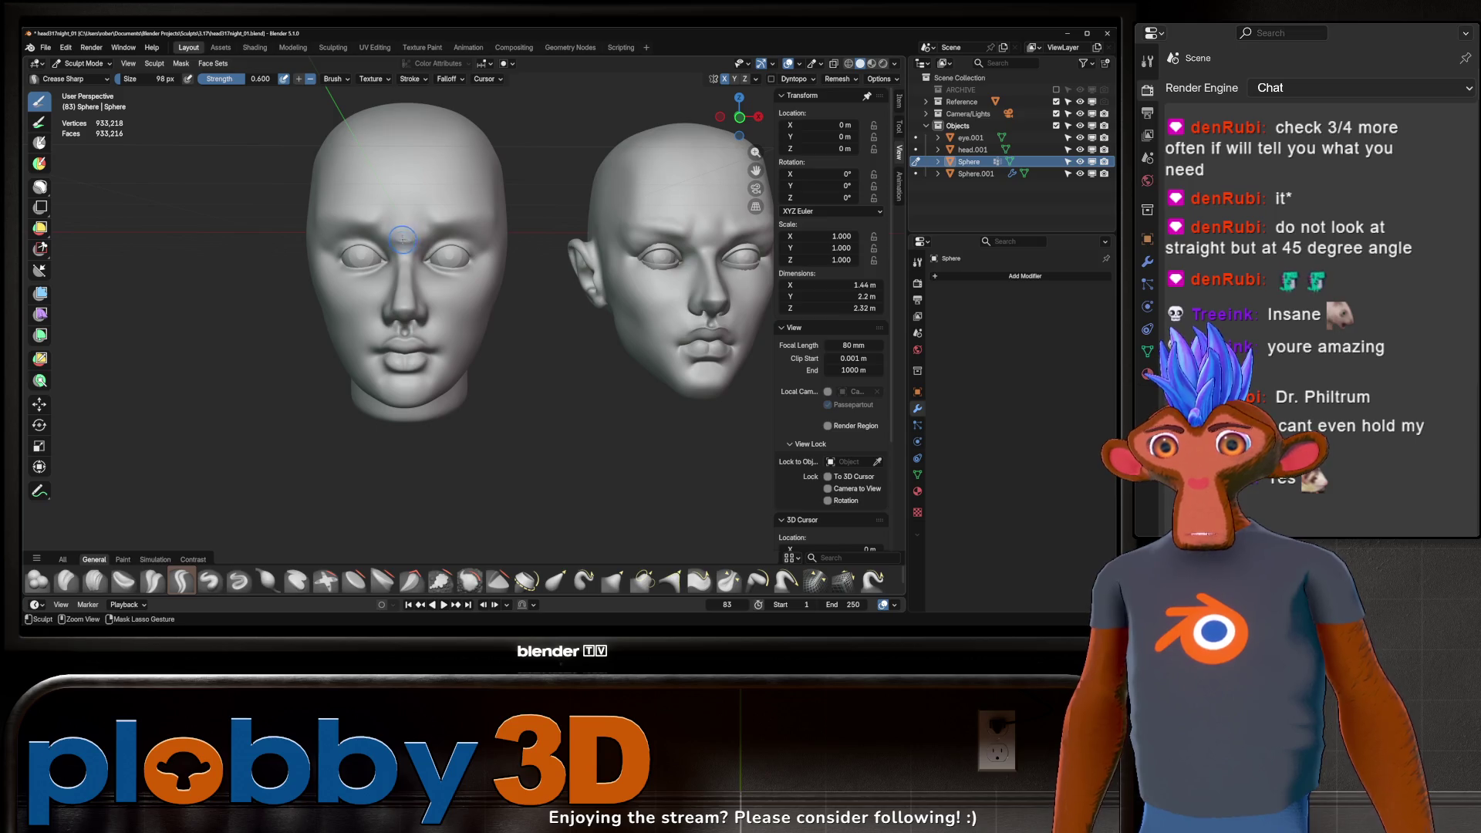
pyautogui.moveTo(397, 231); pyautogui.dragTo(403, 226)
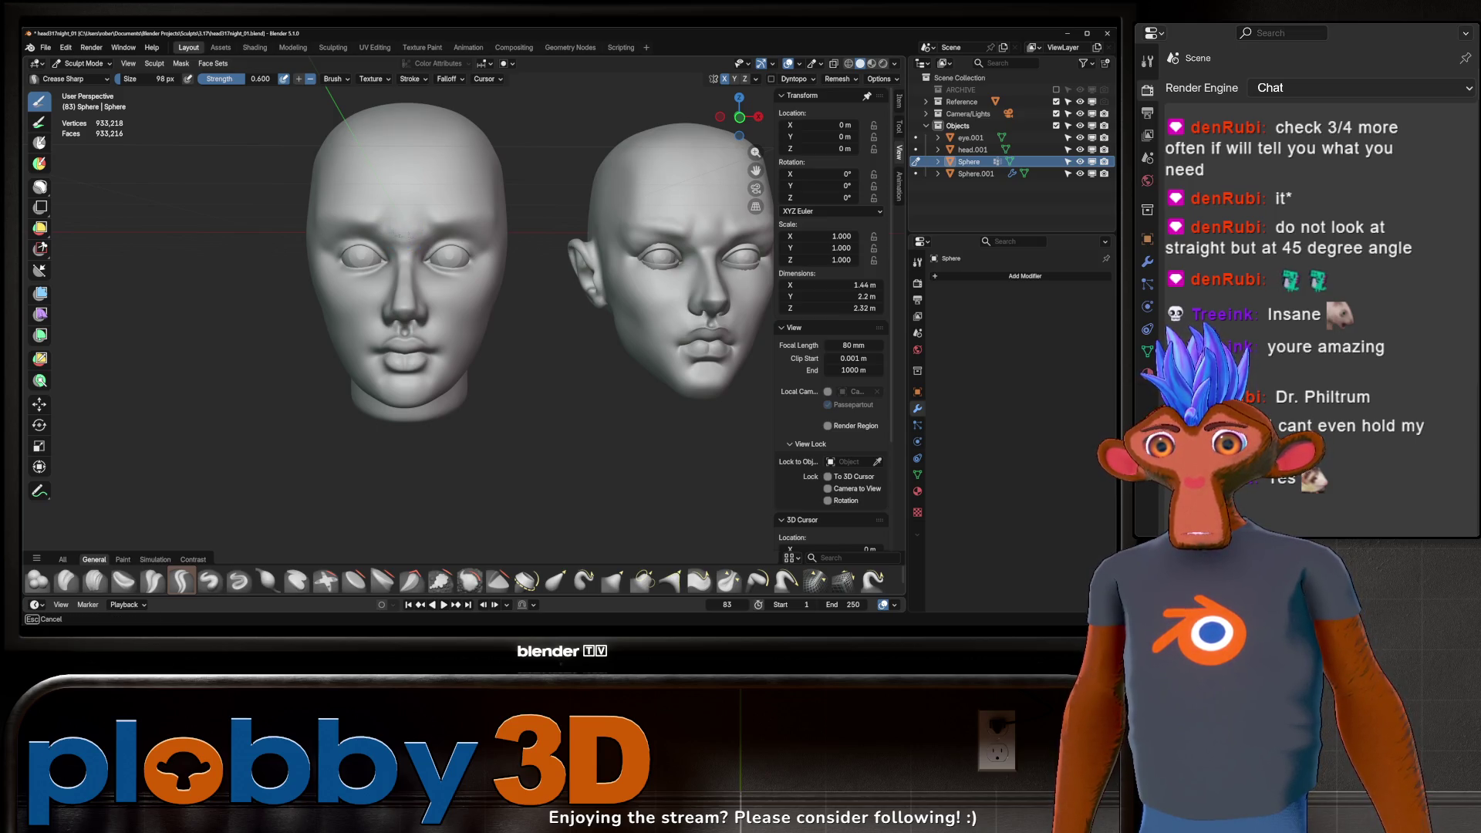
pyautogui.keyDown('ctrl'); pyautogui.moveTo(397, 232); pyautogui.dragTo(456, 283, button='middle'); pyautogui.keyUp('ctrl')
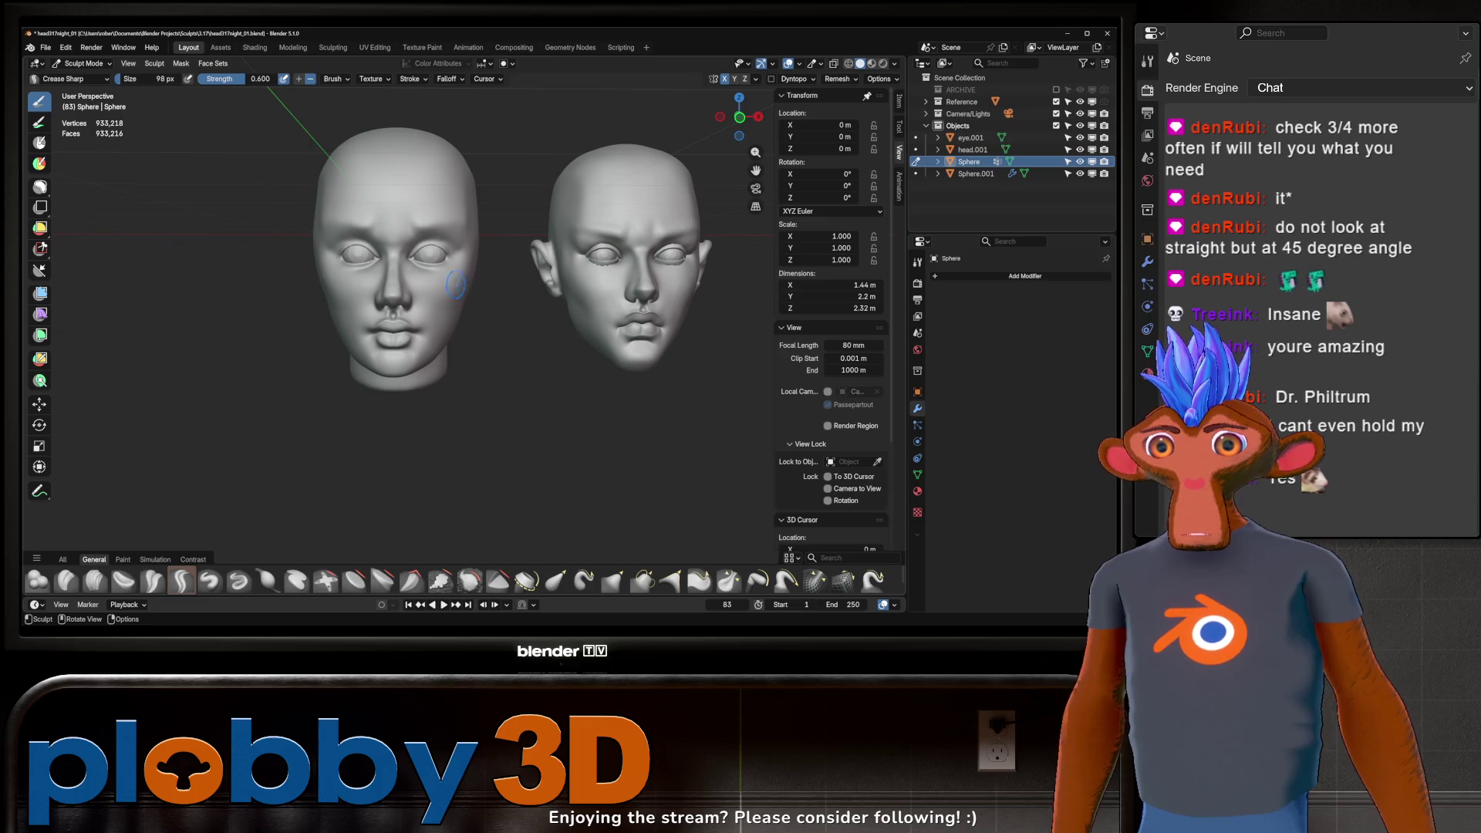
pyautogui.moveTo(381, 217); pyautogui.dragTo(382, 203)
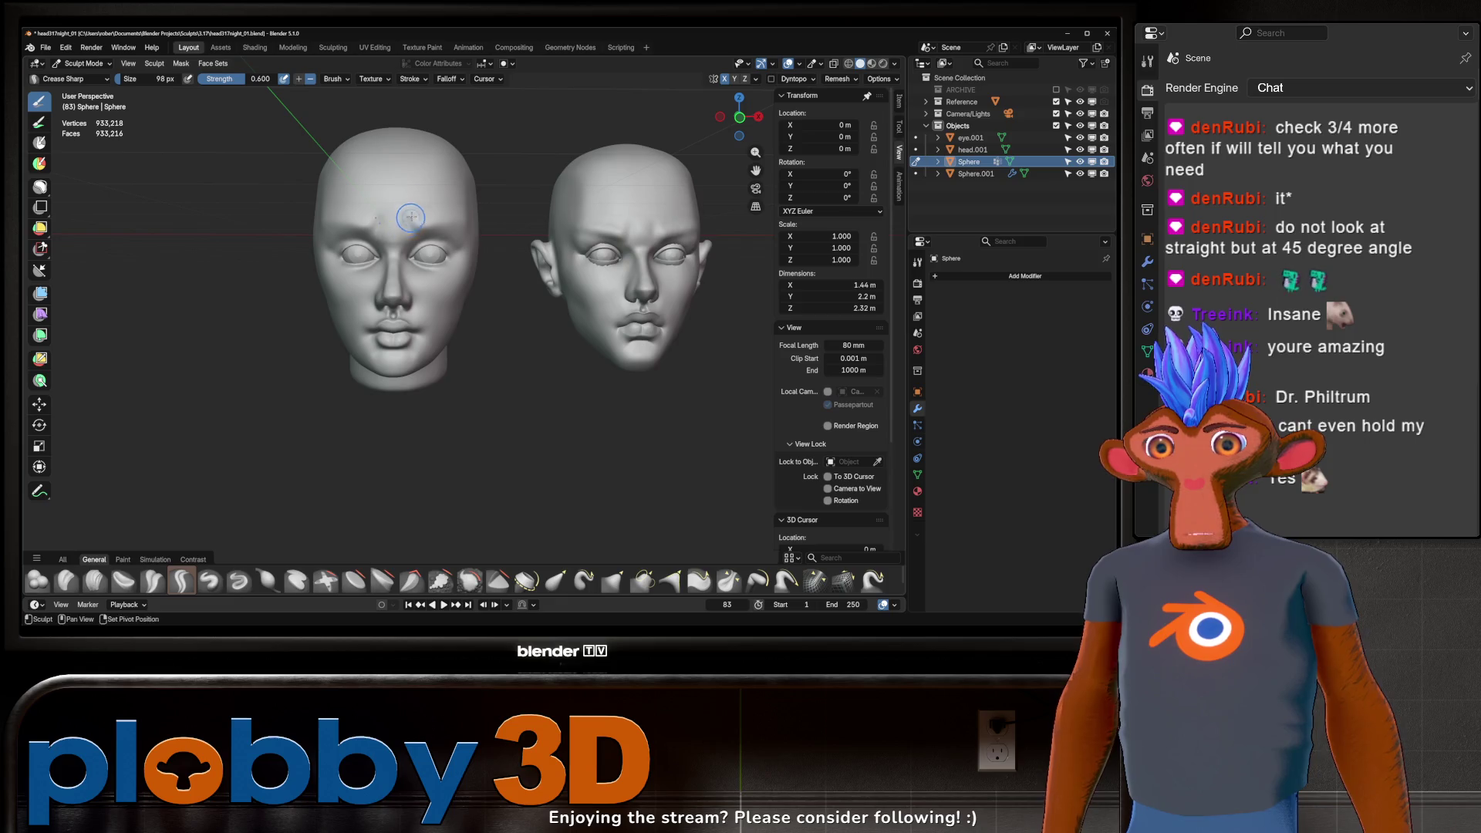
pyautogui.moveTo(394, 237); pyautogui.dragTo(394, 237)
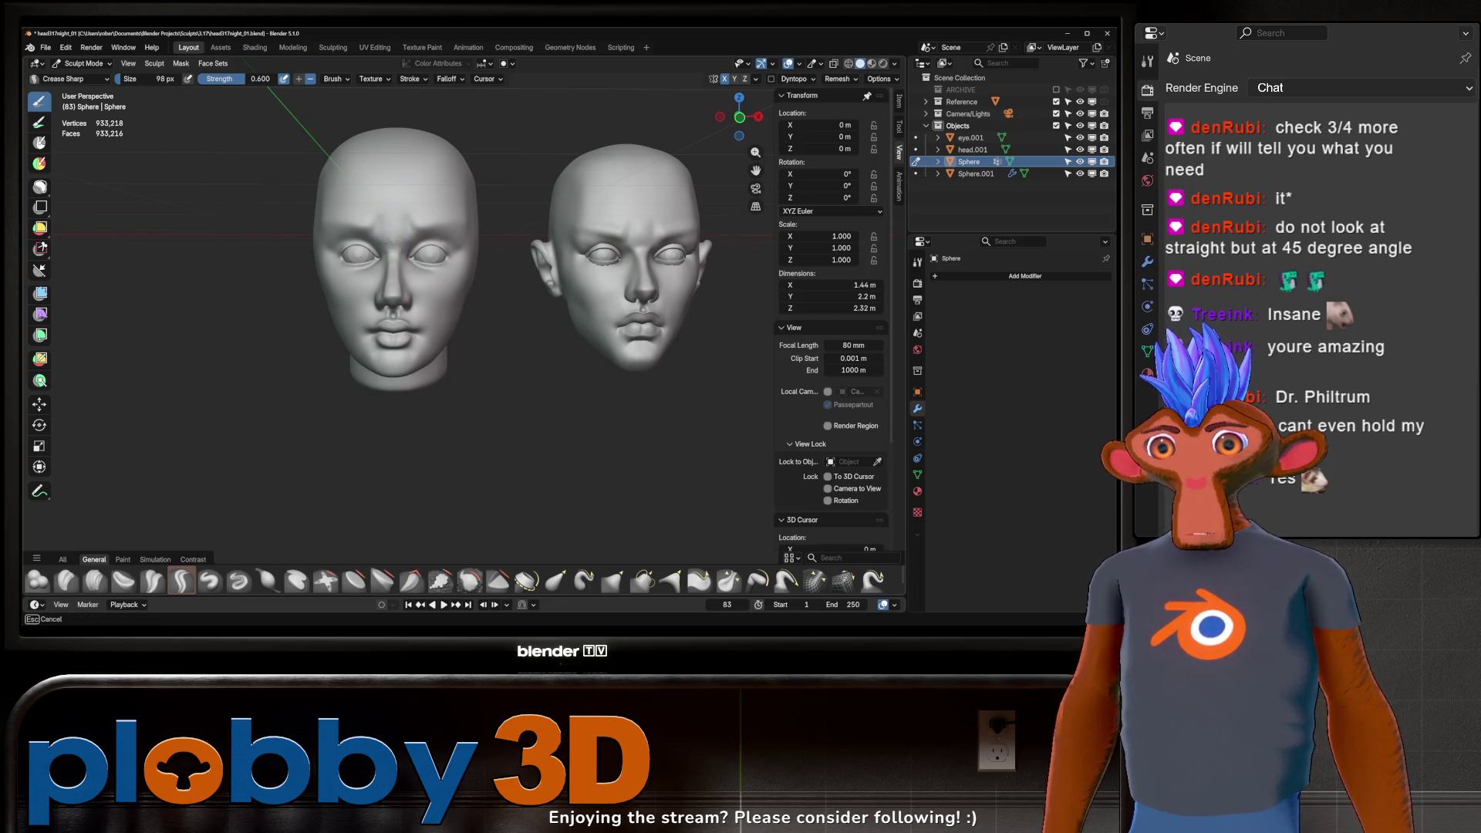
pyautogui.press('KP_1')
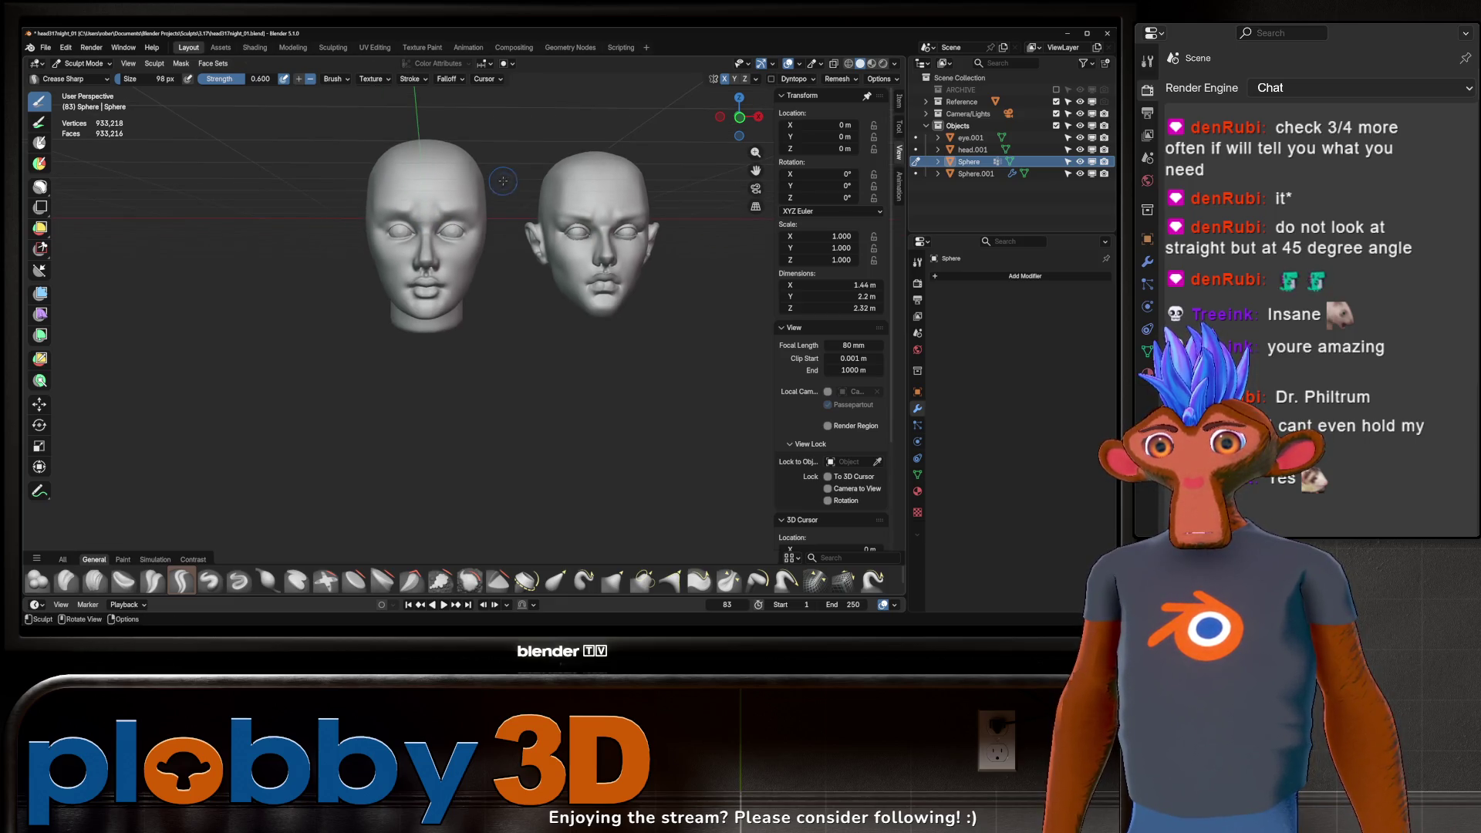
pyautogui.moveTo(505, 178); pyautogui.dragTo(590, 174, button='middle')
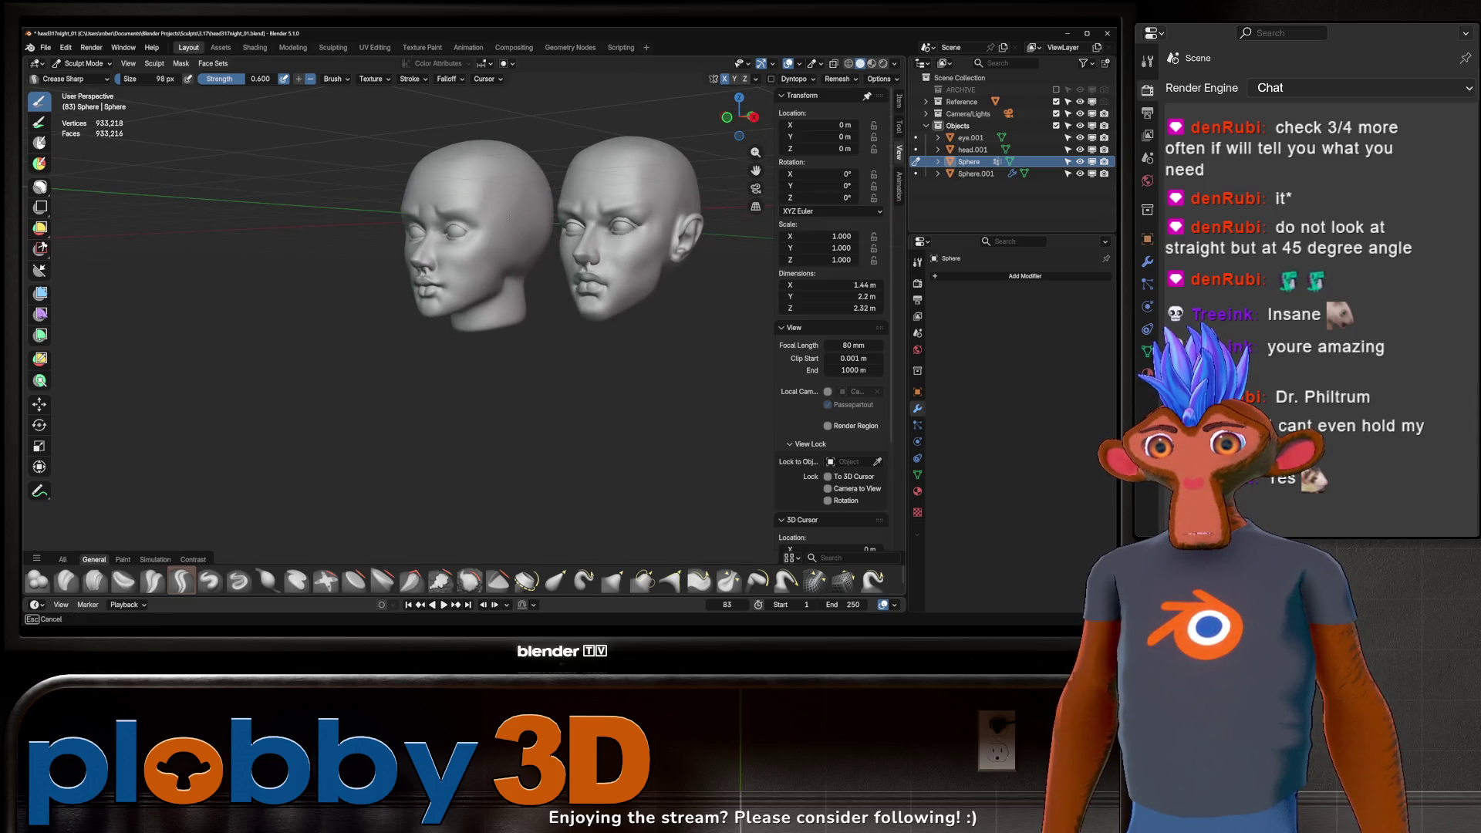
pyautogui.moveTo(502, 205); pyautogui.dragTo(501, 205, button='middle')
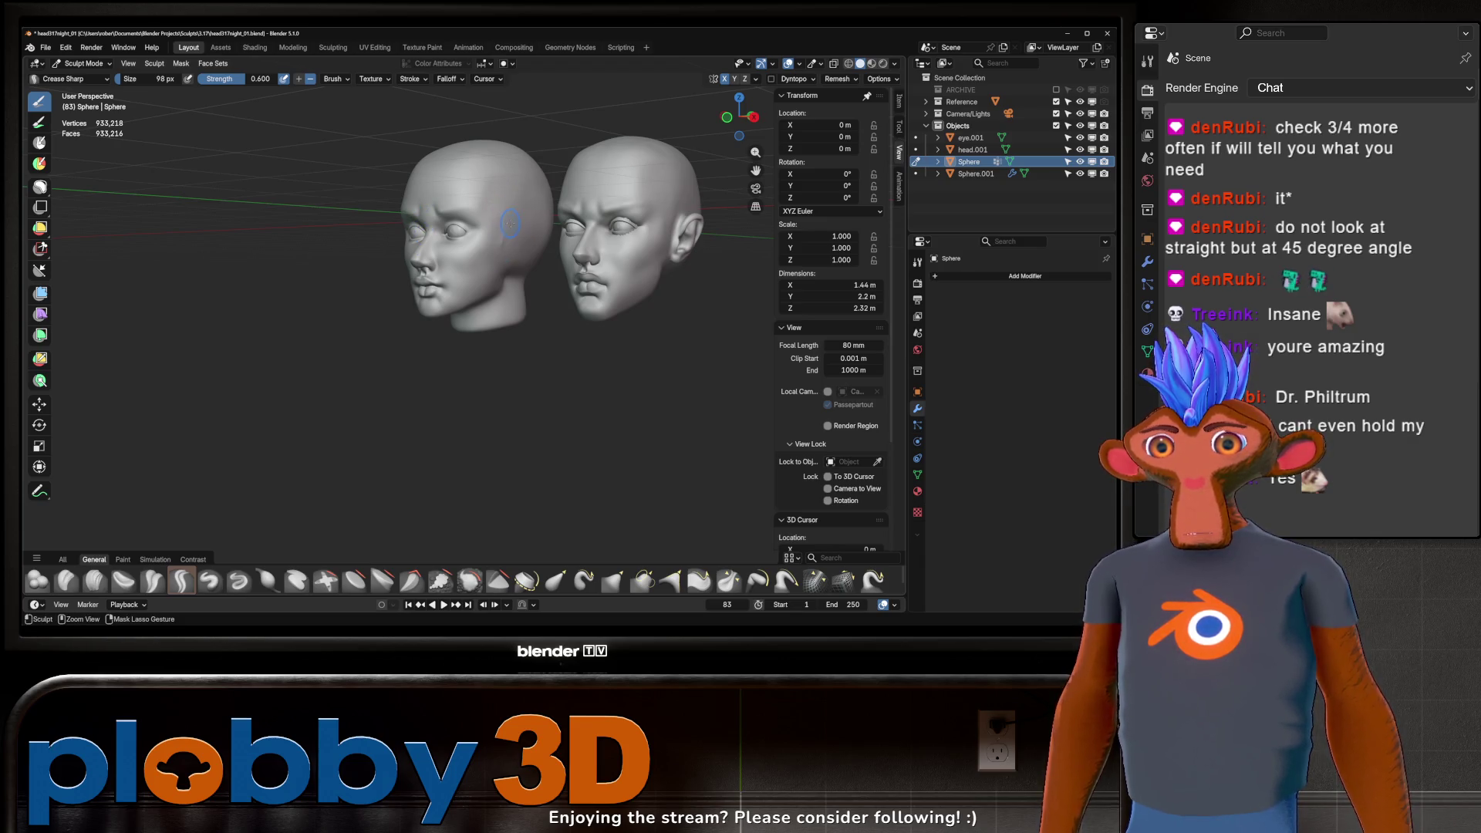
pyautogui.moveTo(506, 237); pyautogui.dragTo(506, 236, button='middle')
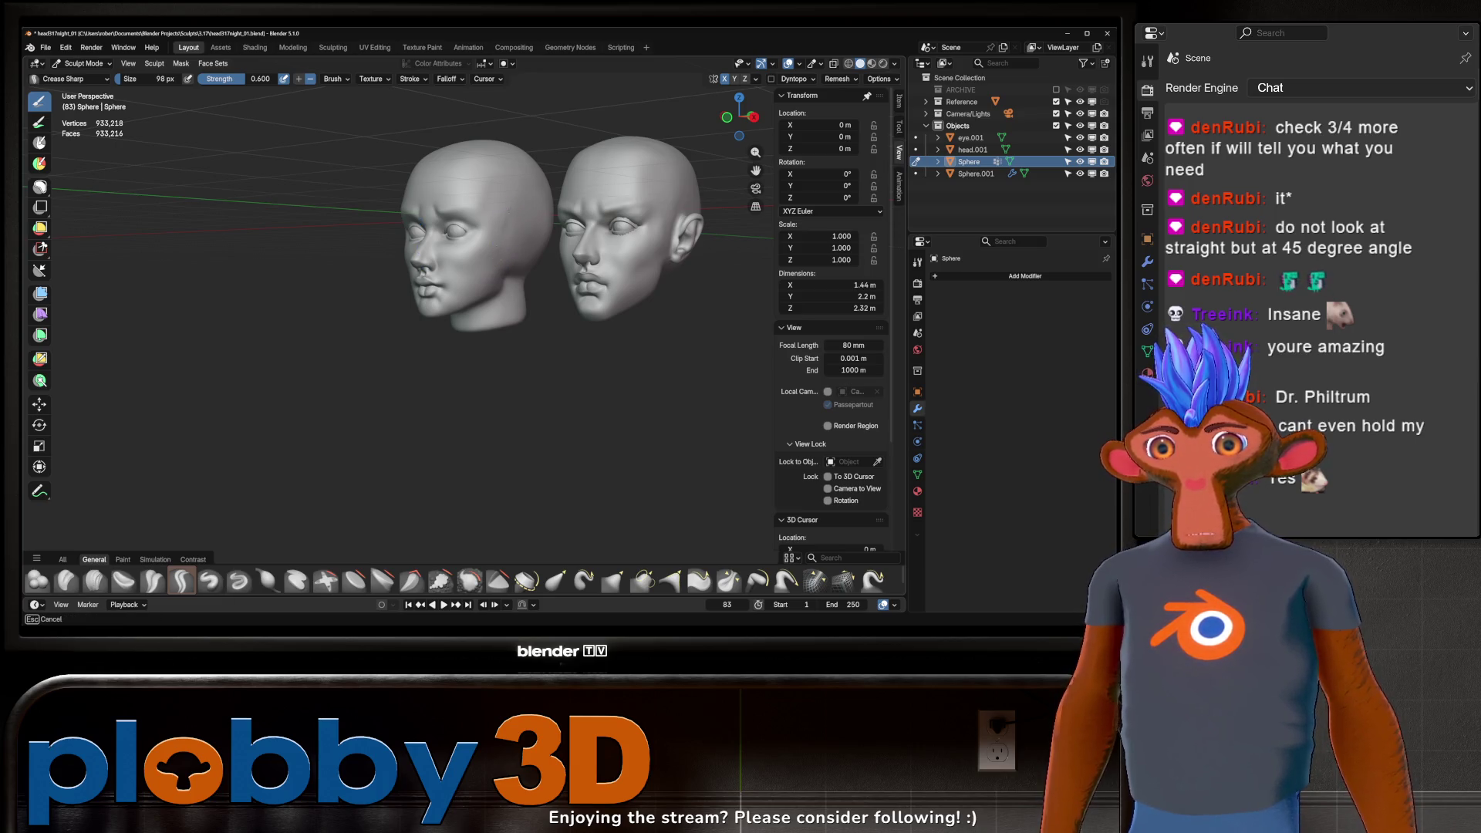
pyautogui.moveTo(503, 259); pyautogui.dragTo(489, 200, button='middle')
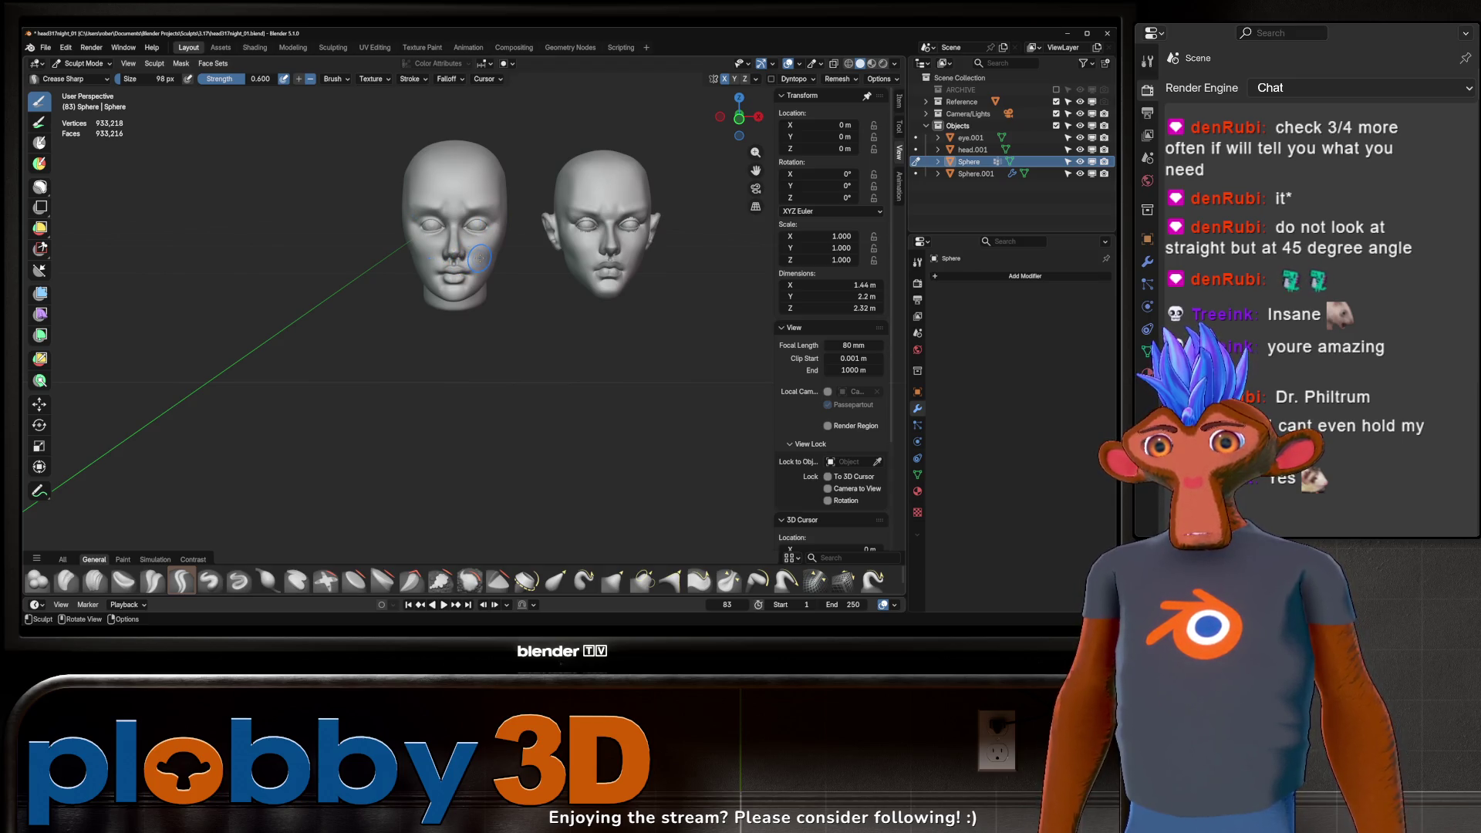
pyautogui.moveTo(479, 240)
pyautogui.mouseDown(button='middle')
pyautogui.moveTo(683, 217)
pyautogui.moveTo(562, 189)
pyautogui.moveTo(545, 198)
pyautogui.mouseUp(button='middle')
pyautogui.scroll(4, 463, 289)
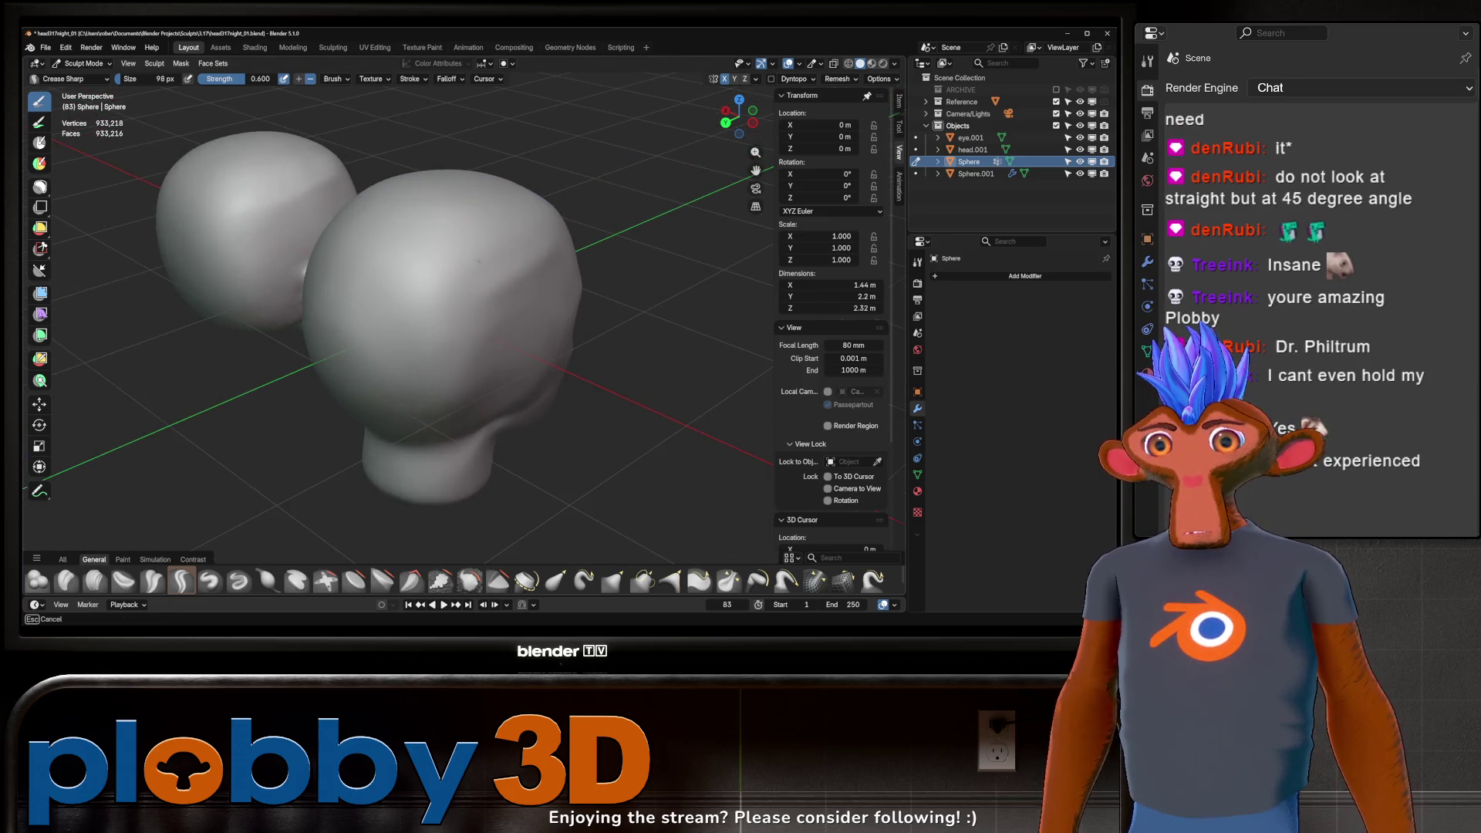
pyautogui.scroll(-3, 499, 249)
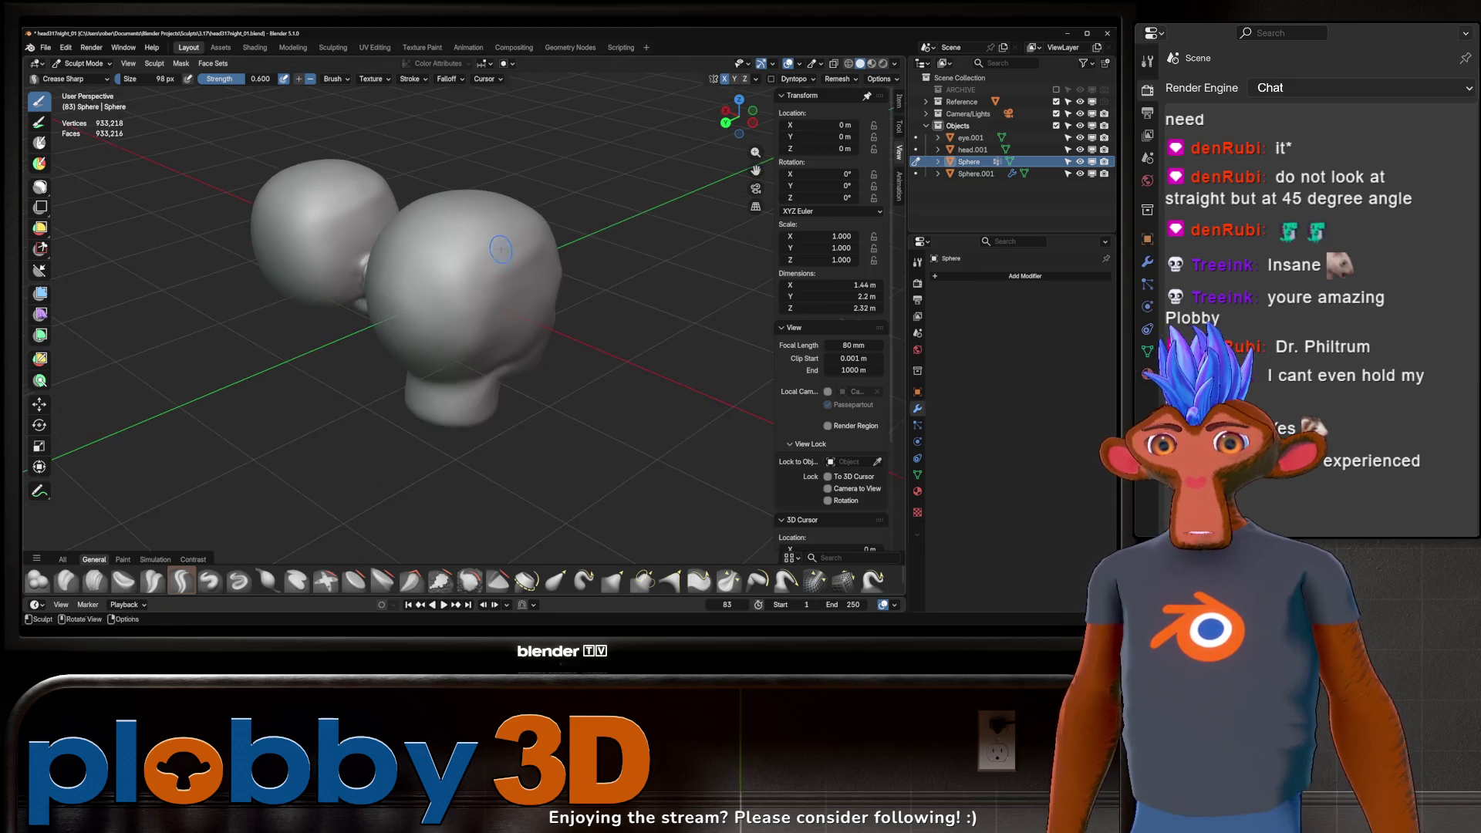
pyautogui.moveTo(501, 249); pyautogui.dragTo(474, 273, button='middle')
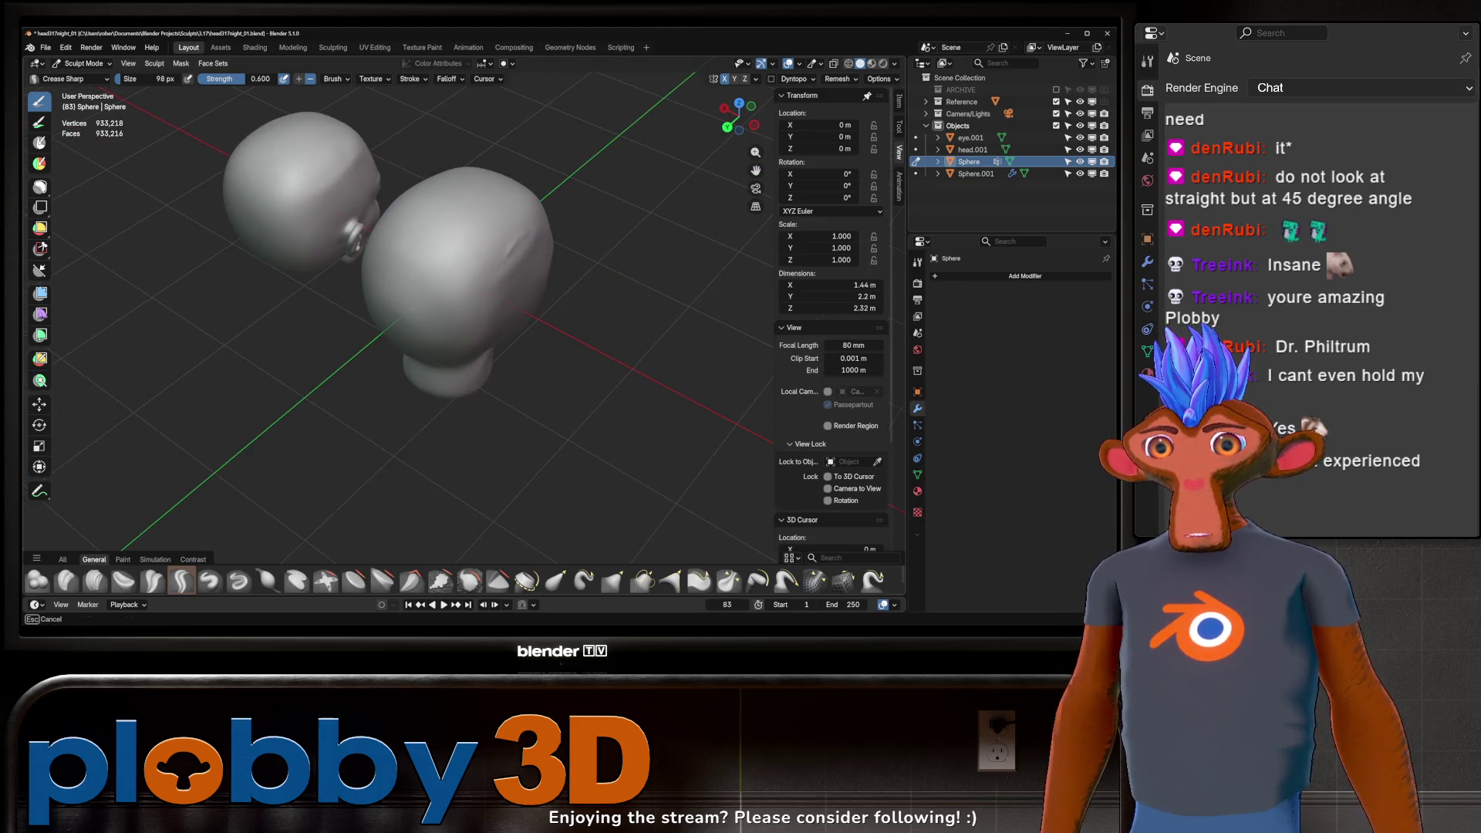
pyautogui.moveTo(508, 266); pyautogui.dragTo(508, 267, button='middle')
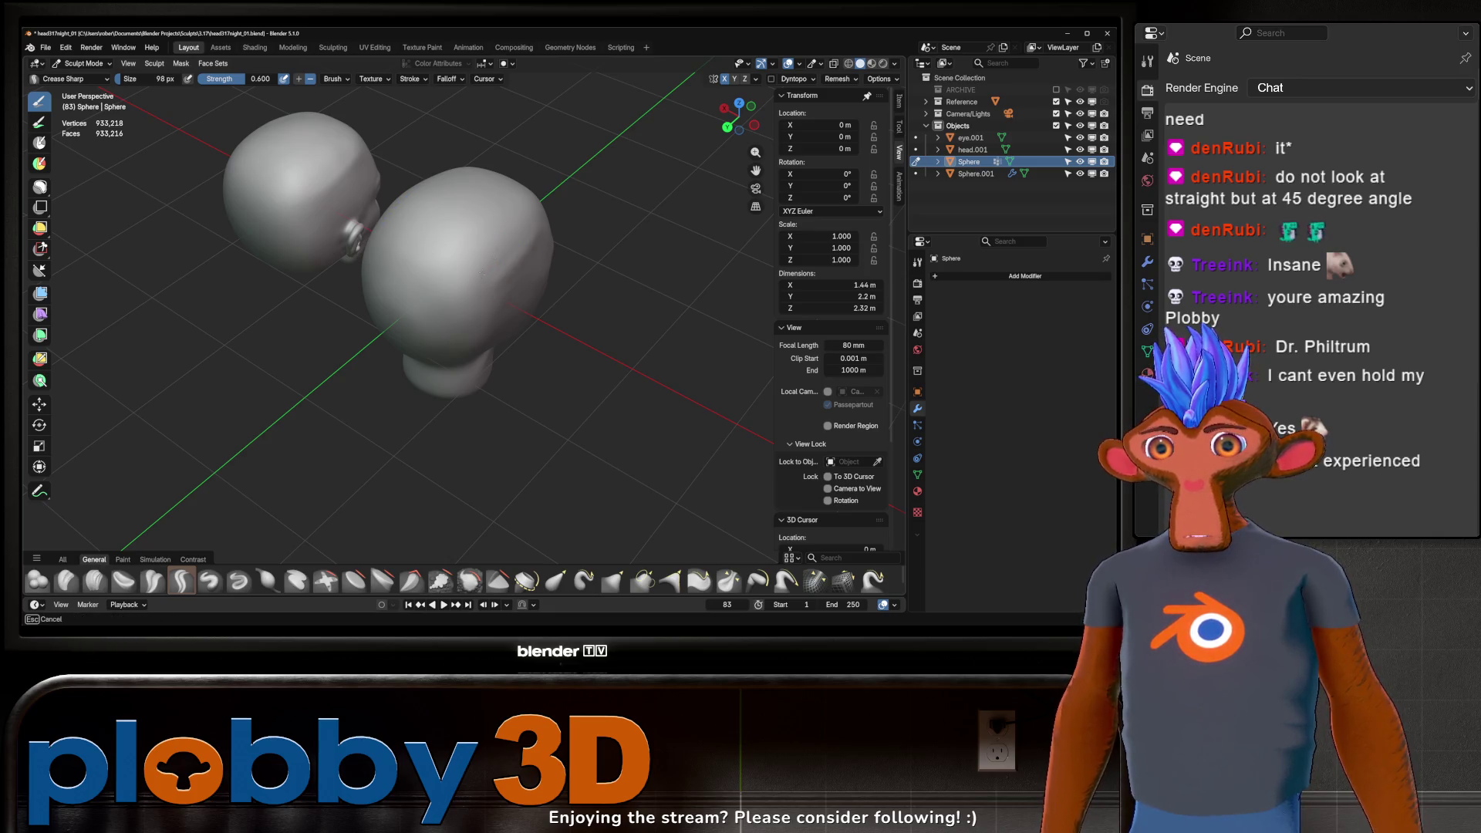
pyautogui.moveTo(496, 225)
pyautogui.mouseDown(button='middle')
pyautogui.moveTo(473, 230)
pyautogui.moveTo(500, 260)
pyautogui.mouseUp(button='middle')
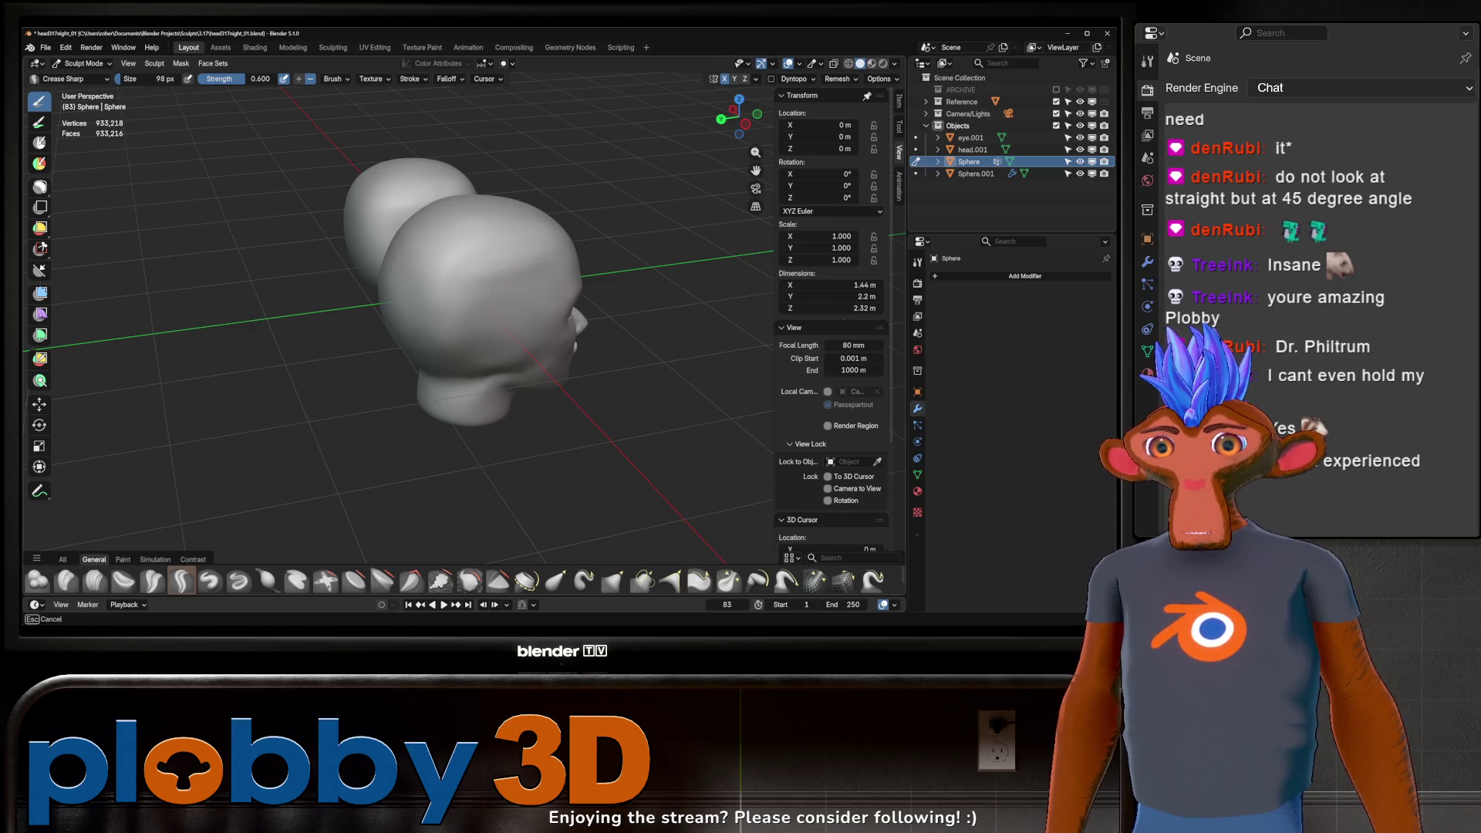
pyautogui.moveTo(460, 337)
pyautogui.mouseDown(button='middle')
pyautogui.moveTo(516, 247)
pyautogui.moveTo(500, 239)
pyautogui.mouseUp(button='middle')
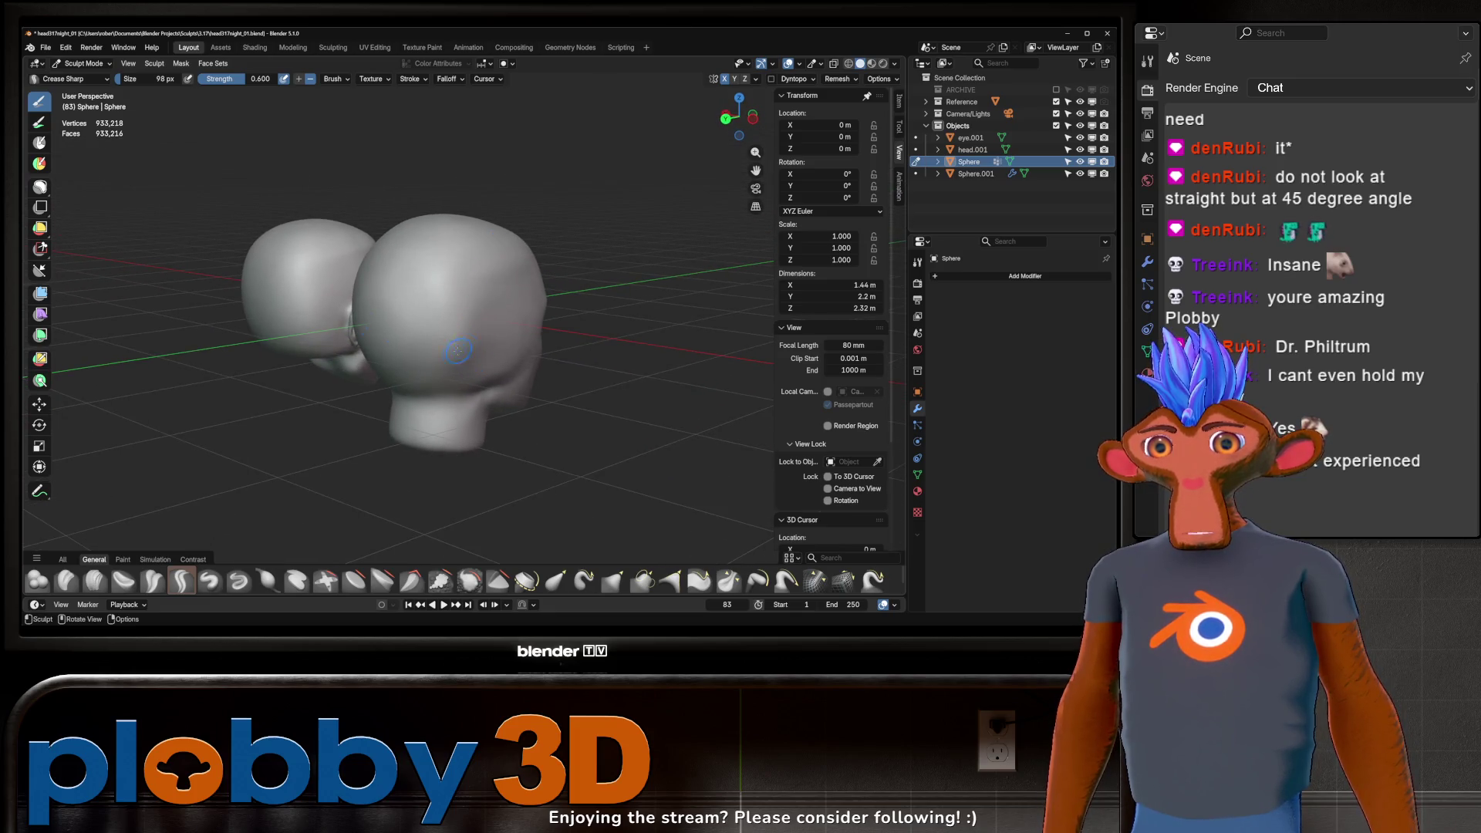
# Step: Switch to Scrape/Fill (Shift+T) with a 210 px radius and view the head in profile
pyautogui.hotkey('shift', 't')
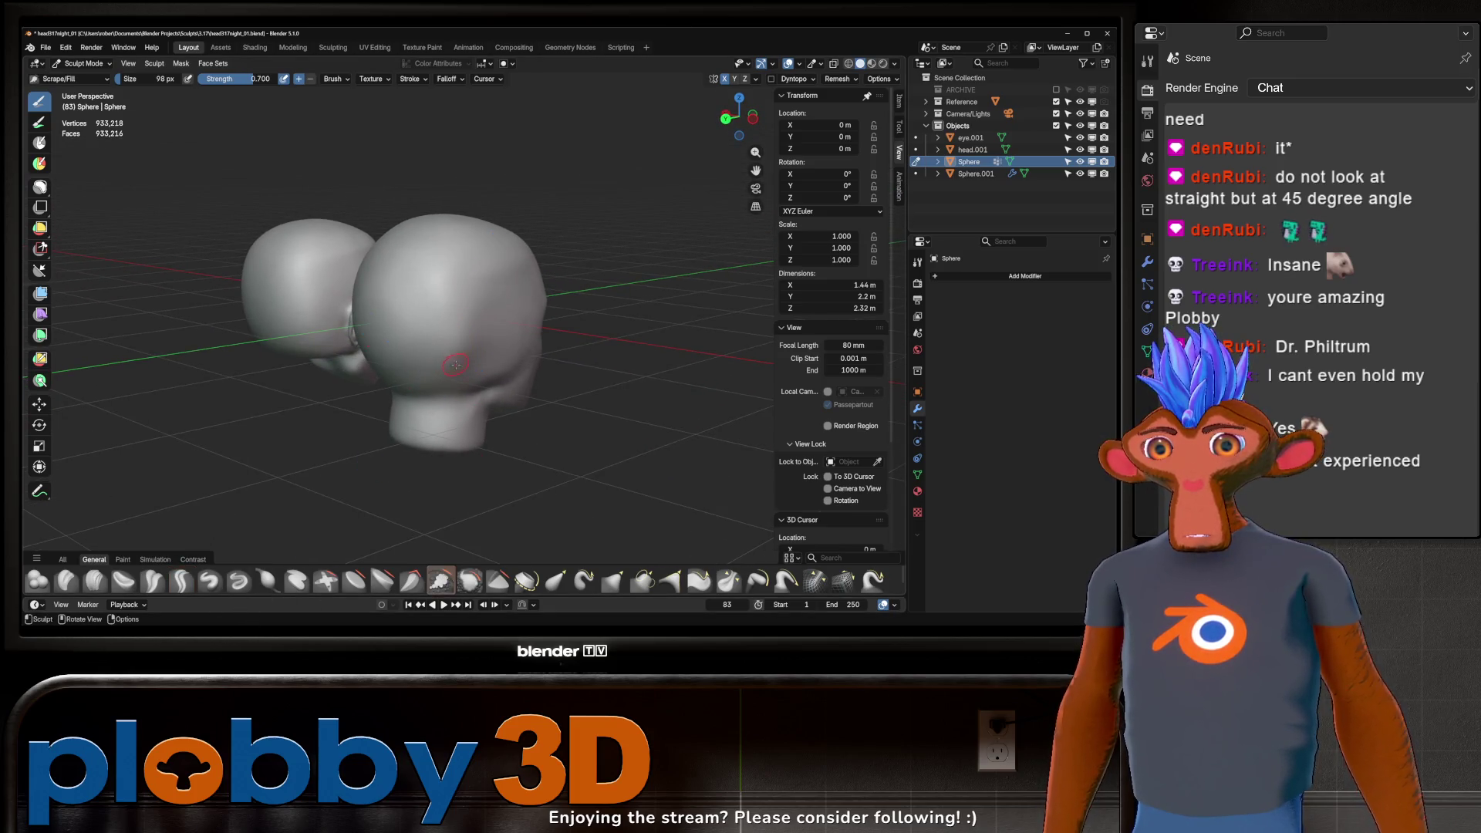
pyautogui.press('f')
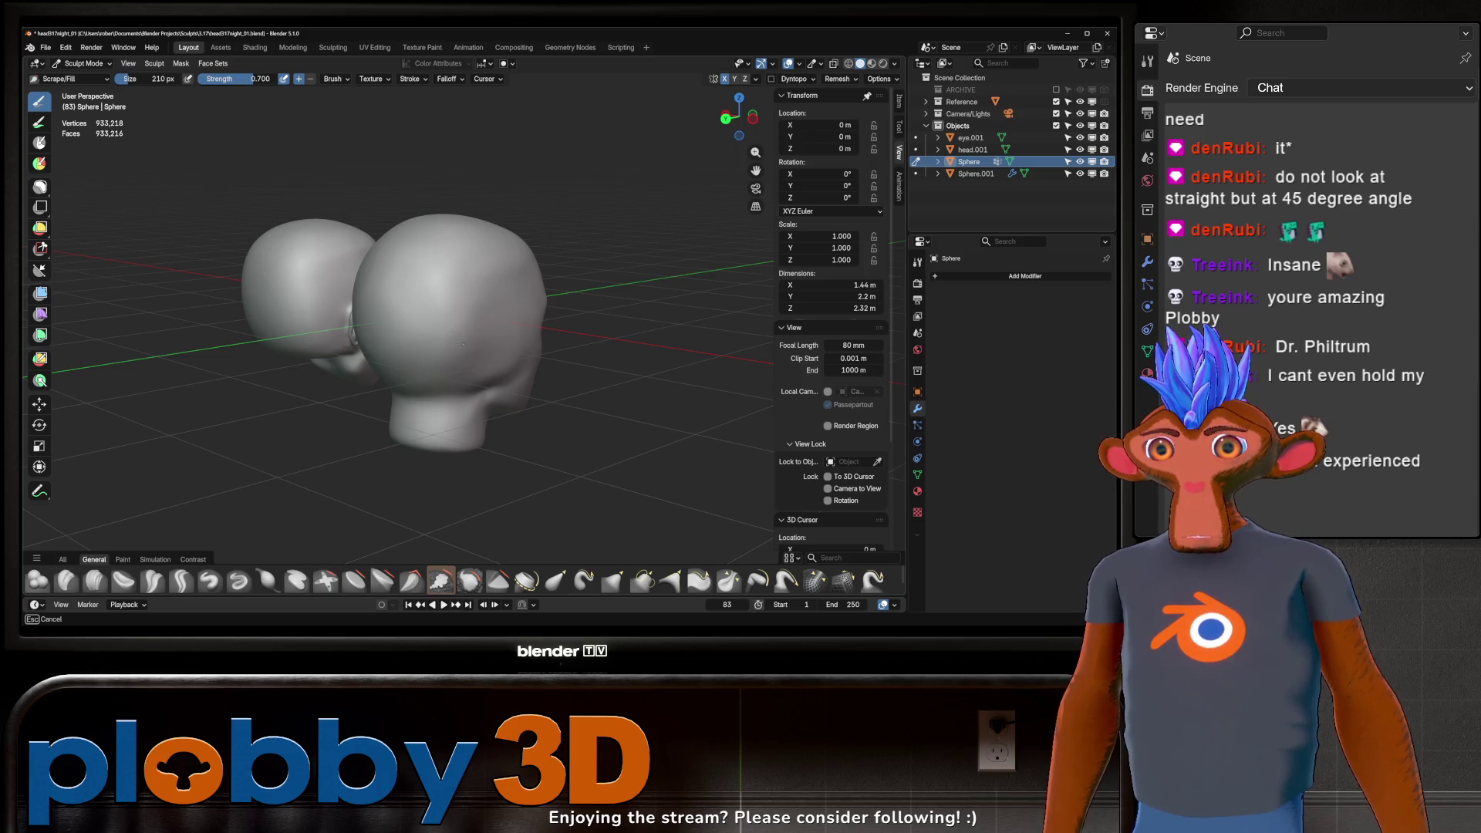
pyautogui.moveTo(469, 330); pyautogui.dragTo(472, 327)
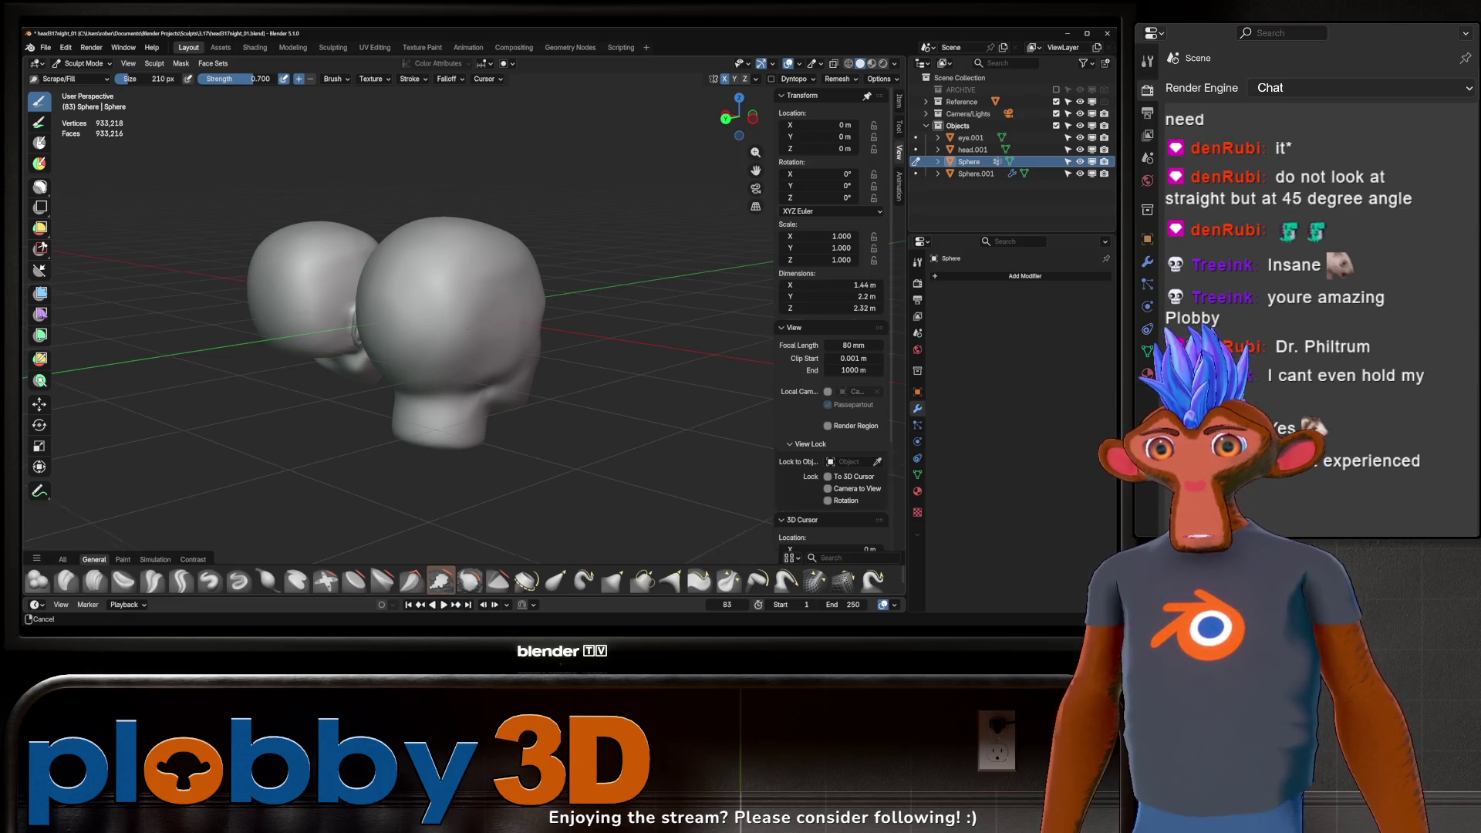
pyautogui.moveTo(473, 327)
pyautogui.mouseDown(button='middle')
pyautogui.moveTo(439, 377)
pyautogui.moveTo(486, 347)
pyautogui.moveTo(455, 309)
pyautogui.moveTo(533, 310)
pyautogui.moveTo(508, 305)
pyautogui.mouseUp(button='middle')
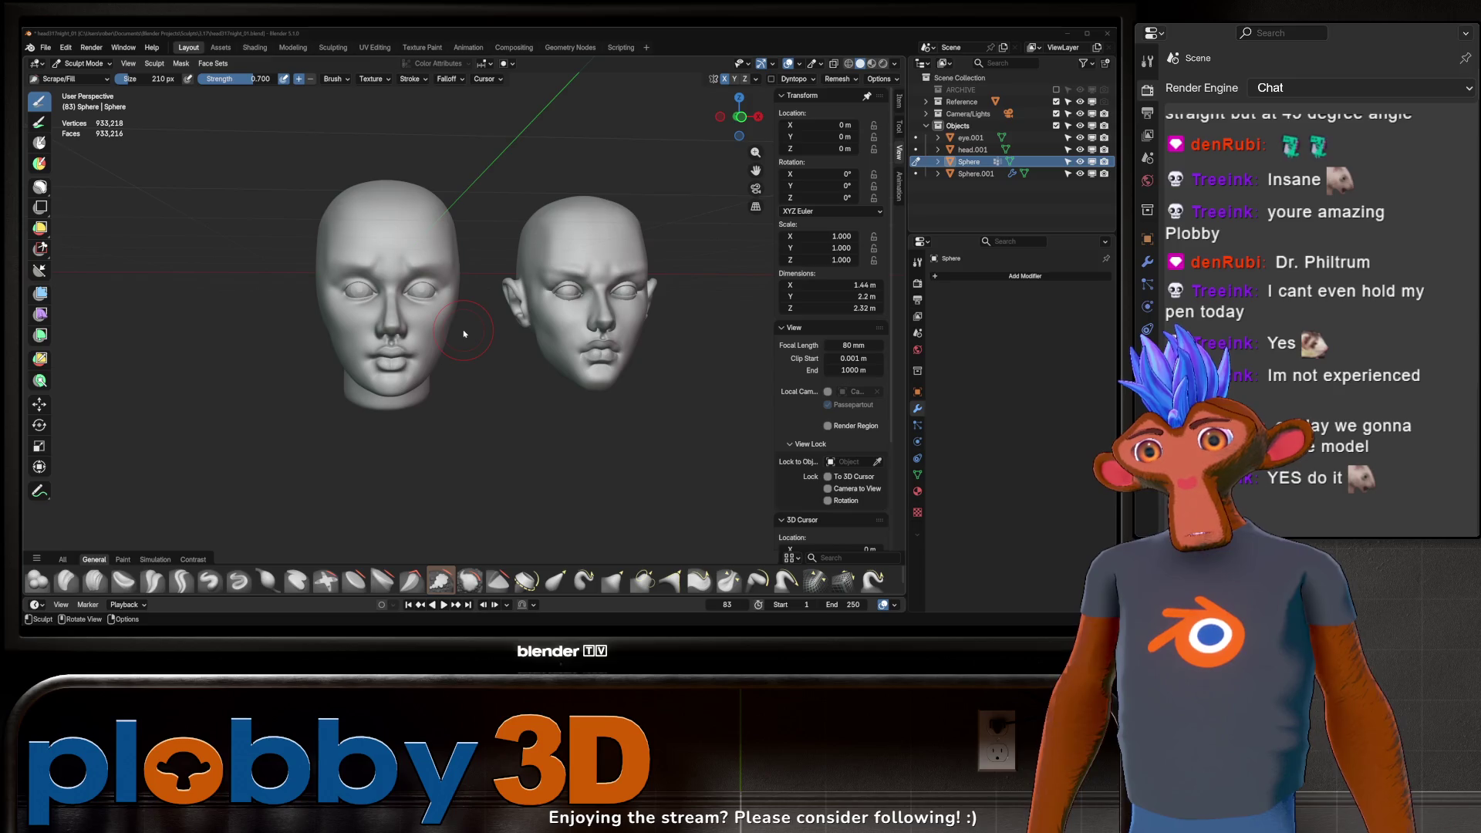
# Step: Annotate "BRB 2 min" with a smile curve beside the heads
pyautogui.click(40, 491)
pyautogui.moveTo(81, 232)
pyautogui.mouseDown()
pyautogui.moveTo(109, 268)
pyautogui.moveTo(174, 296)
pyautogui.mouseUp()
pyautogui.moveTo(181, 232); pyautogui.dragTo(185, 297)
pyautogui.moveTo(102, 348)
pyautogui.mouseDown()
pyautogui.moveTo(127, 377)
pyautogui.moveTo(208, 368)
pyautogui.mouseUp()
pyautogui.moveTo(216, 368)
pyautogui.mouseDown()
pyautogui.moveTo(228, 355)
pyautogui.moveTo(243, 368)
pyautogui.mouseUp()
pyautogui.moveTo(122, 457); pyautogui.dragTo(295, 426)
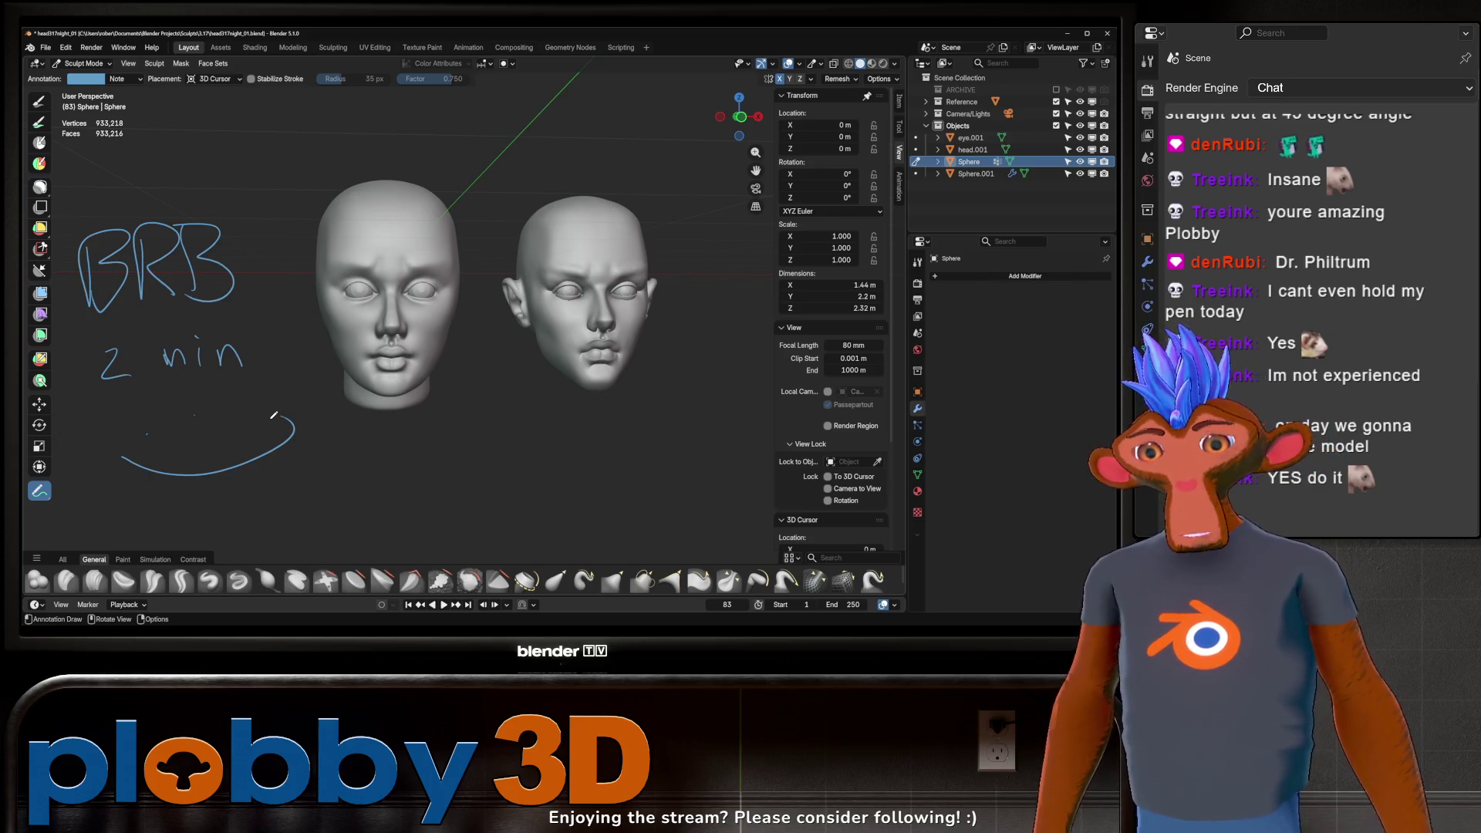
# Step: Undo every annotation stroke so the BRB note and smile disappear
pyautogui.hotkey('ctrl', 'z')
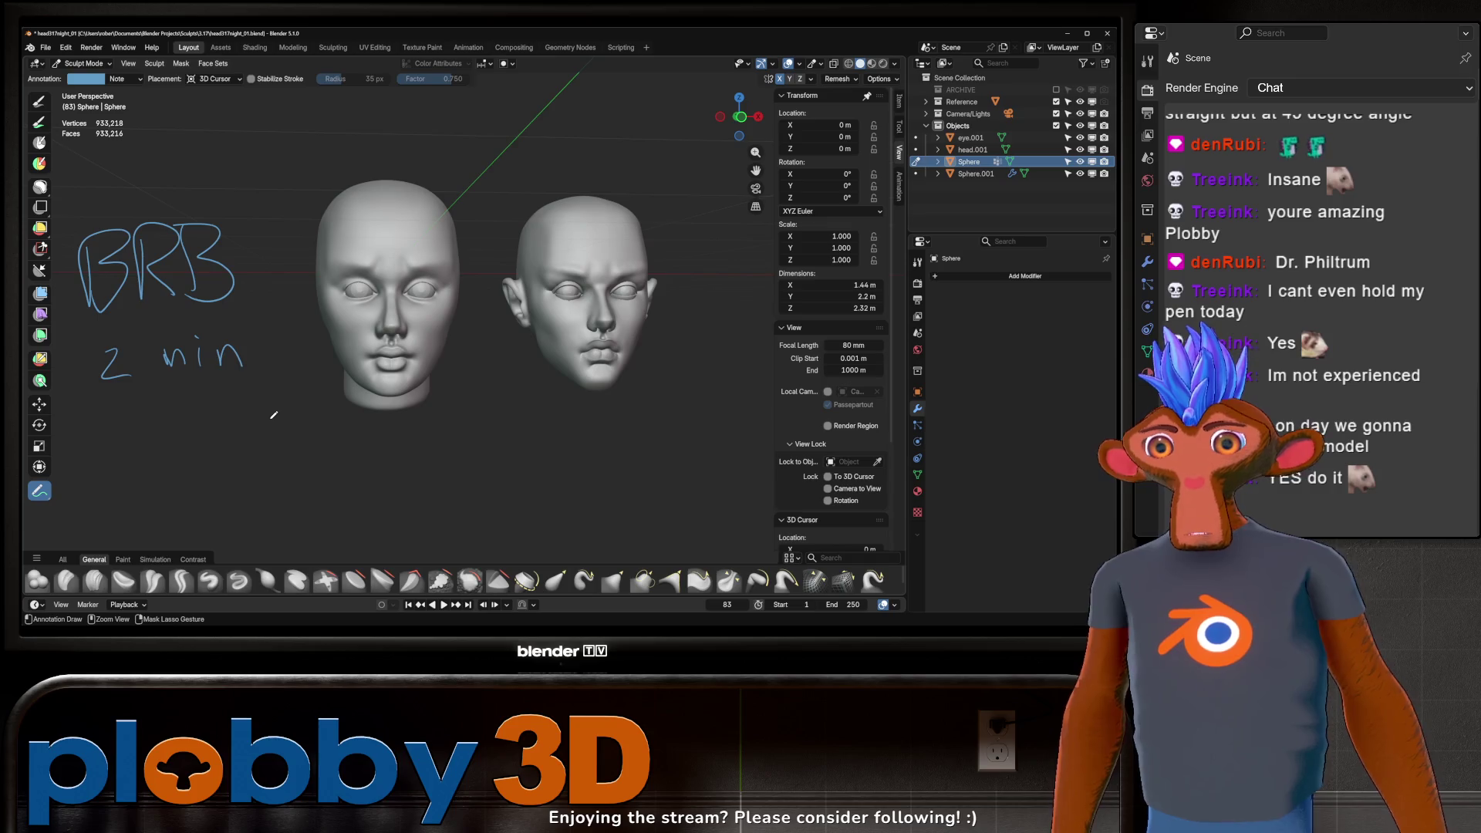
pyautogui.hotkey('ctrl', 'z')
pyautogui.hotkey('ctrl', 'z')
pyautogui.hotkey('ctrl', 'z')
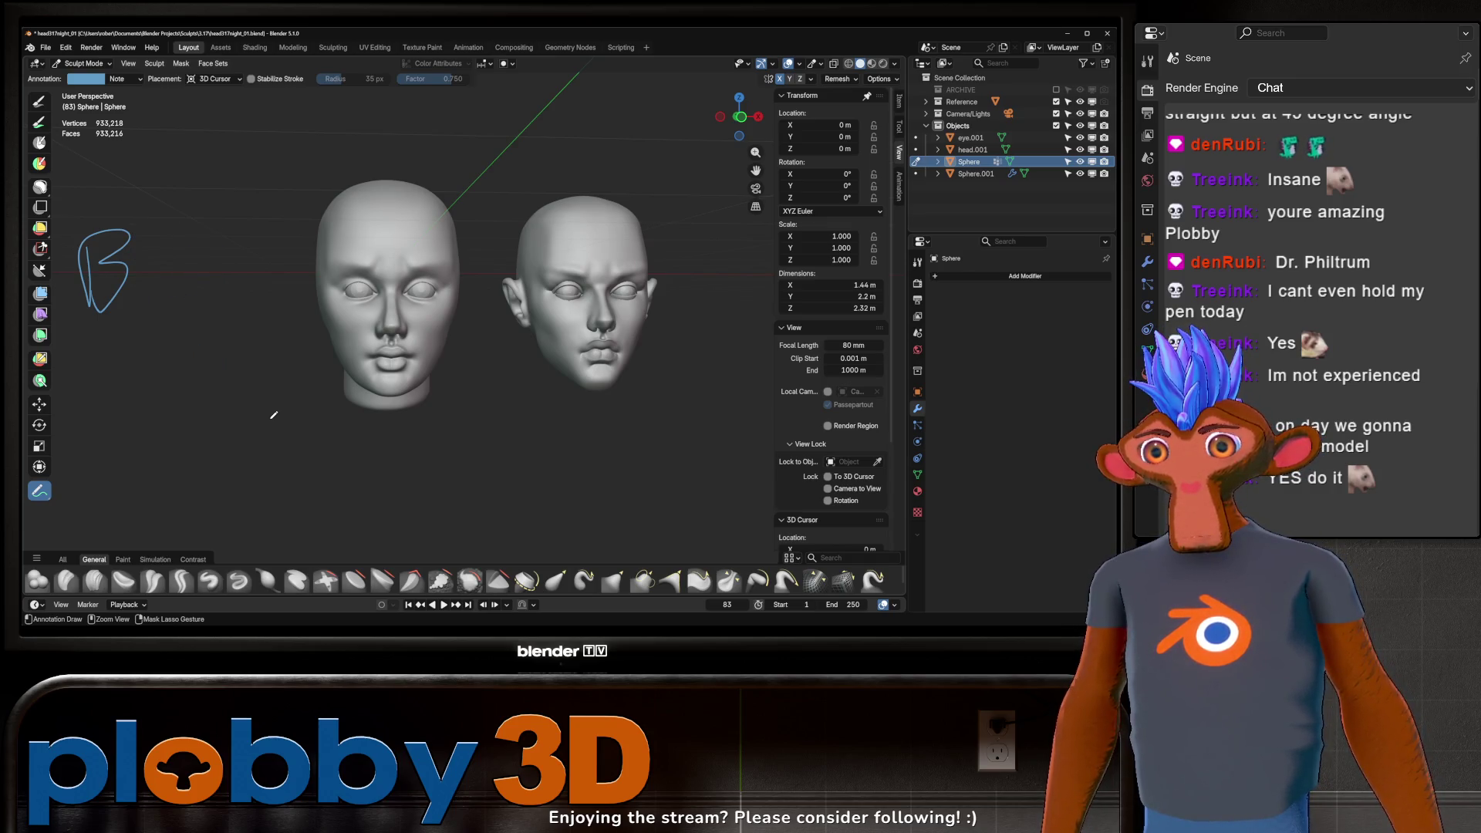
pyautogui.hotkey('ctrl', 'z')
pyautogui.hotkey('ctrl', 'z')
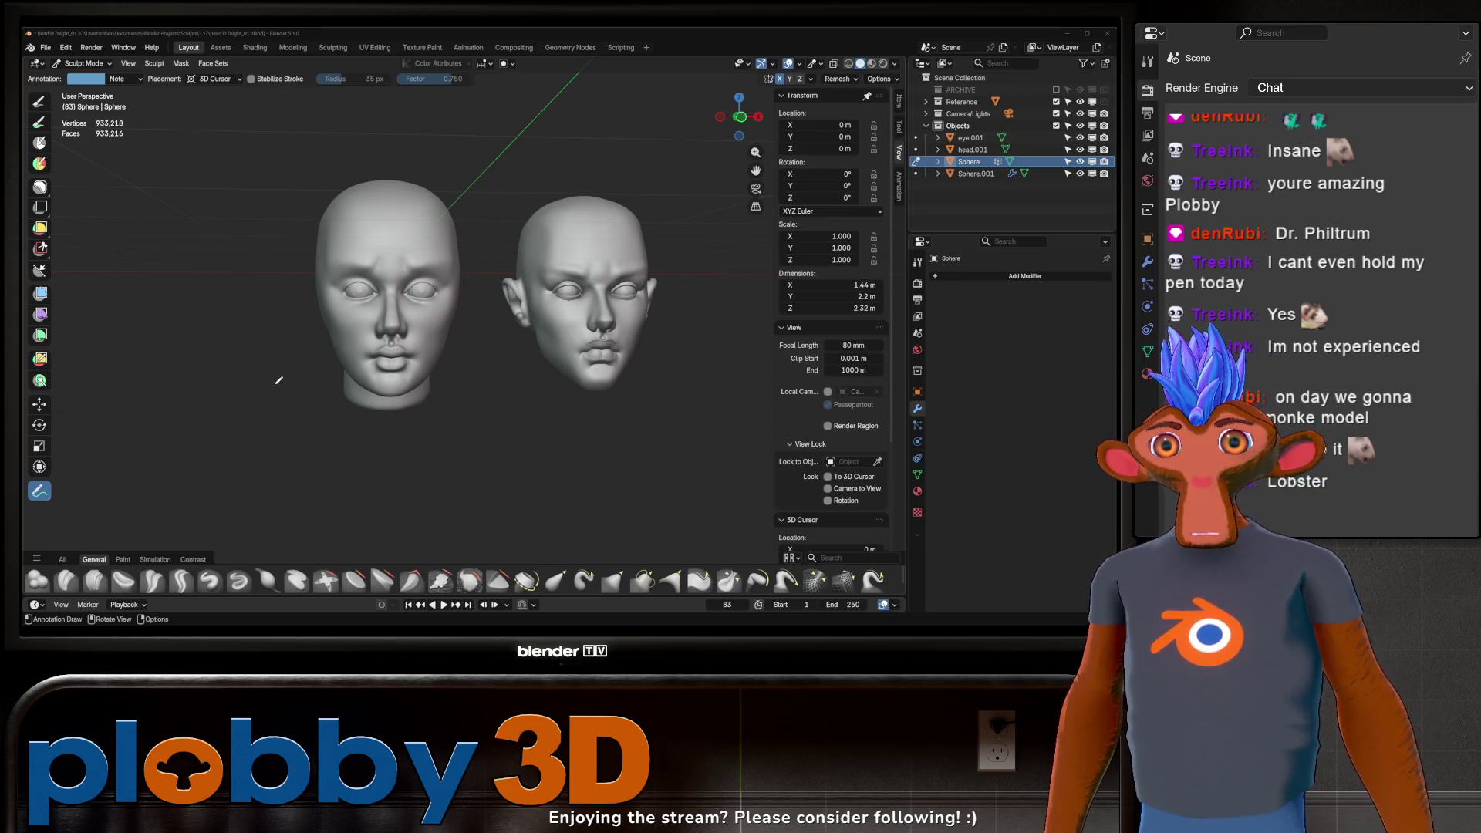
# Step: Return to Scrape/Fill and toggle Sphere.001 and head.001 visibility to compare
pyautogui.click(439, 580)
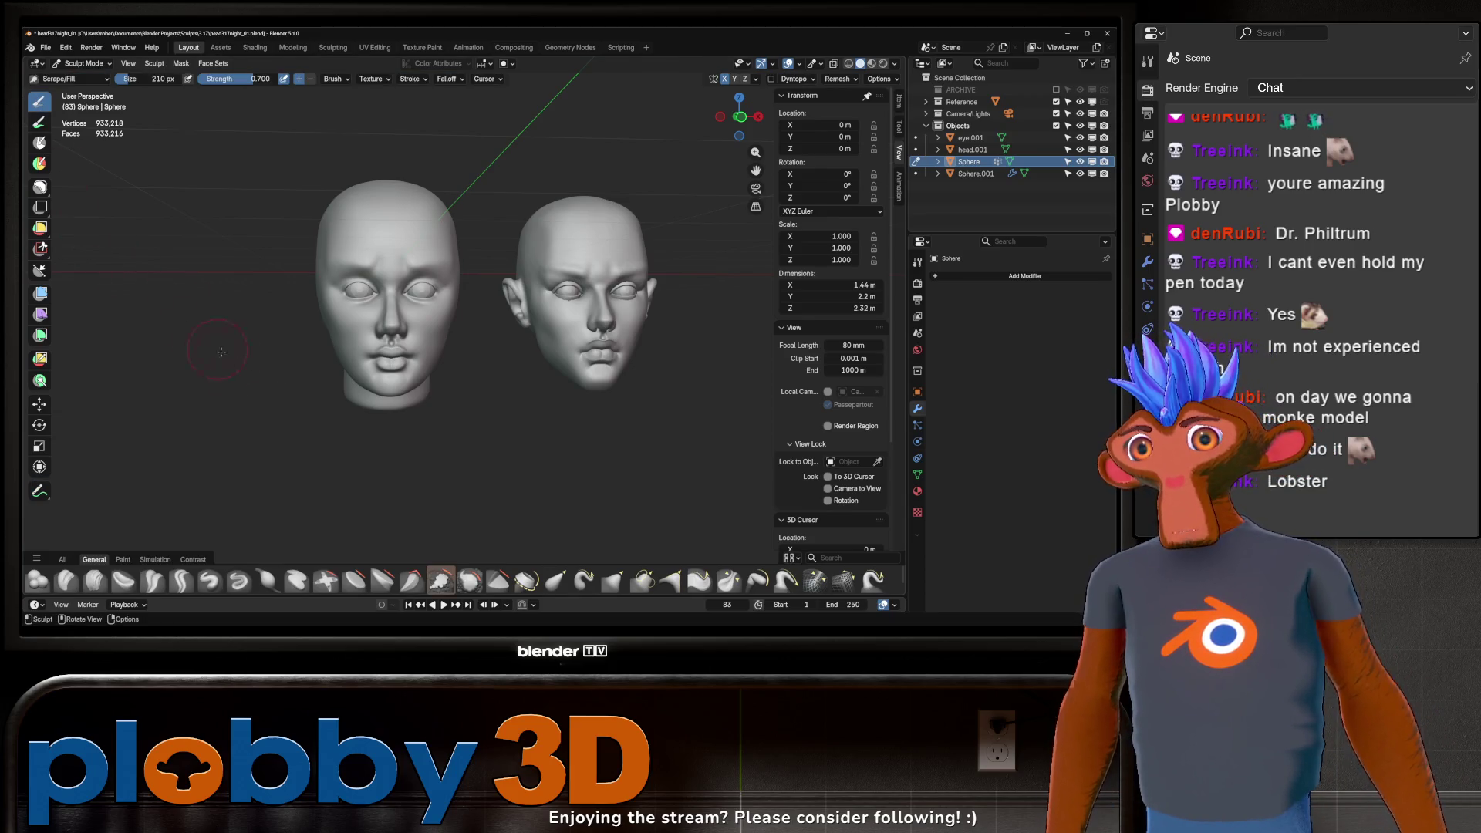
pyautogui.moveTo(346, 364)
pyautogui.mouseDown(button='middle')
pyautogui.moveTo(451, 301)
pyautogui.moveTo(382, 290)
pyautogui.mouseUp(button='middle')
pyautogui.click(1080, 174)
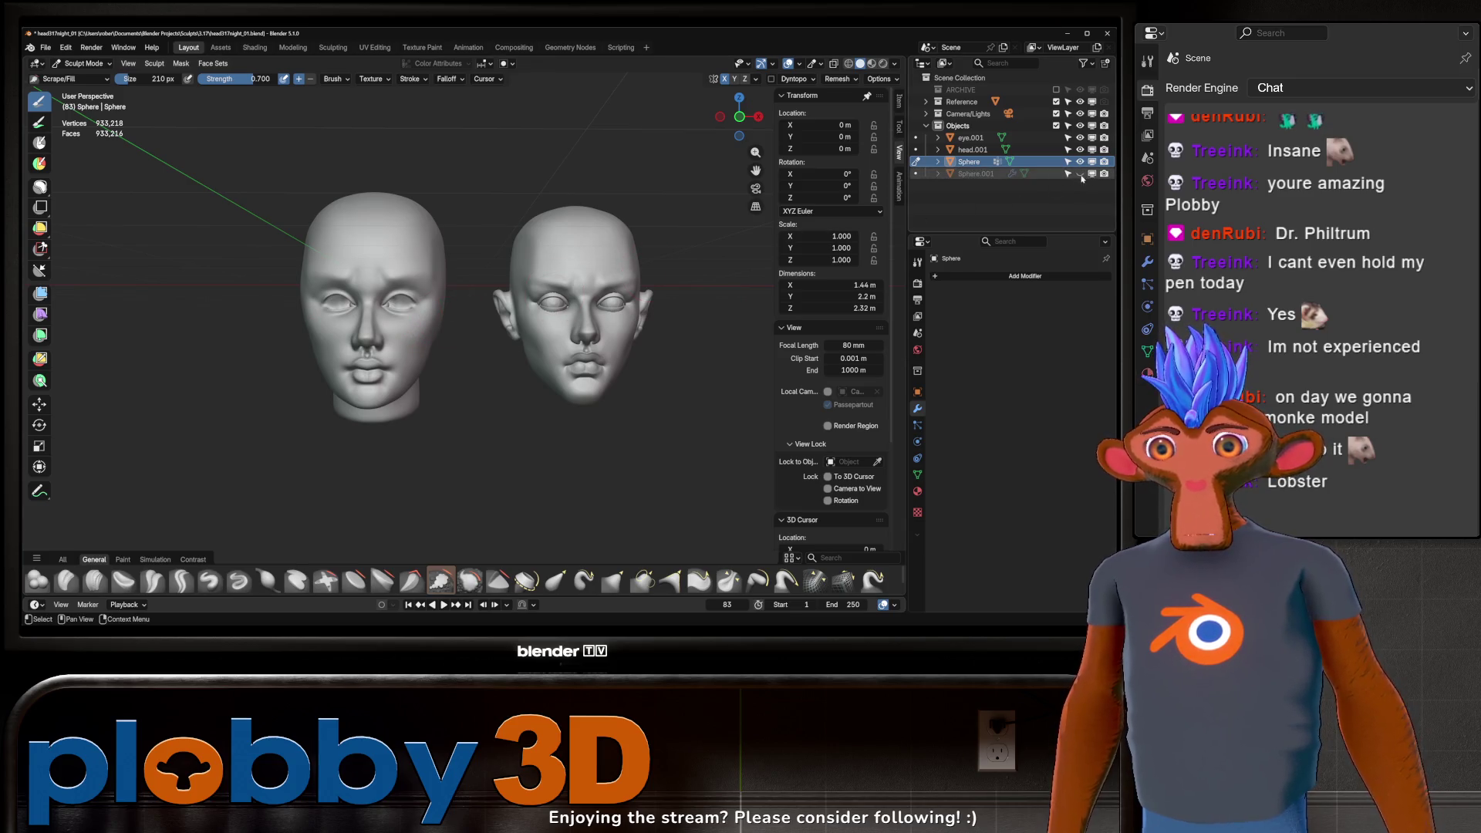
pyautogui.click(1080, 173)
pyautogui.click(1080, 149)
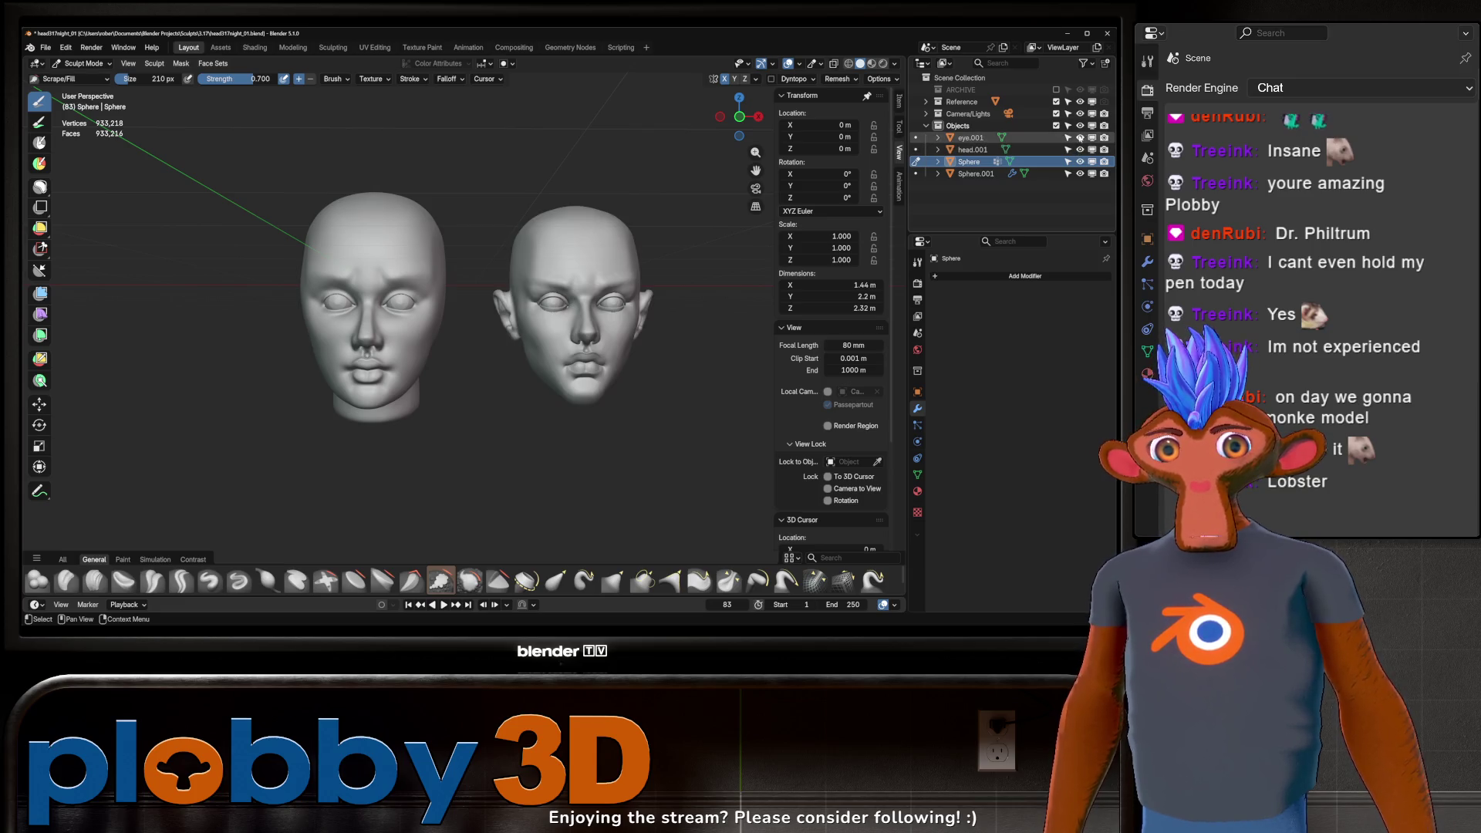
pyautogui.click(1080, 149)
pyautogui.click(1080, 150)
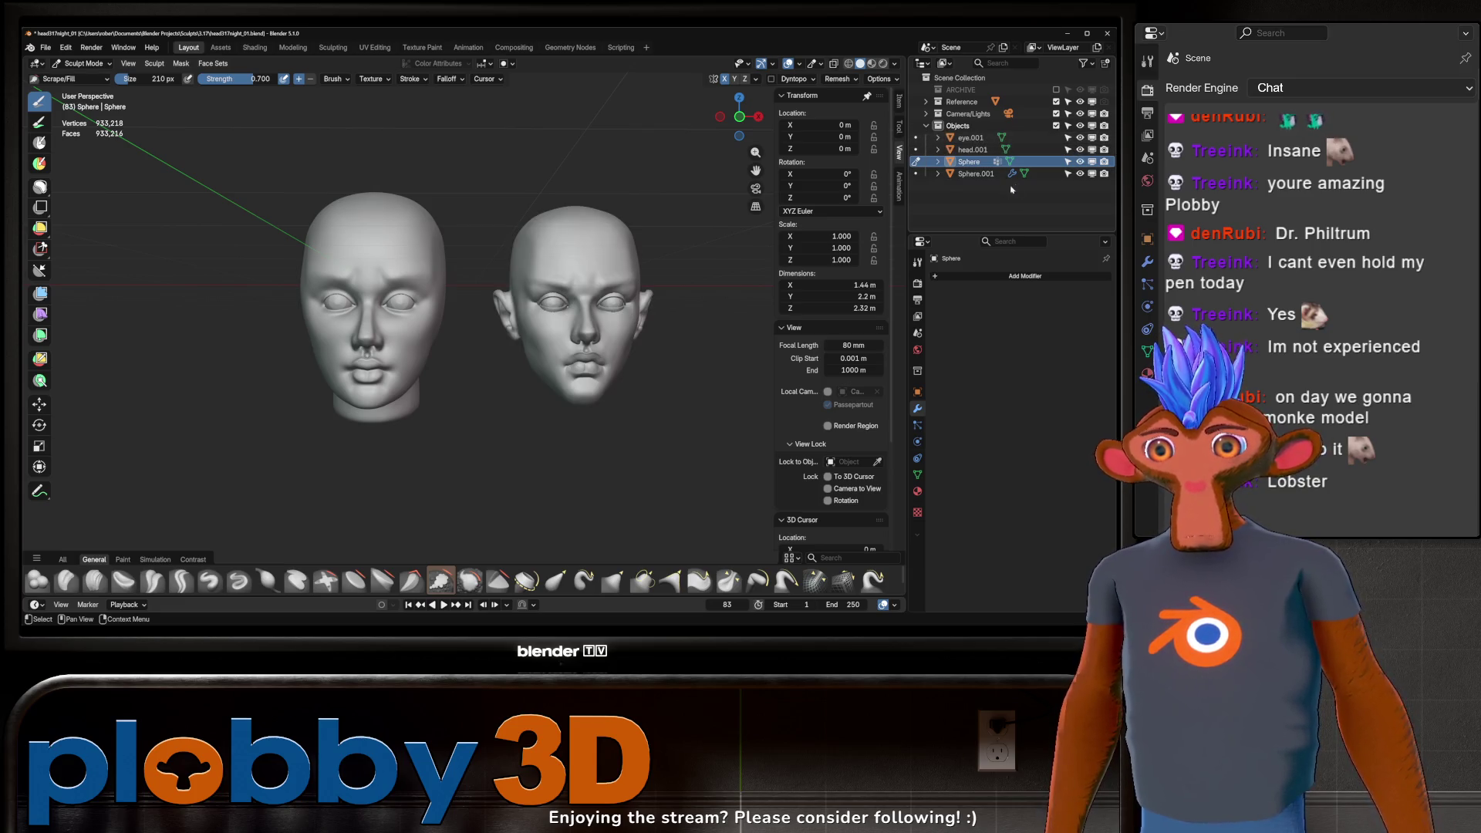
# Step: Rework the sculpted head's cheek with a Ctrl-stroke from a front three-quarter view
pyautogui.moveTo(578, 337); pyautogui.dragTo(601, 329, button='middle')
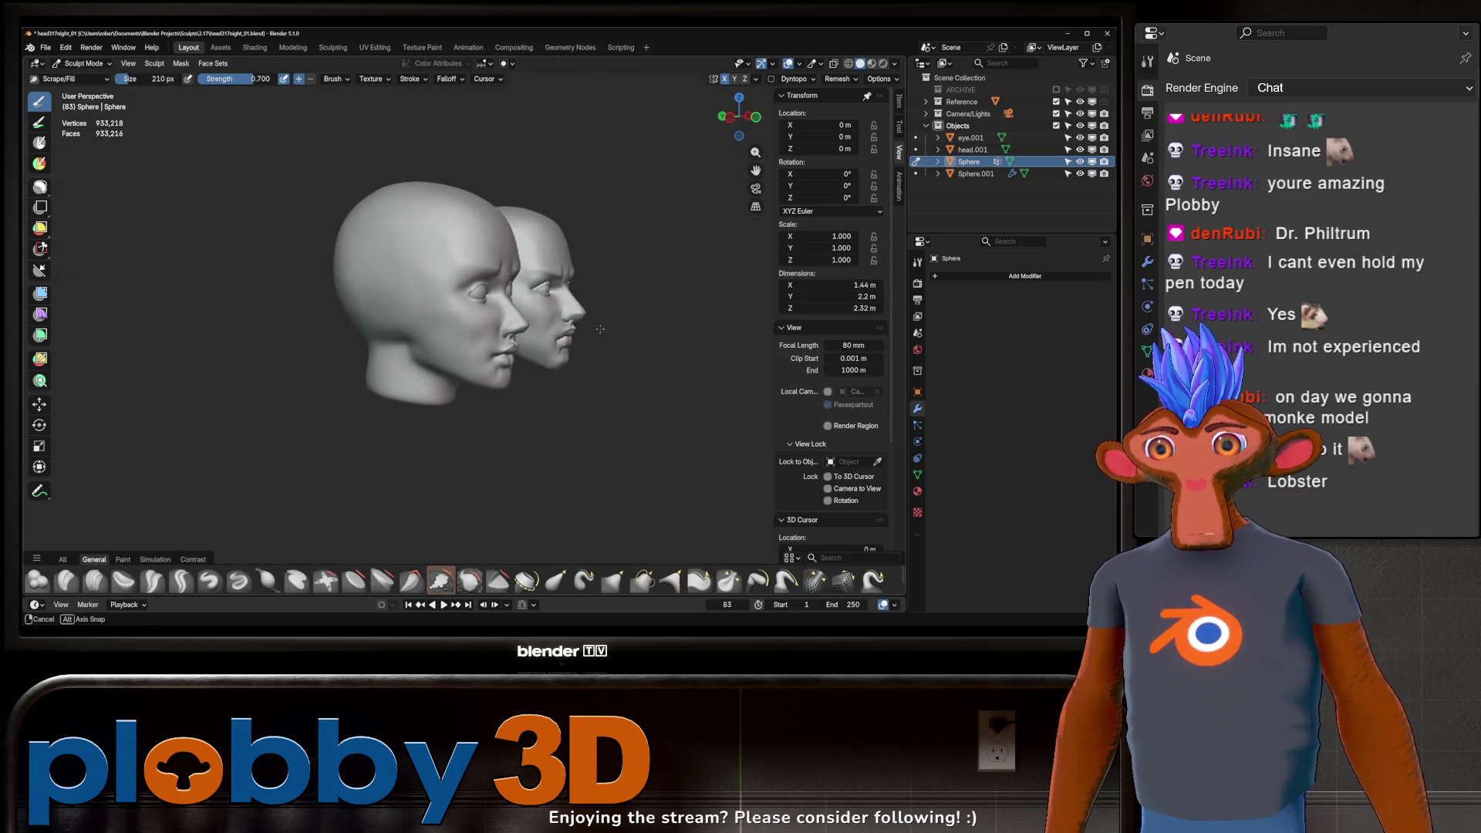
pyautogui.moveTo(600, 328)
pyautogui.mouseDown(button='middle')
pyautogui.moveTo(692, 477)
pyautogui.moveTo(386, 341)
pyautogui.mouseUp(button='middle')
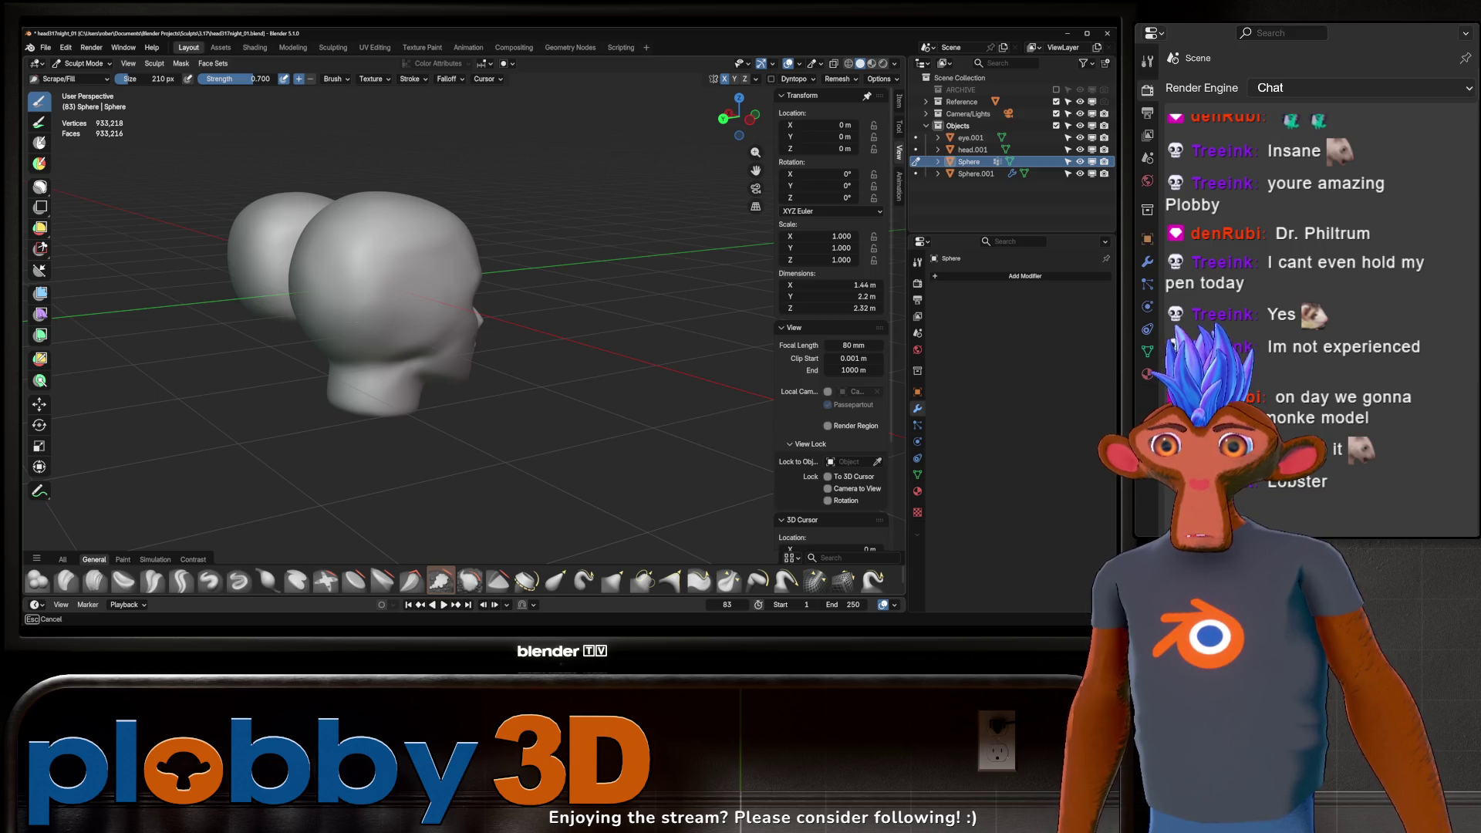
pyautogui.moveTo(385, 342); pyautogui.dragTo(436, 323, button='middle')
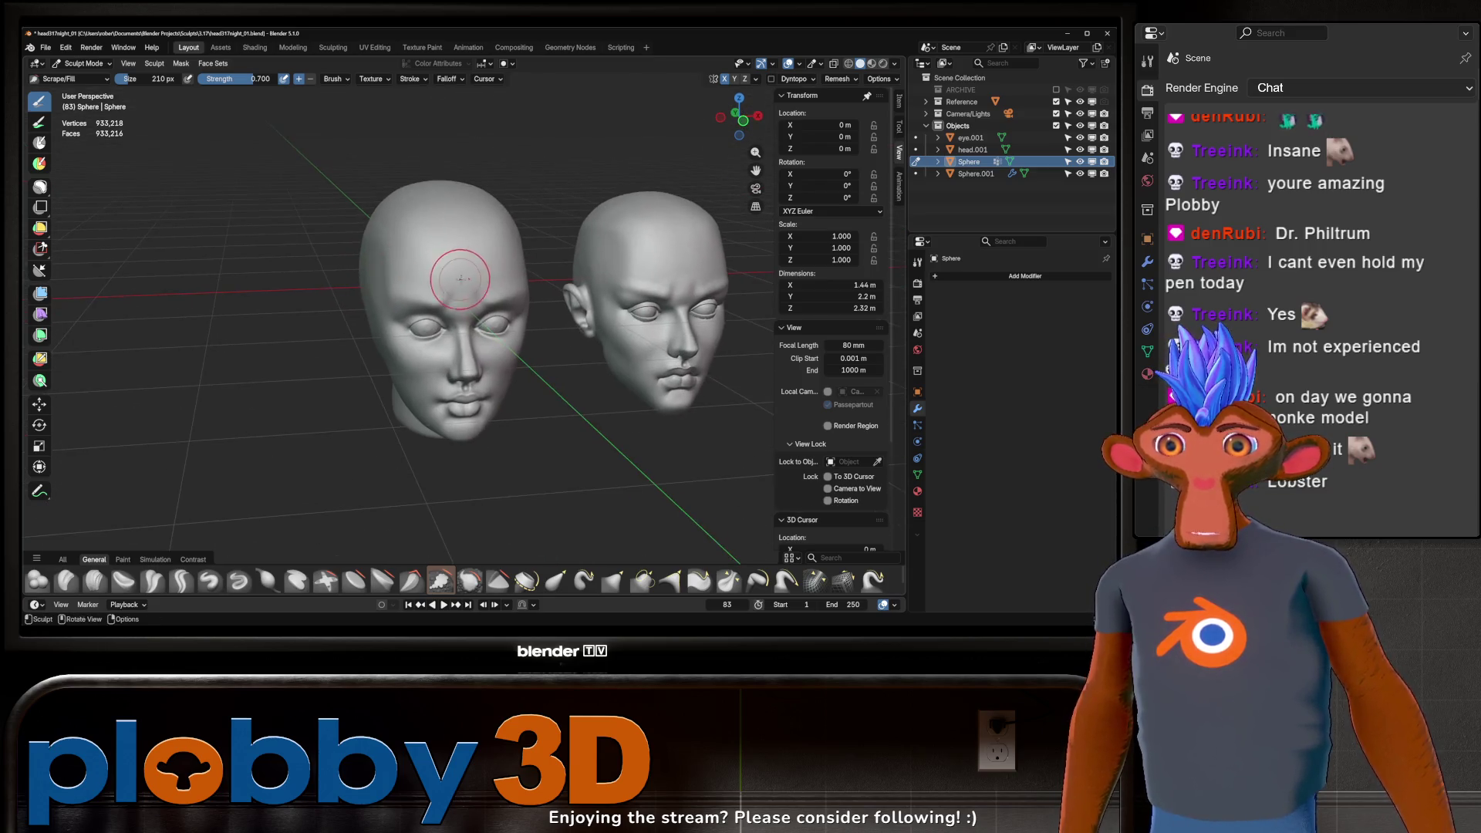
pyautogui.hotkey('ctrl', 'shift')
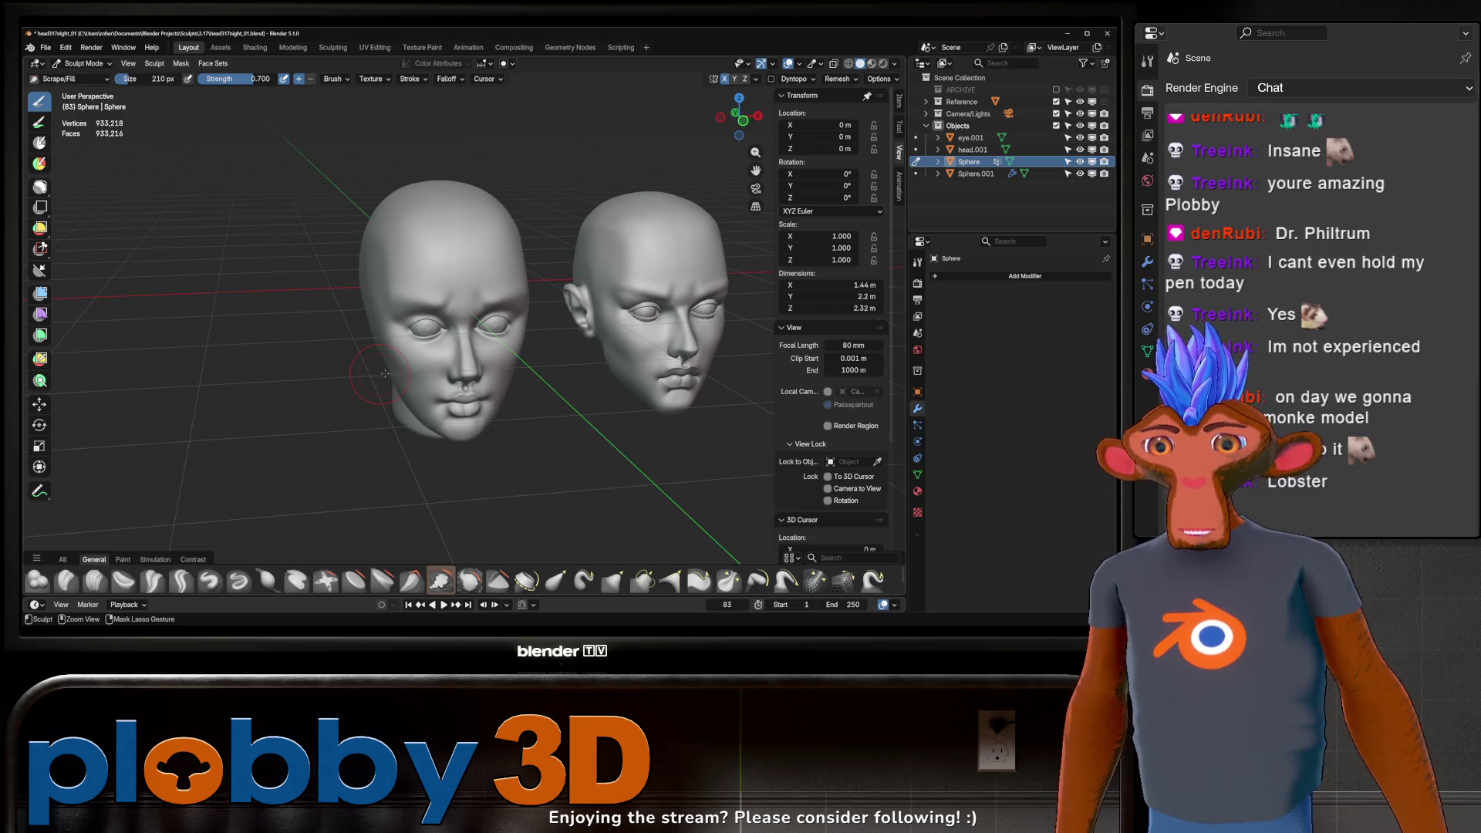
pyautogui.moveTo(375, 375); pyautogui.dragTo(398, 360)
pyautogui.moveTo(387, 356)
pyautogui.mouseDown(button='middle')
pyautogui.moveTo(444, 343)
pyautogui.moveTo(434, 325)
pyautogui.mouseUp(button='middle')
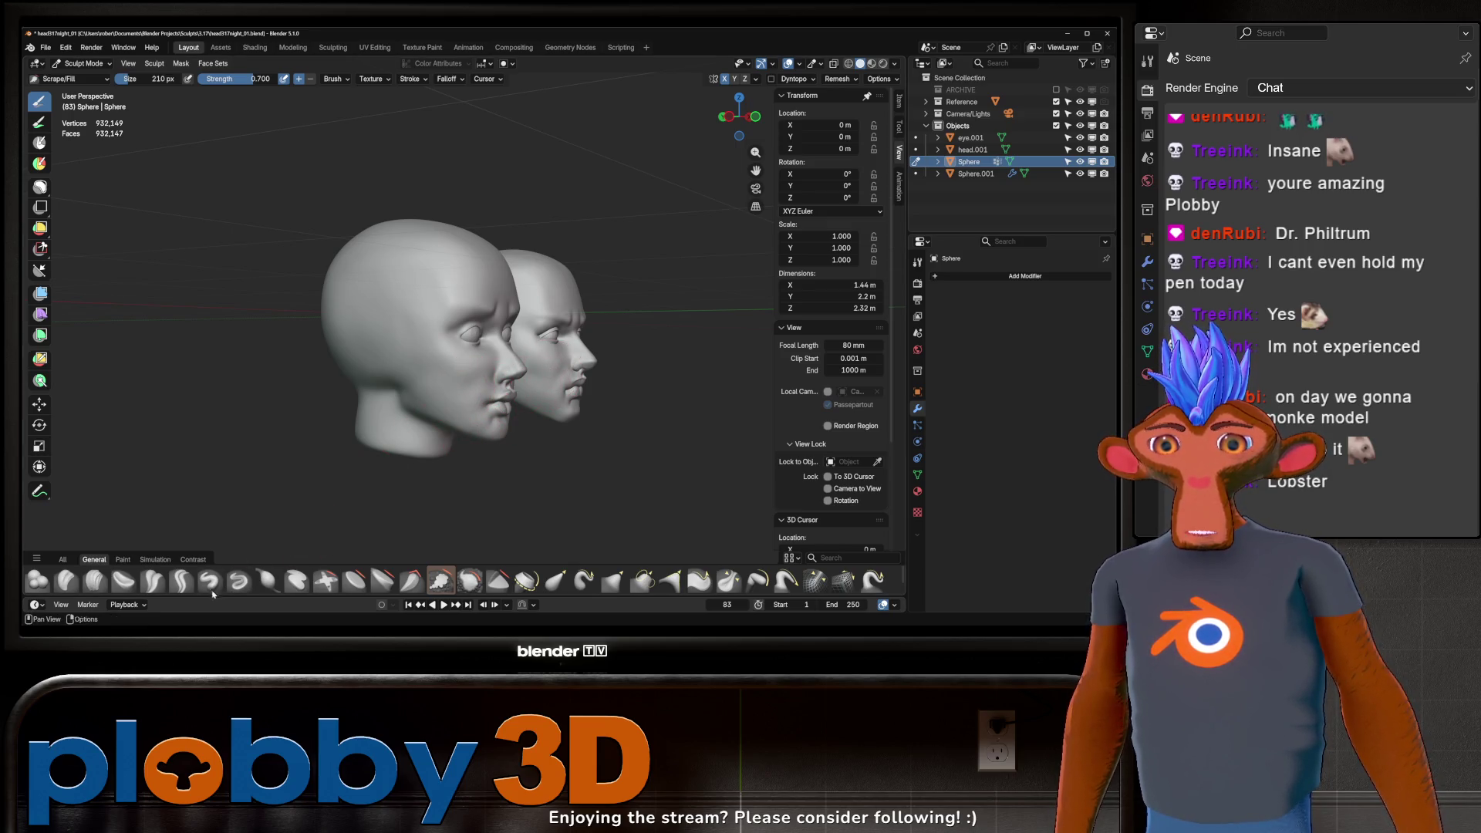
# Step: Crease lines into the cheek near the jaw with Crease Sharp
pyautogui.click(182, 579)
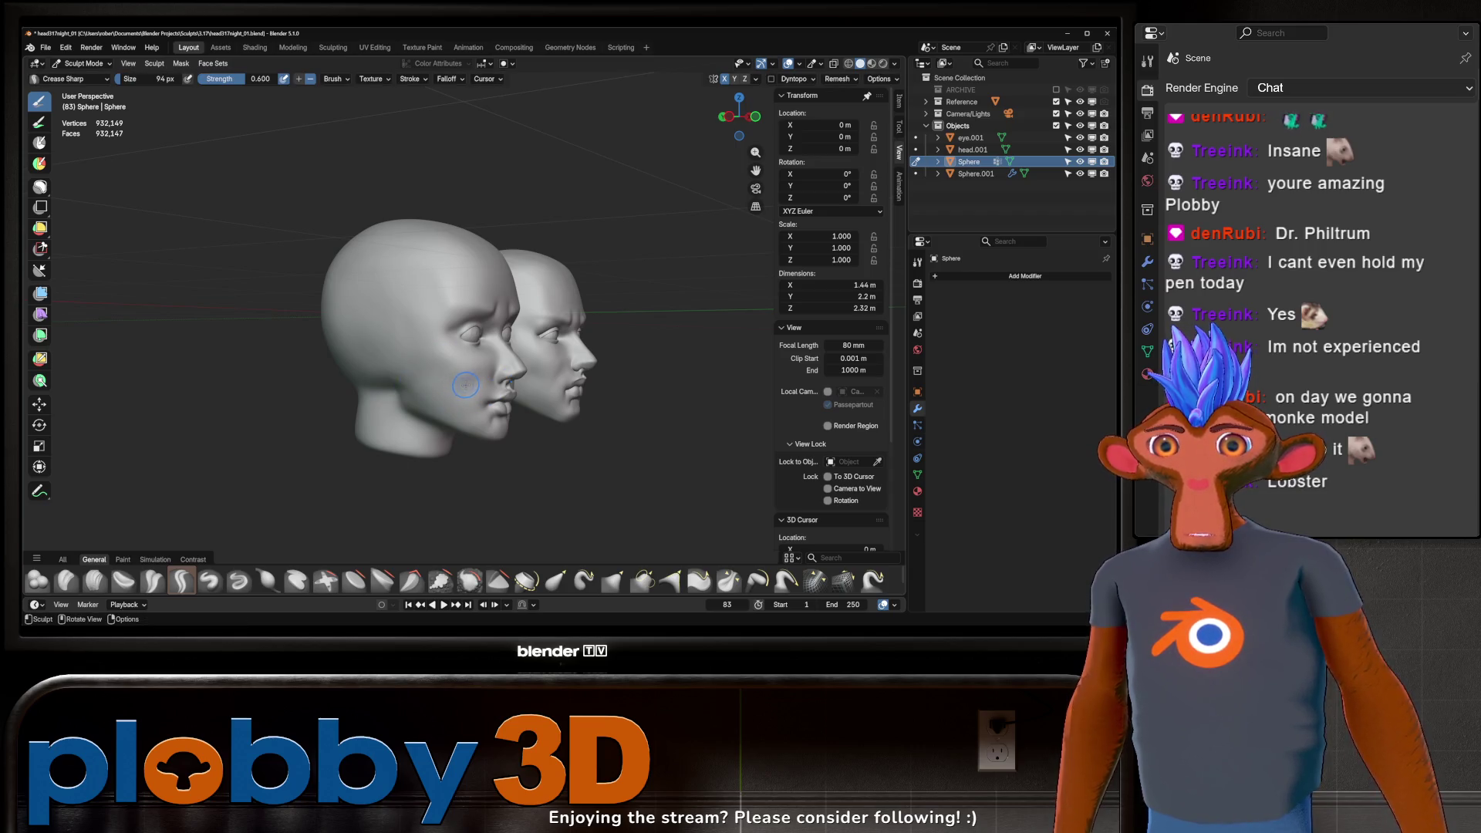
pyautogui.moveTo(463, 386); pyautogui.dragTo(445, 399)
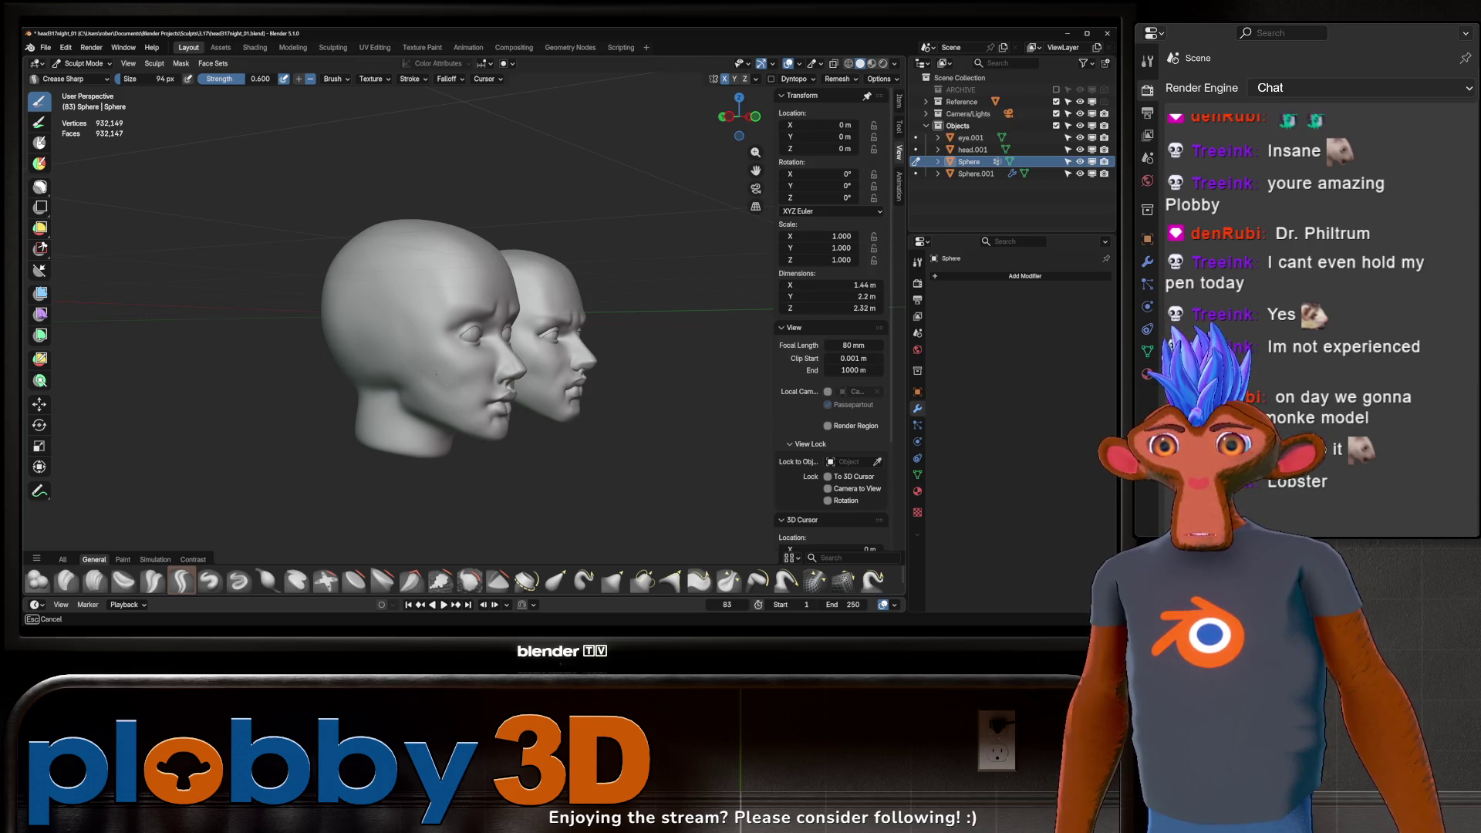
pyautogui.moveTo(463, 335)
pyautogui.mouseDown(button='middle')
pyautogui.moveTo(555, 335)
pyautogui.moveTo(497, 339)
pyautogui.mouseUp(button='middle')
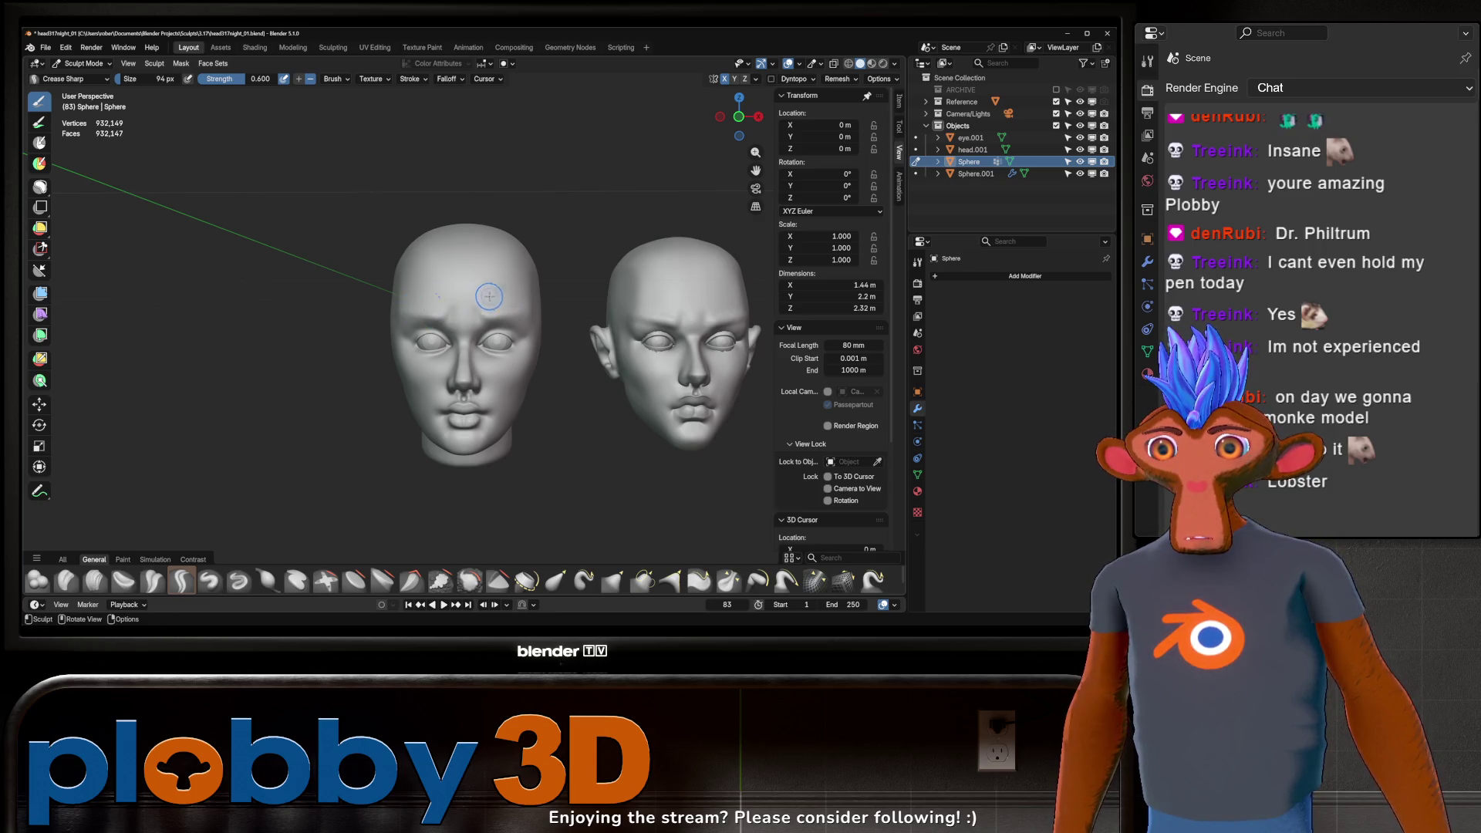
# Step: Face both heads and list All brush assets in the asset shelf
pyautogui.moveTo(444, 312)
pyautogui.mouseDown(button='middle')
pyautogui.moveTo(513, 302)
pyautogui.moveTo(552, 327)
pyautogui.mouseUp(button='middle')
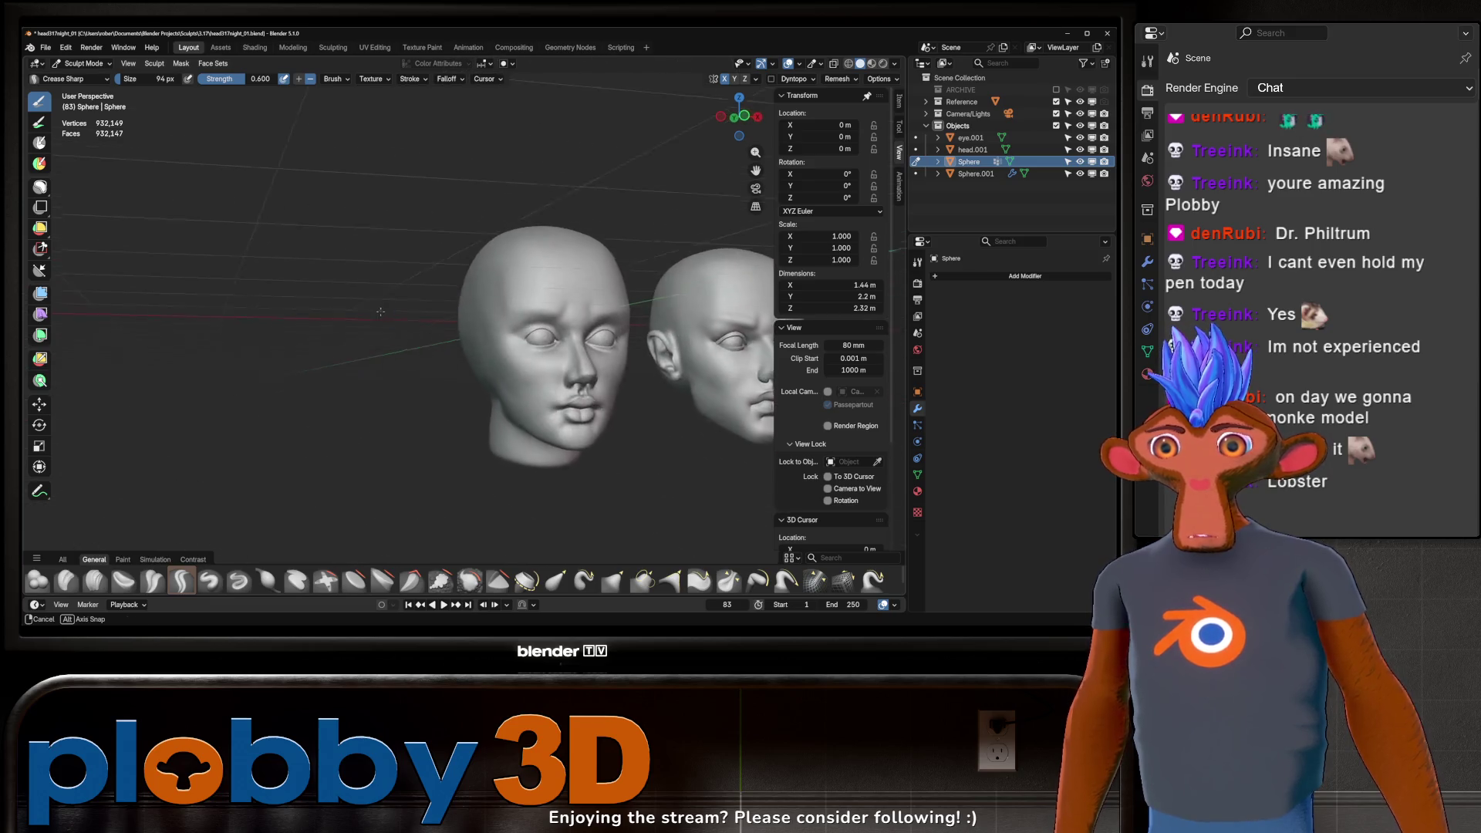
pyautogui.moveTo(552, 329)
pyautogui.mouseDown(button='middle')
pyautogui.moveTo(496, 315)
pyautogui.moveTo(349, 433)
pyautogui.mouseUp(button='middle')
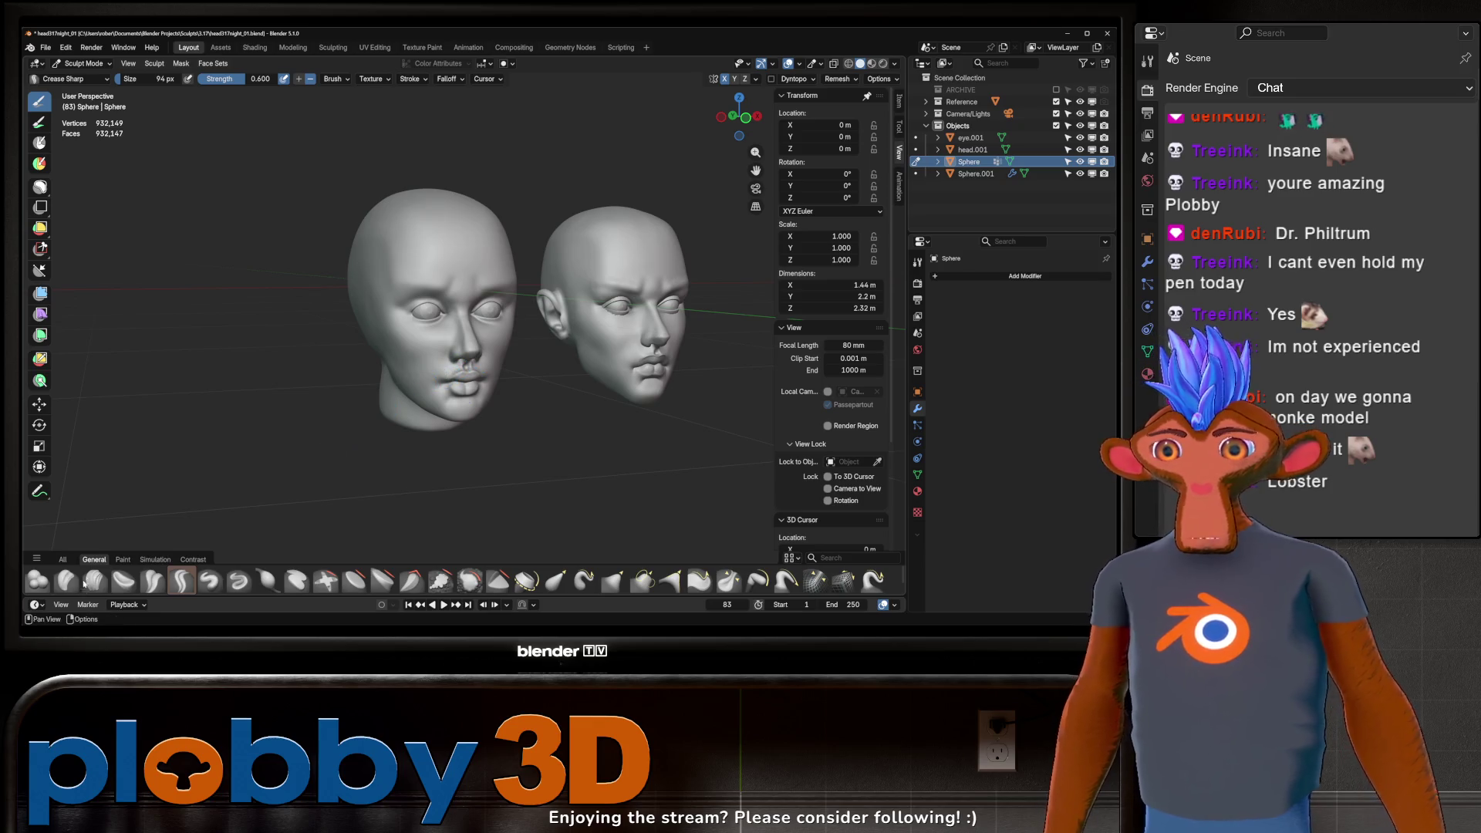
pyautogui.click(62, 559)
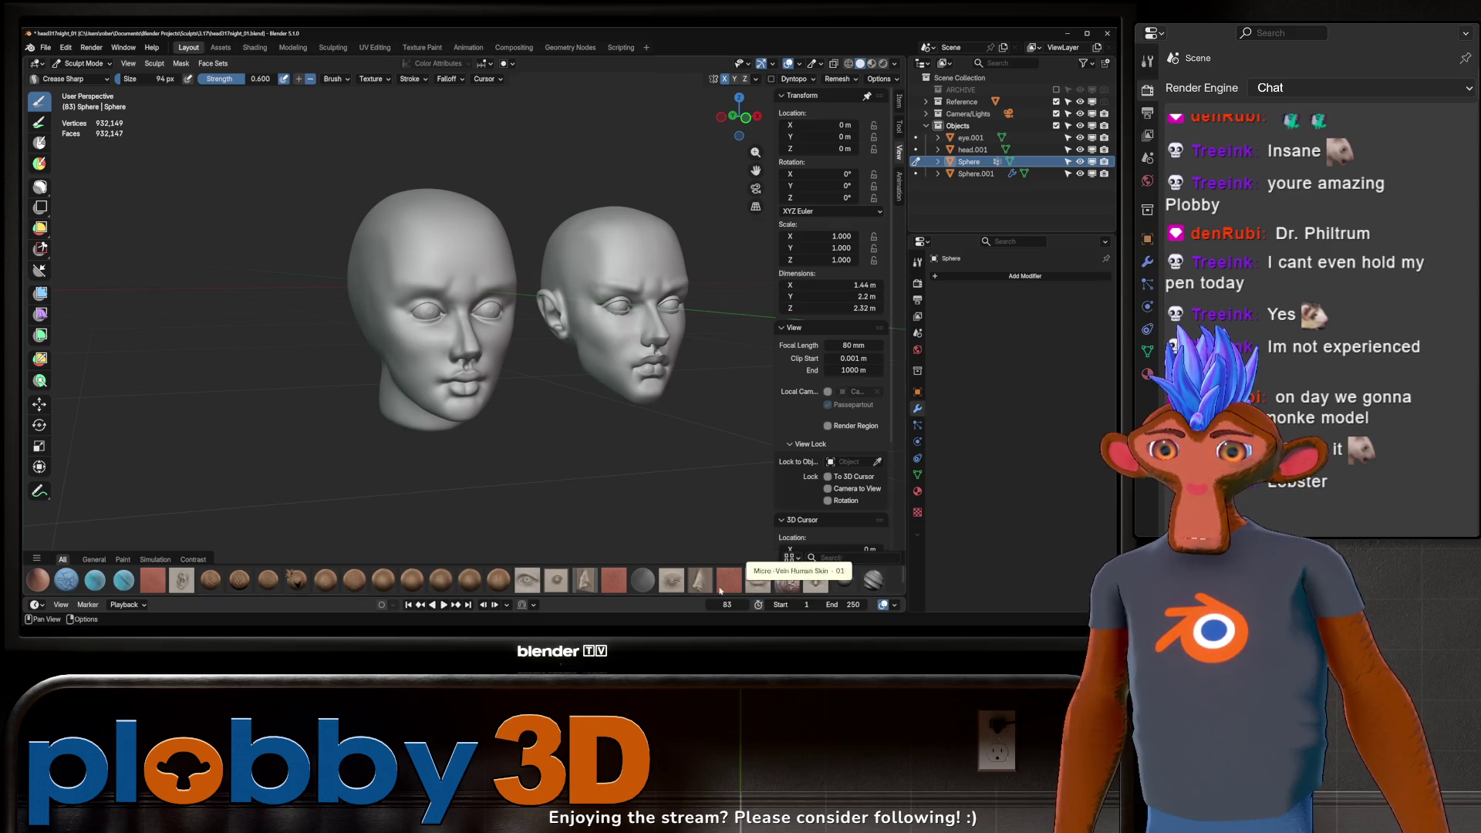
# Step: Stamp two trial ears onto the left sculpted head with the Ear brush
pyautogui.click(210, 579)
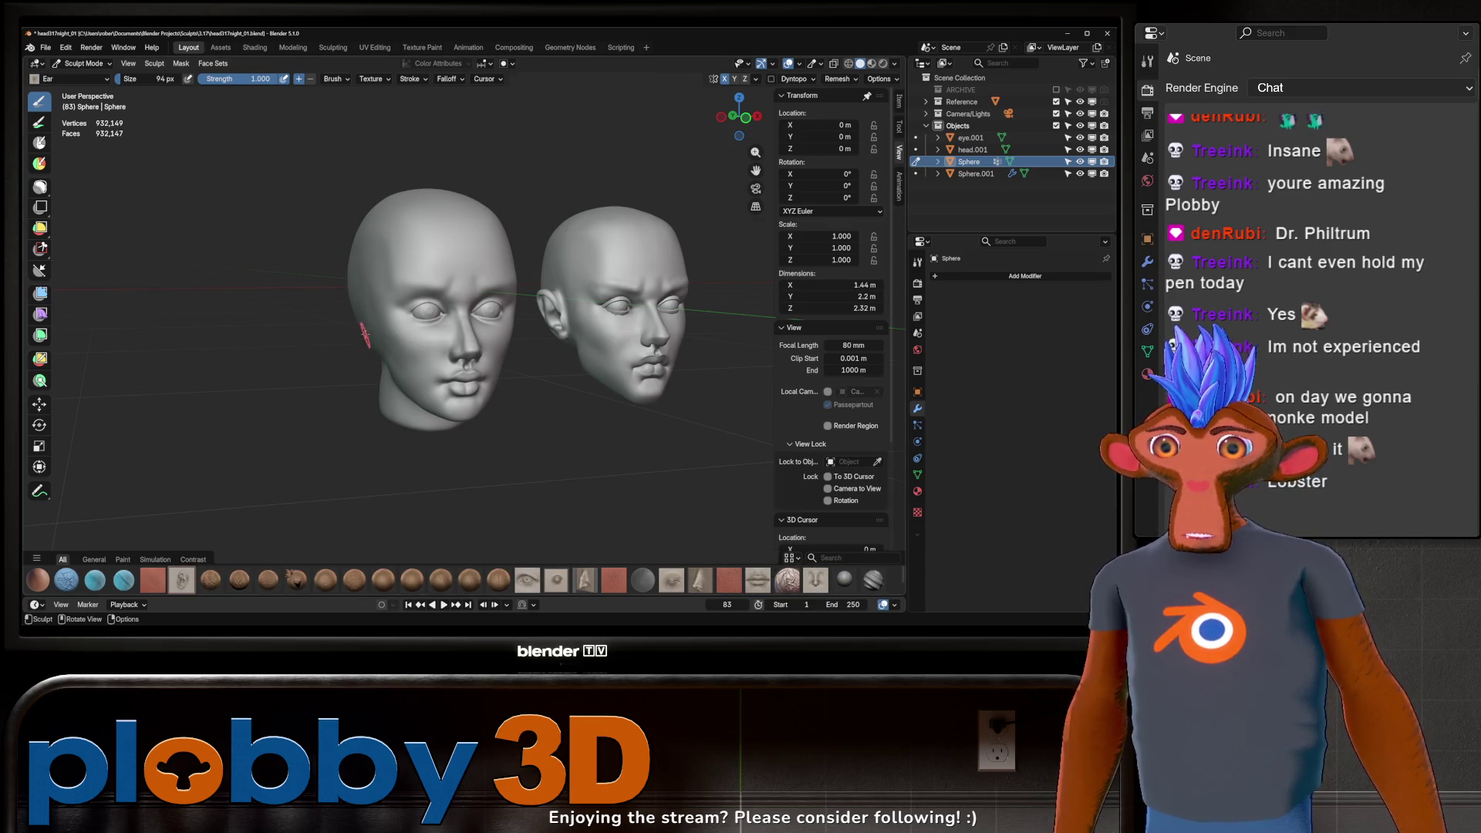
pyautogui.moveTo(386, 309)
pyautogui.mouseDown(button='middle')
pyautogui.moveTo(359, 315)
pyautogui.moveTo(469, 304)
pyautogui.mouseUp(button='middle')
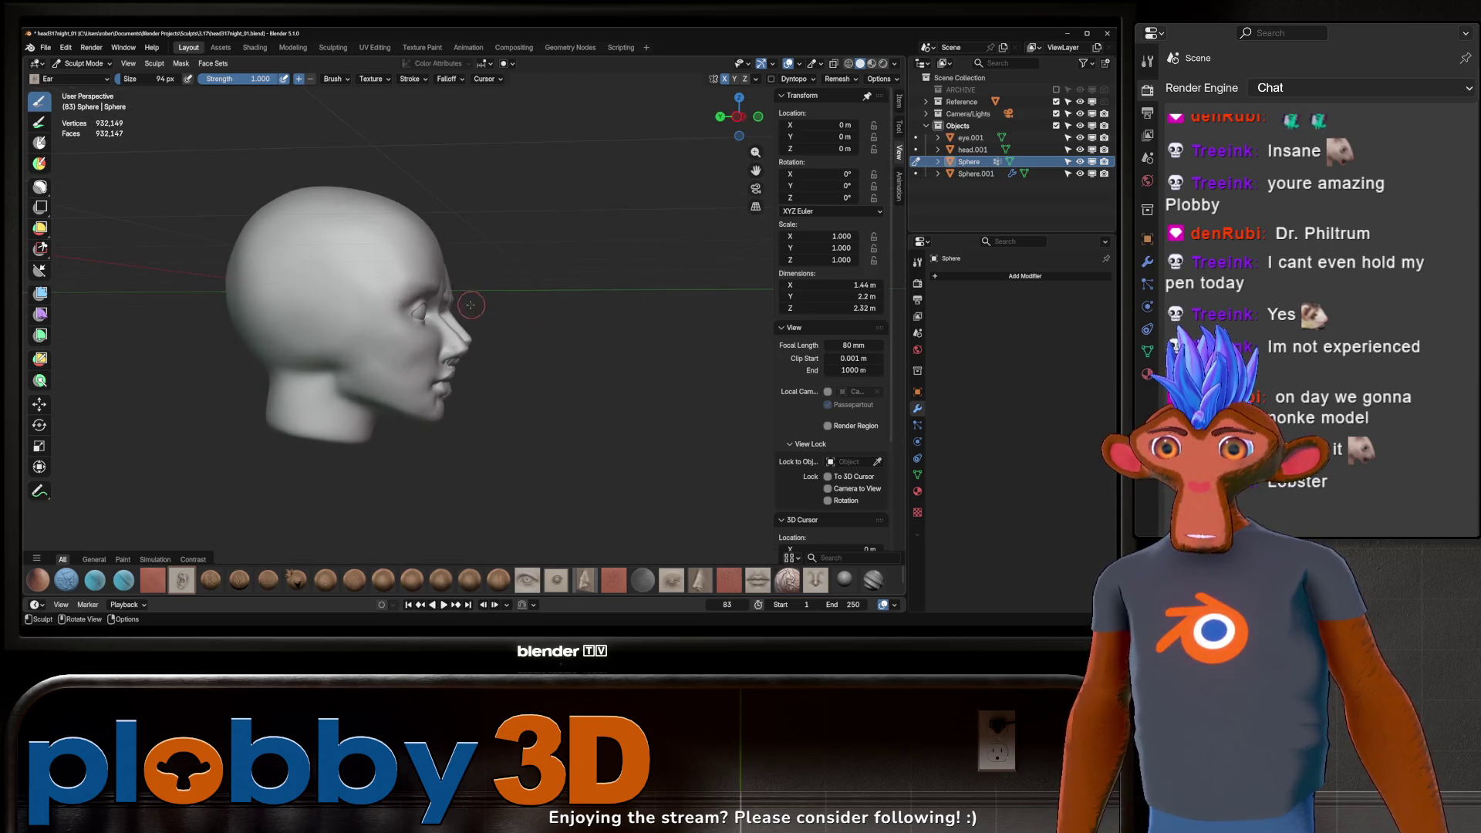
pyautogui.moveTo(316, 308); pyautogui.dragTo(357, 356)
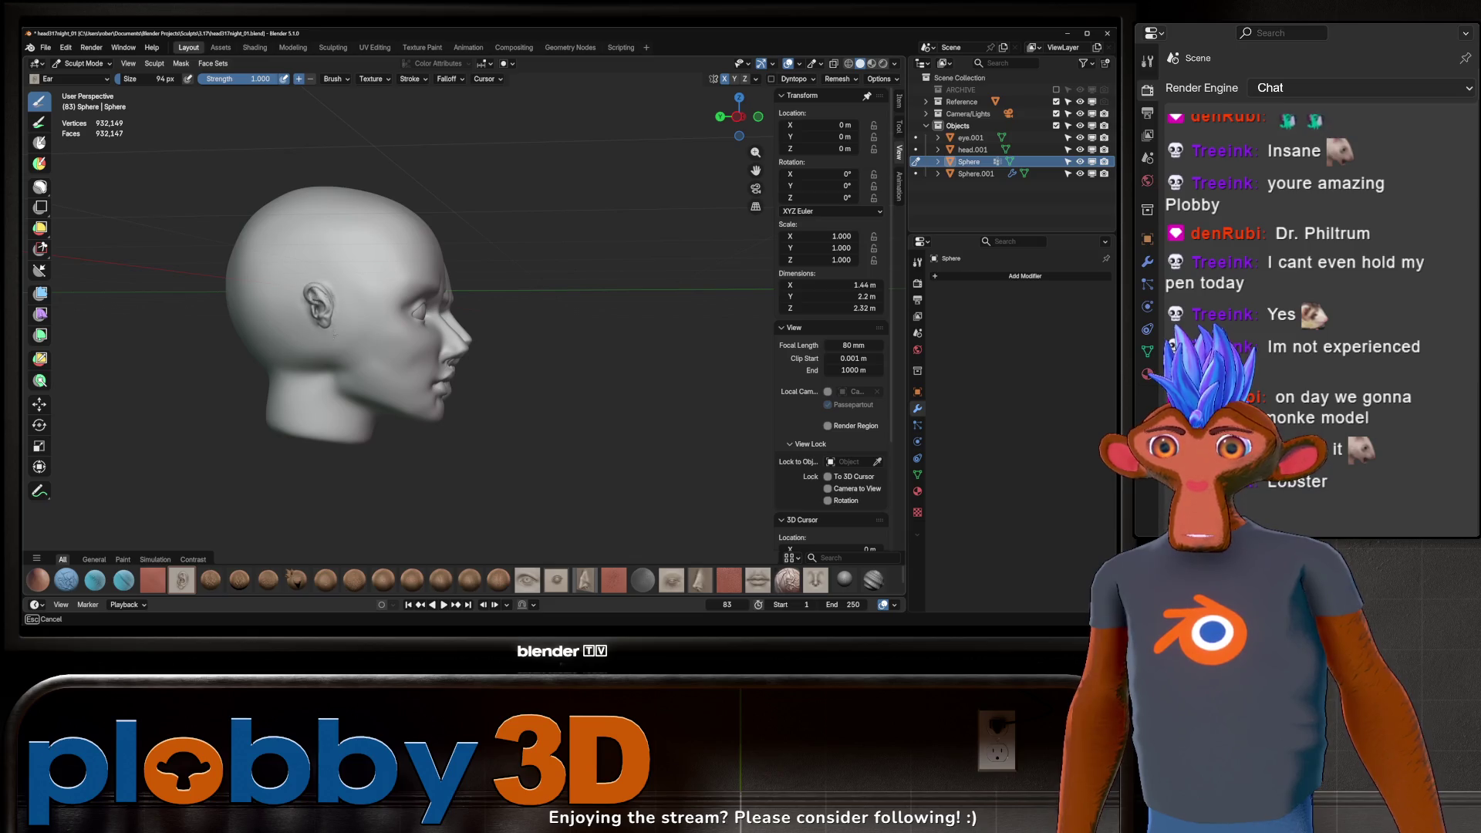
pyautogui.moveTo(357, 355)
pyautogui.mouseDown(button='middle')
pyautogui.moveTo(402, 329)
pyautogui.moveTo(424, 335)
pyautogui.mouseUp(button='middle')
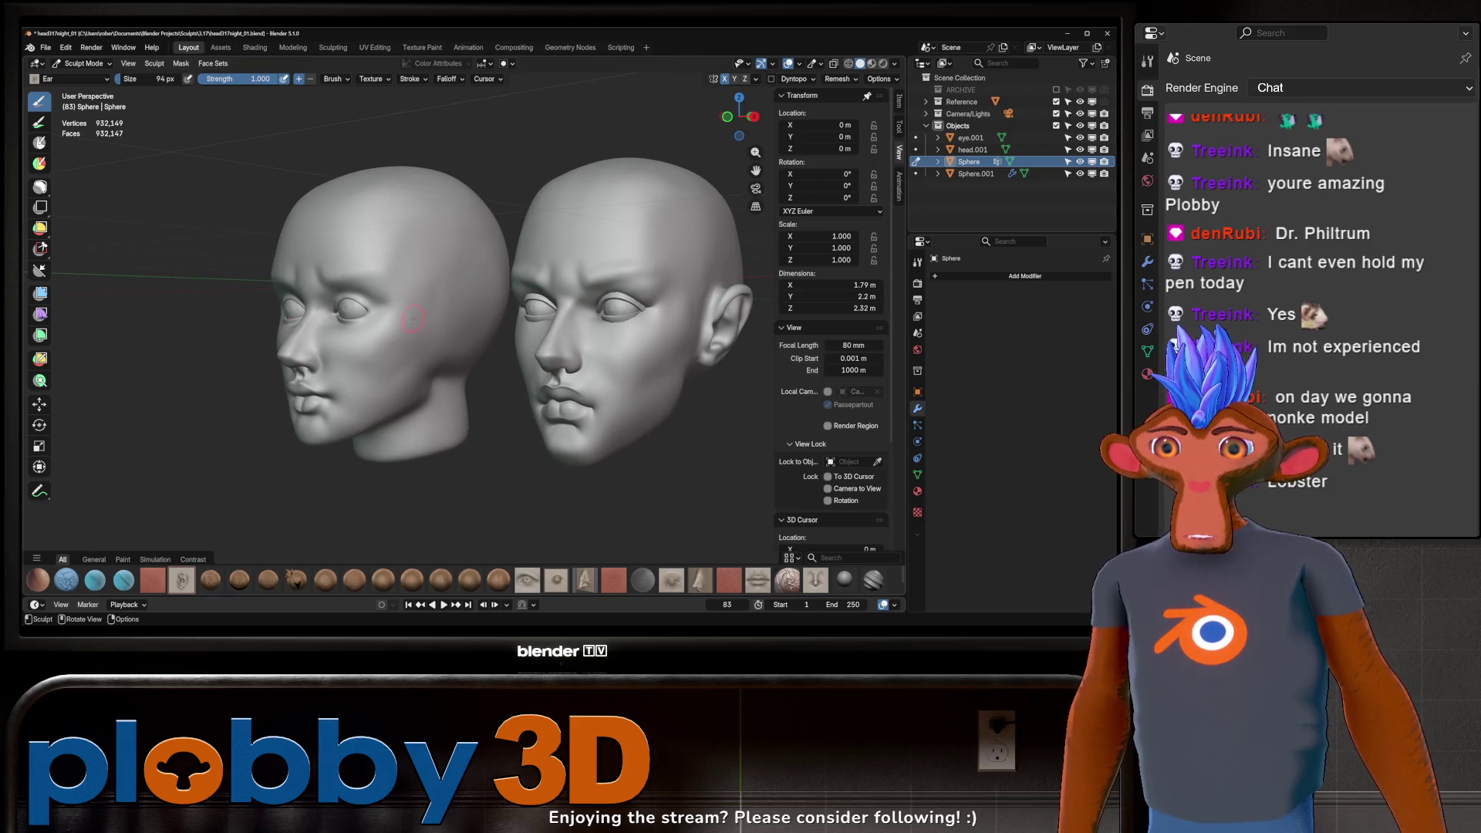
pyautogui.moveTo(444, 310); pyautogui.dragTo(439, 362)
# Step: Return to a three-quarter view and show only the General sculpting brushes
pyautogui.moveTo(440, 365); pyautogui.dragTo(476, 329, button='middle')
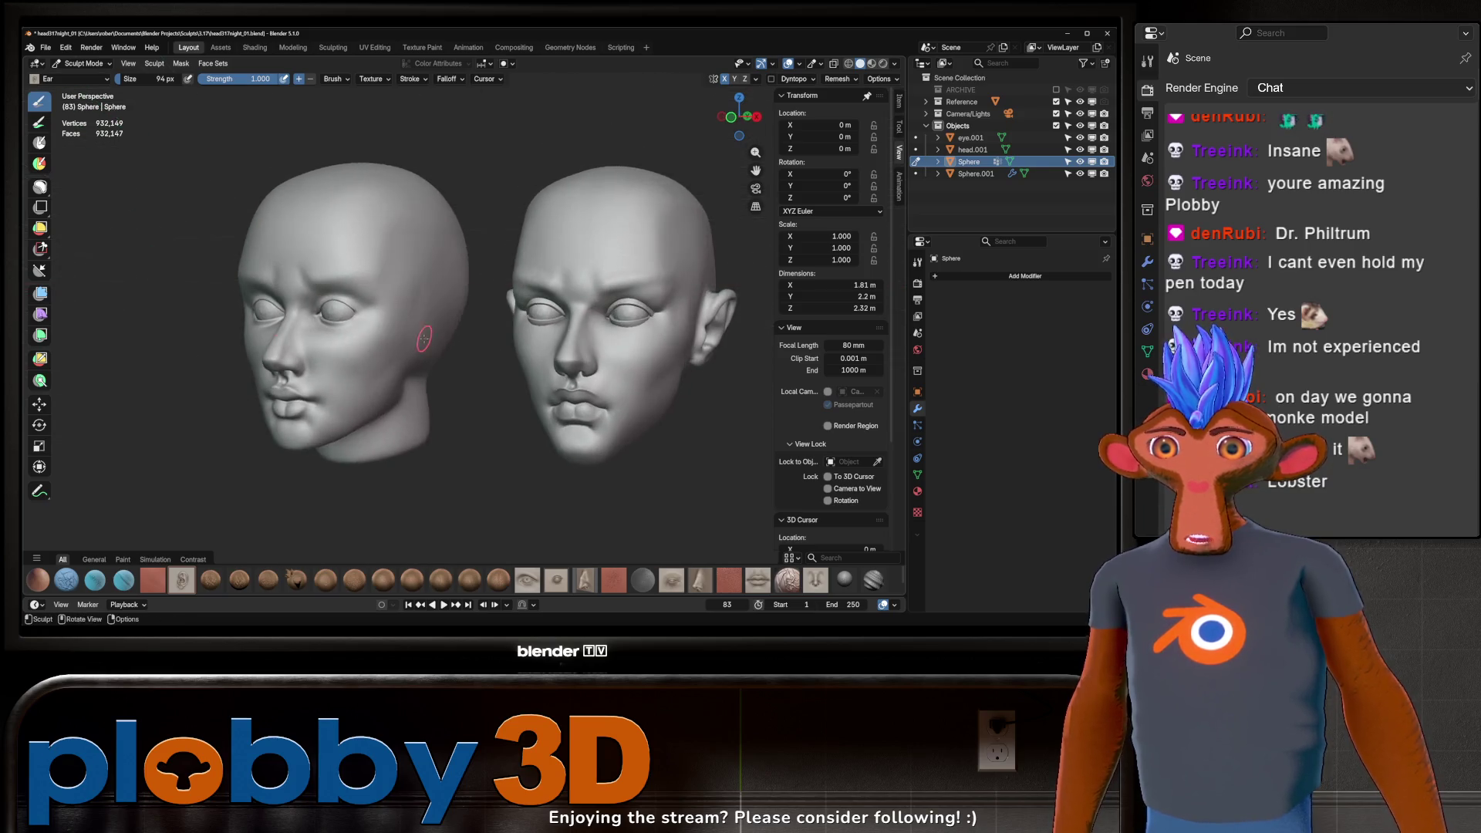
pyautogui.moveTo(476, 329); pyautogui.dragTo(125, 544, button='middle')
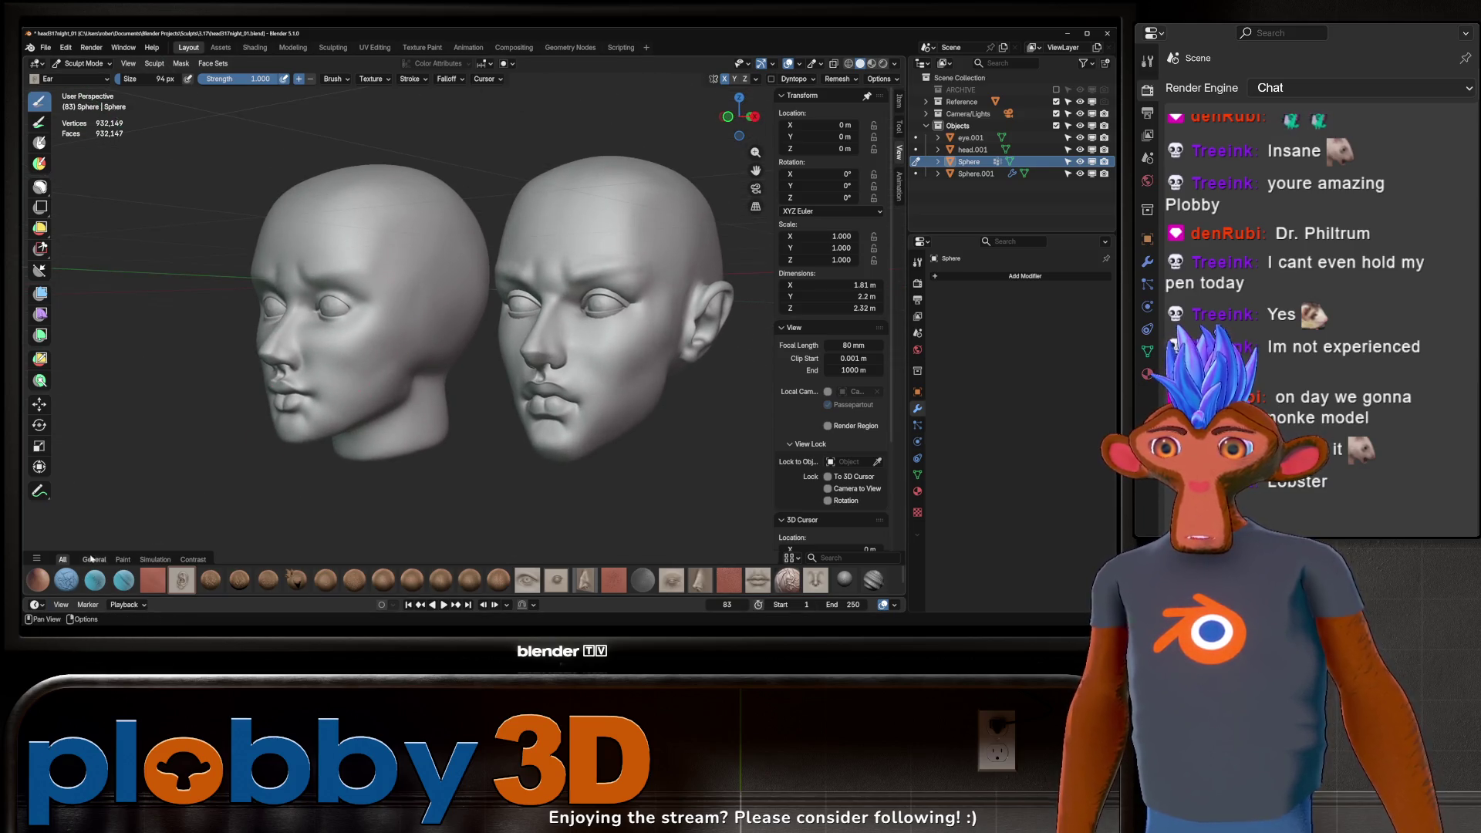
pyautogui.click(94, 559)
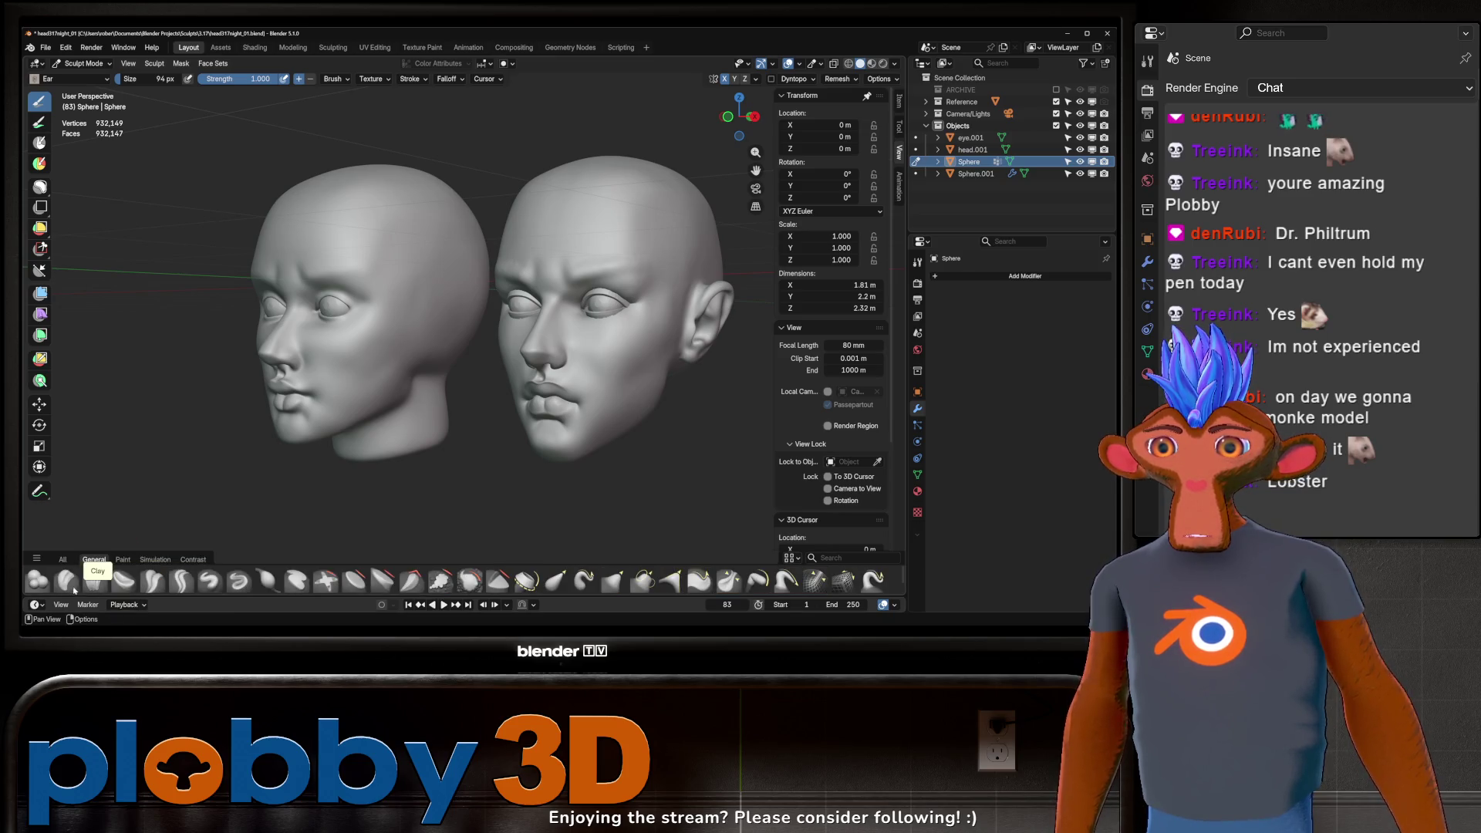
# Step: Switch to the Draw brush enlarged to 204 px and view the heads in profile
pyautogui.click(204, 583)
pyautogui.moveTo(156, 78); pyautogui.dragTo(202, 78)
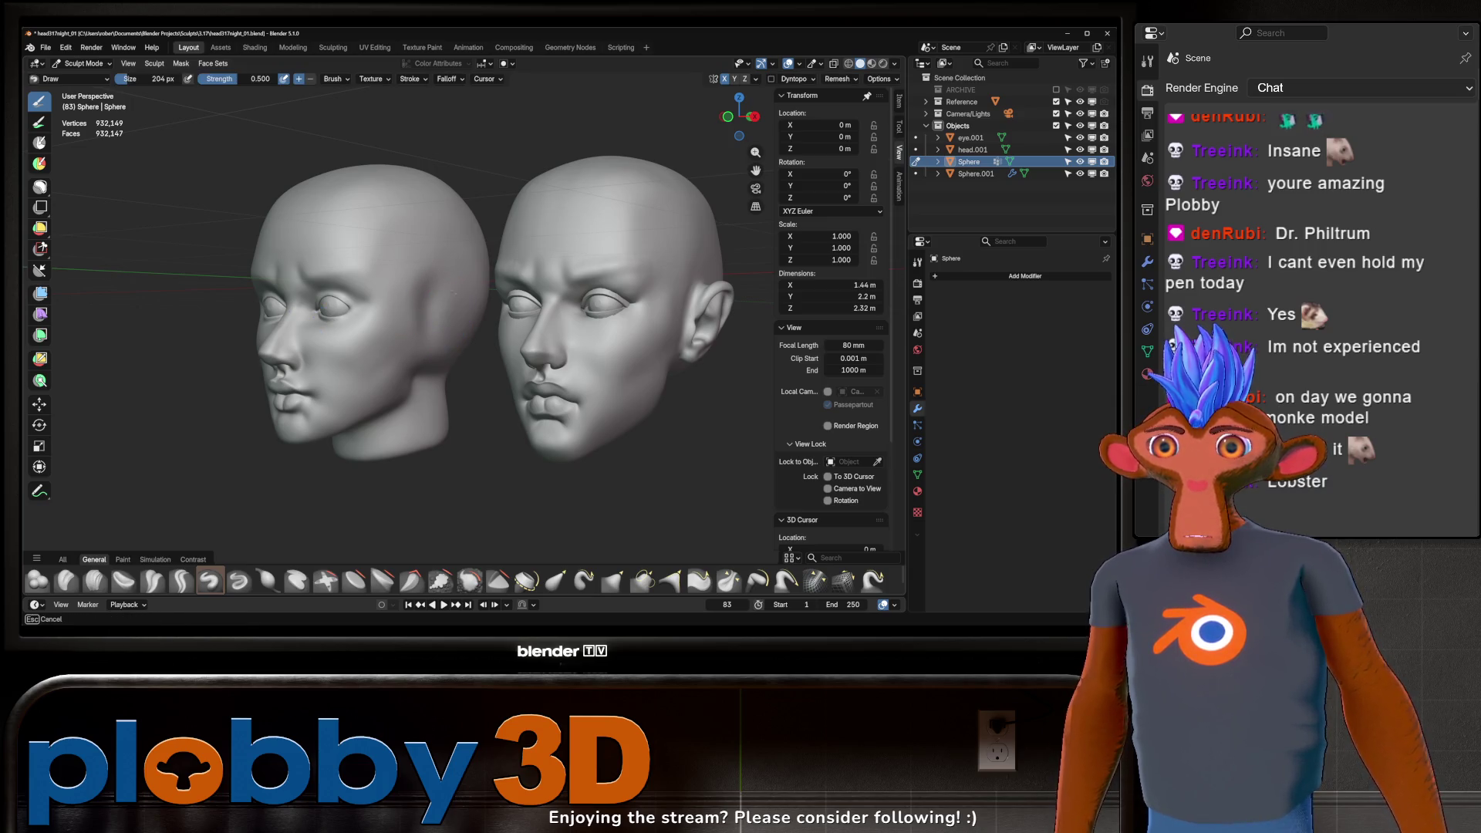
pyautogui.moveTo(443, 331)
pyautogui.mouseDown(button='middle')
pyautogui.moveTo(392, 311)
pyautogui.moveTo(435, 315)
pyautogui.moveTo(425, 348)
pyautogui.mouseUp(button='middle')
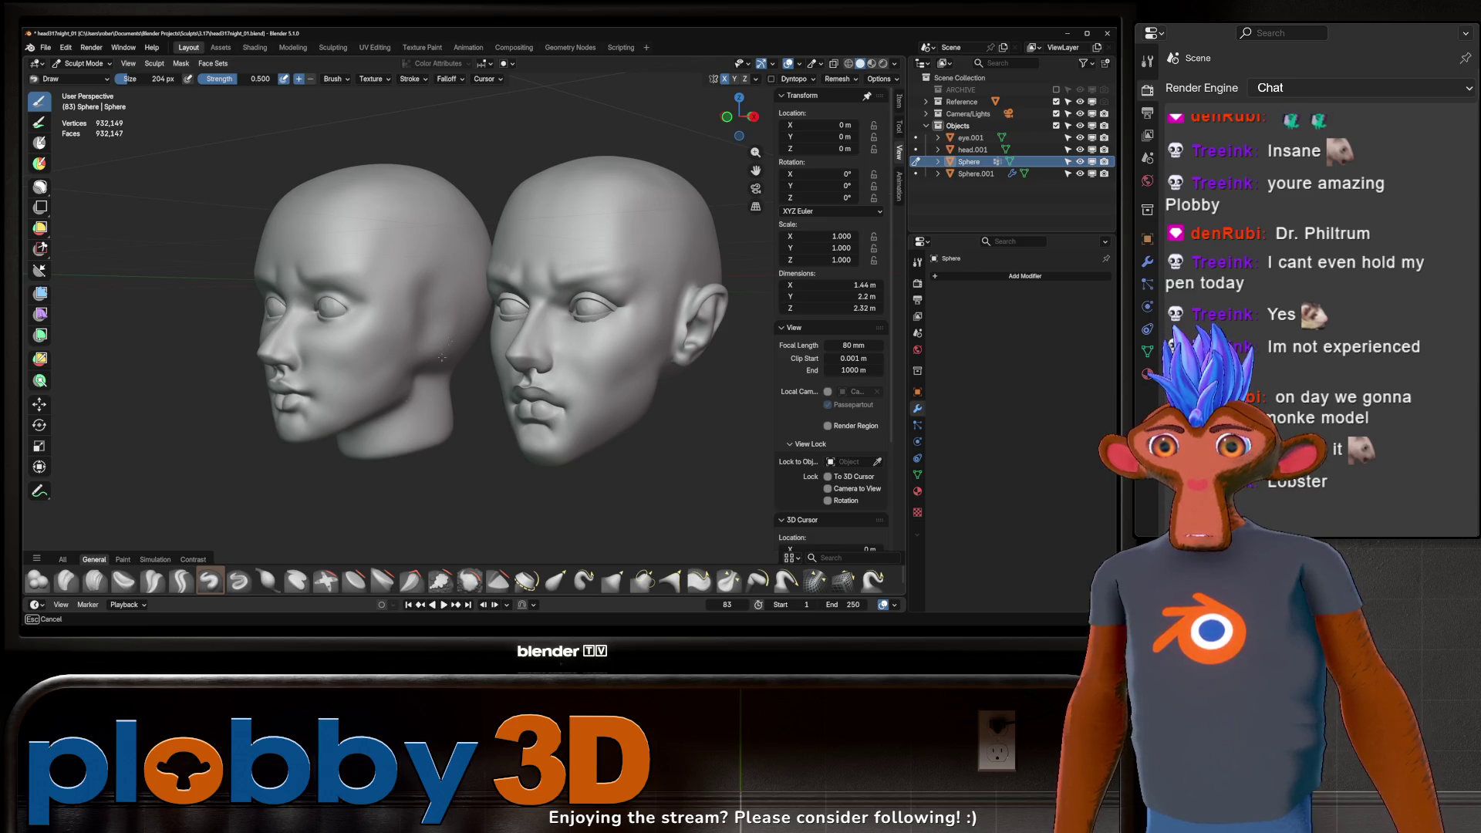
# Step: Stamp one ear on the left head's side with the Ear brush, then switch to Object Mode
pyautogui.click(64, 558)
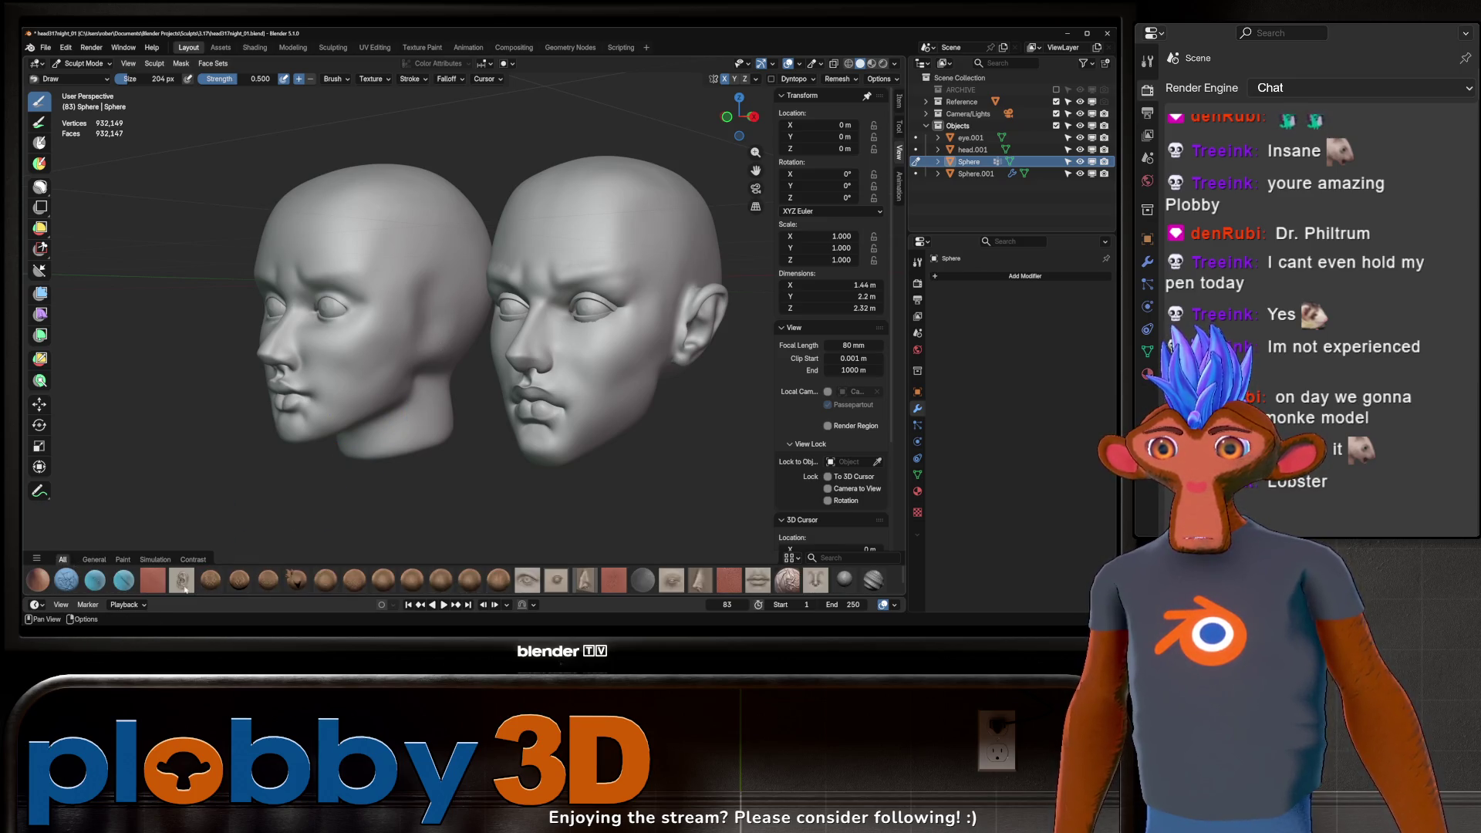
pyautogui.click(181, 582)
pyautogui.moveTo(426, 311); pyautogui.dragTo(418, 367)
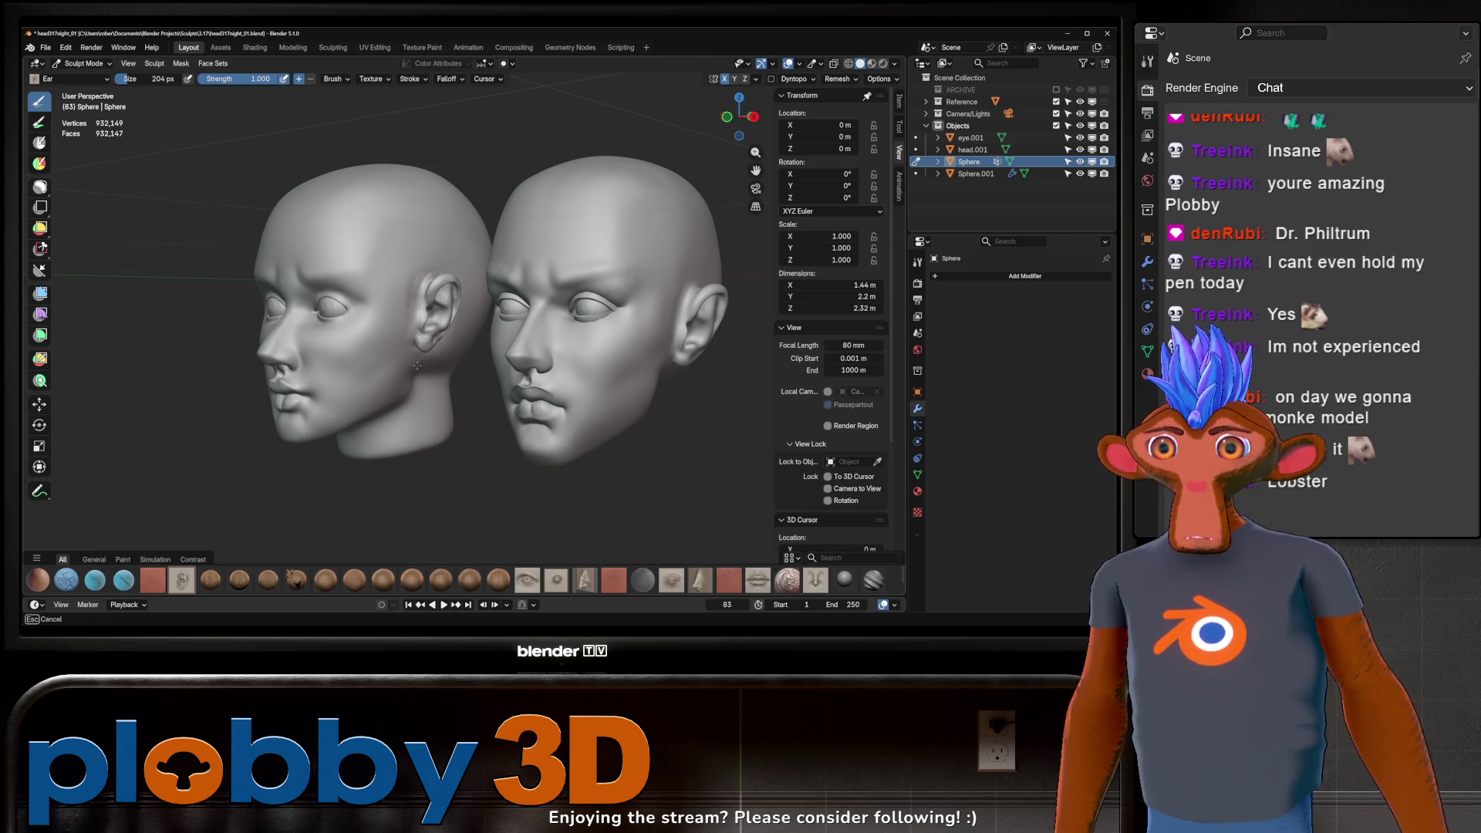
pyautogui.moveTo(420, 366)
pyautogui.mouseDown(button='middle')
pyautogui.moveTo(434, 359)
pyautogui.moveTo(417, 364)
pyautogui.mouseUp(button='middle')
pyautogui.hotkey('ctrl', 'Tab')
pyautogui.click(294, 404)
# Step: Move the reference head and its eye along X, then adjust along Y
pyautogui.click(972, 148)
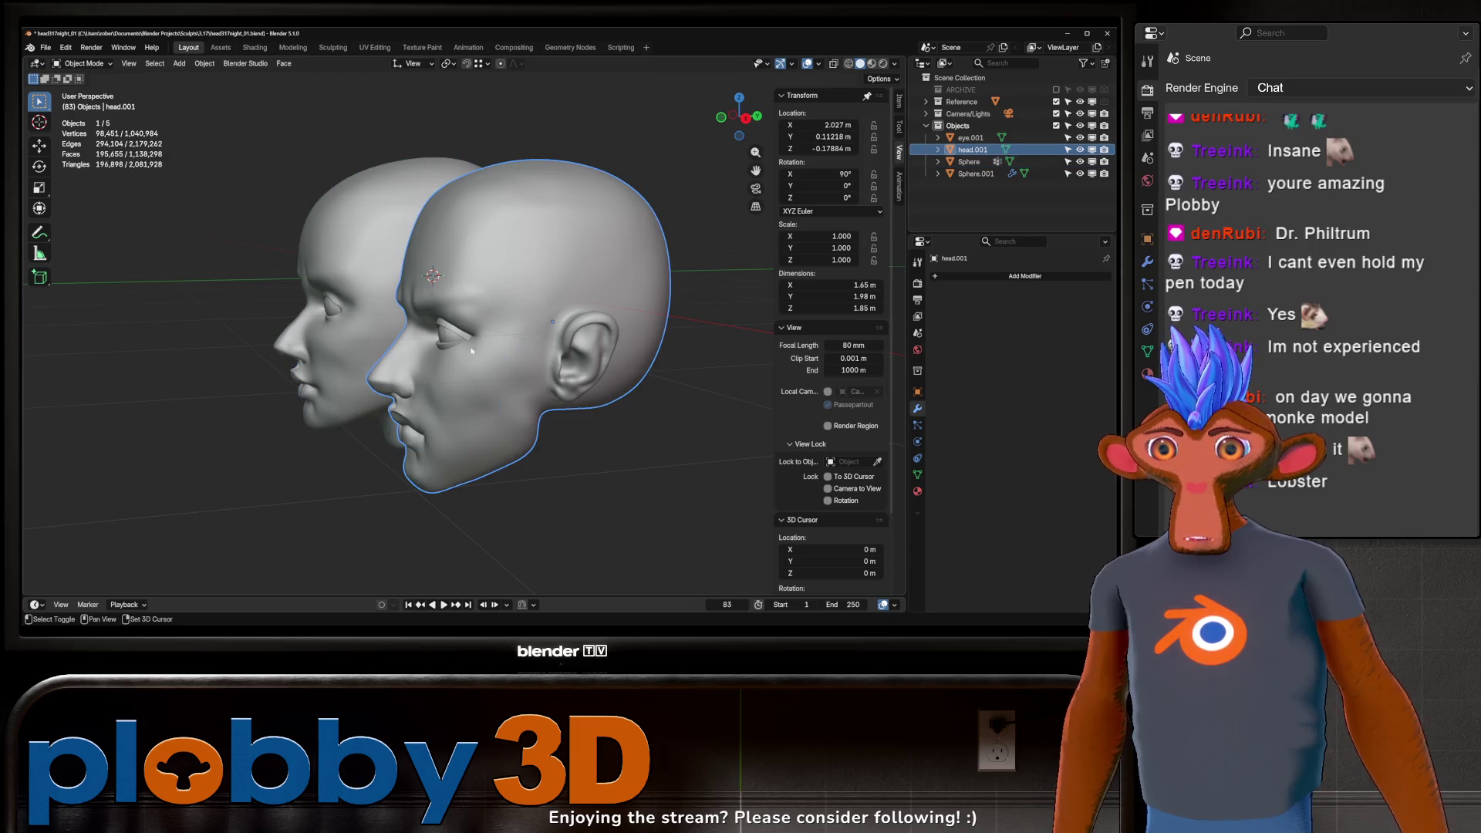
pyautogui.press('g')
pyautogui.press('x')
pyautogui.click(474, 347)
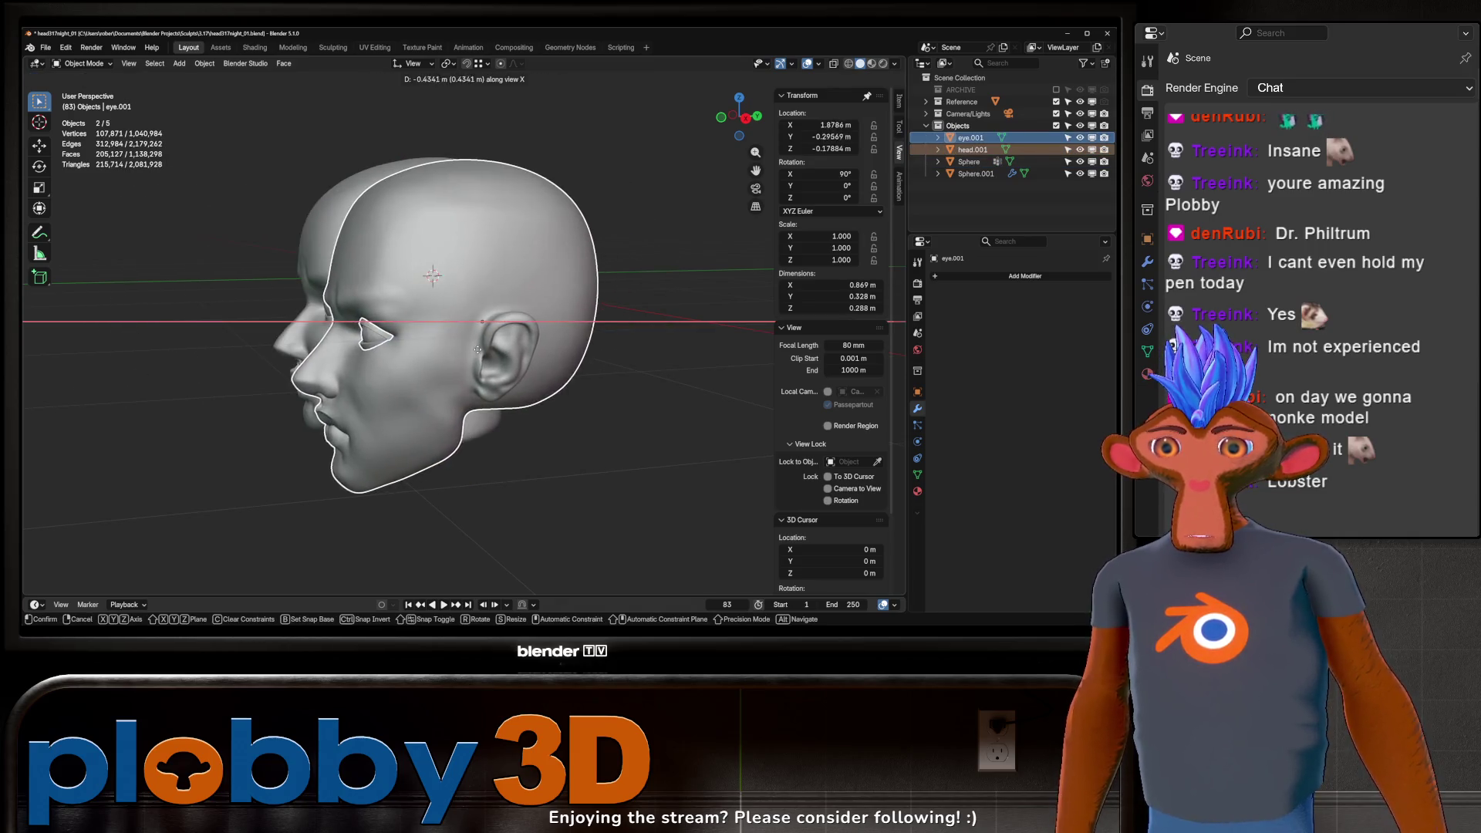
pyautogui.moveTo(475, 347); pyautogui.dragTo(486, 346, button='middle')
pyautogui.press('x')
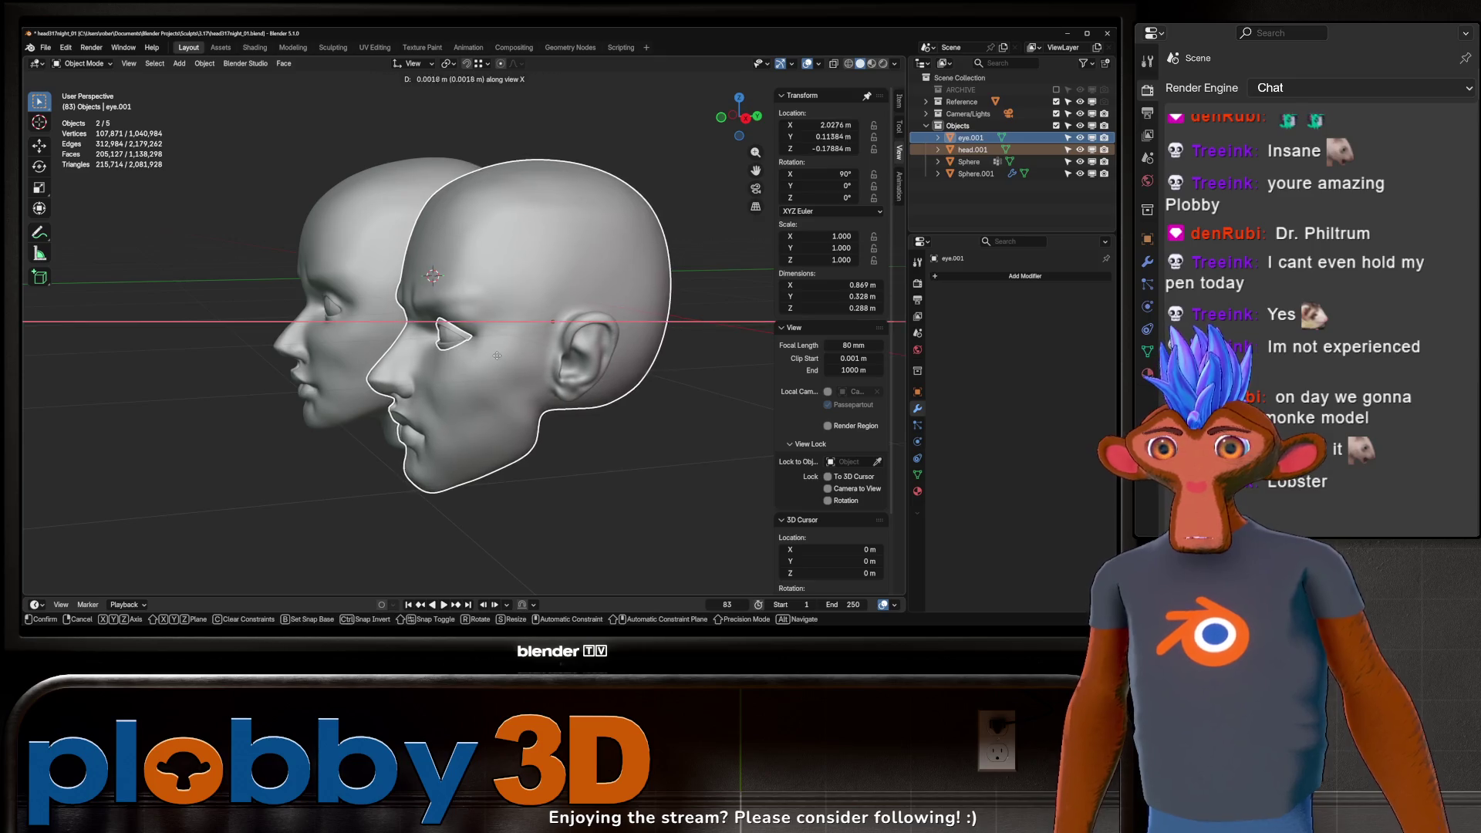
pyautogui.press('y')
pyautogui.click(489, 315)
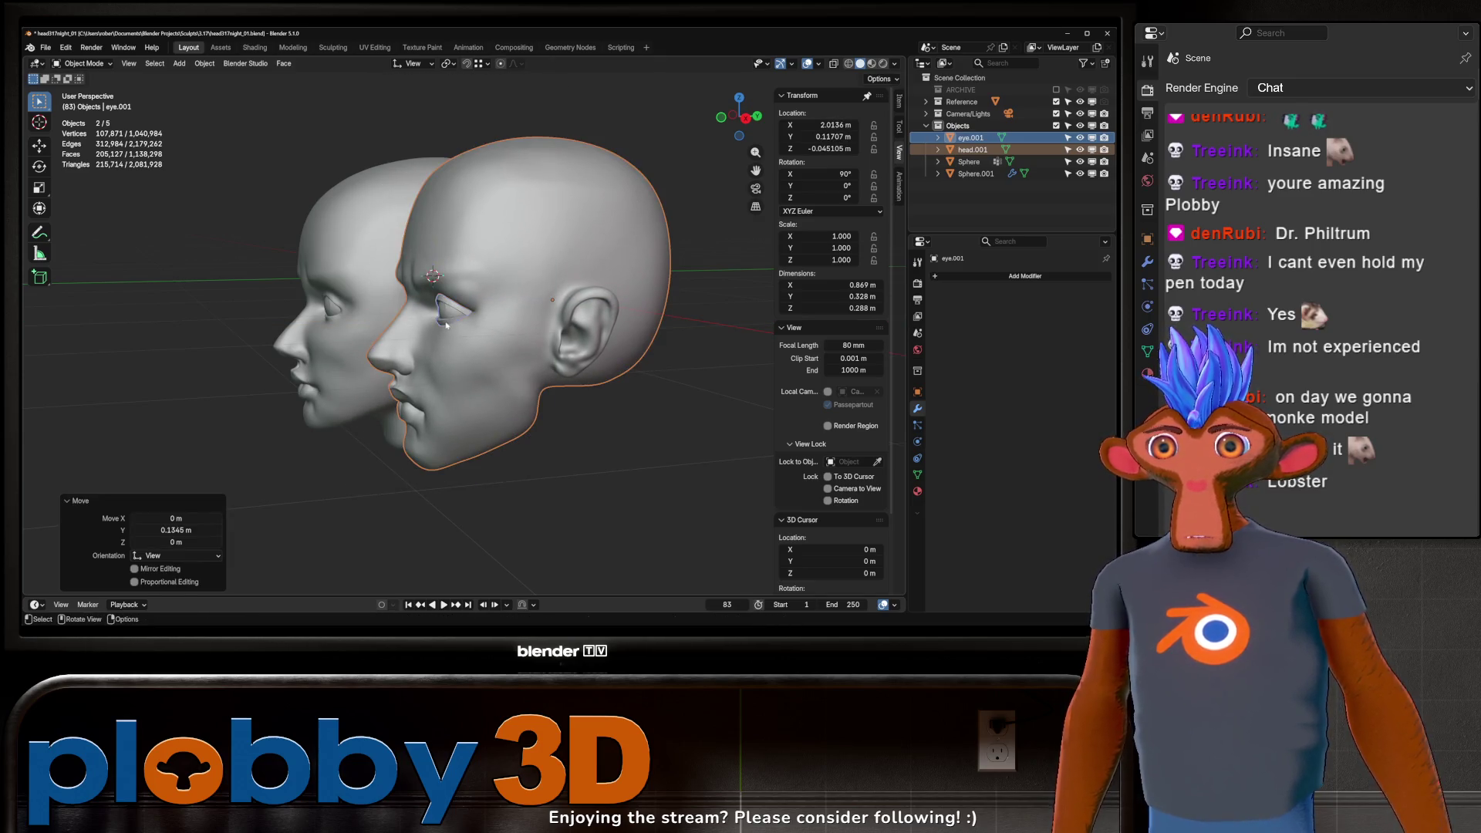
# Step: Set transform orientation to Global and slide head.001 and eye.001 left along global X
pyautogui.click(413, 63)
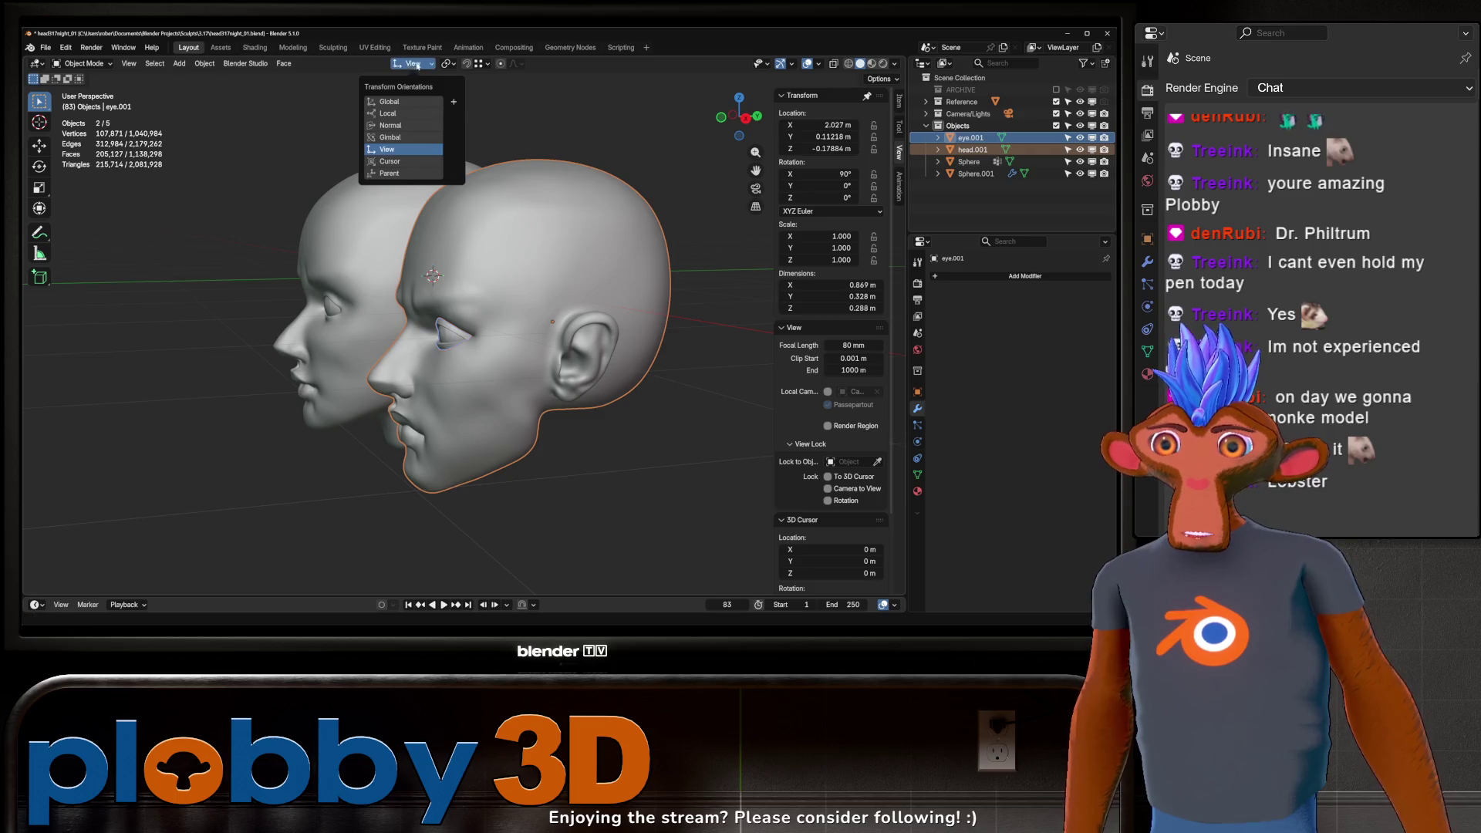
pyautogui.click(390, 124)
pyautogui.click(413, 63)
pyautogui.click(394, 102)
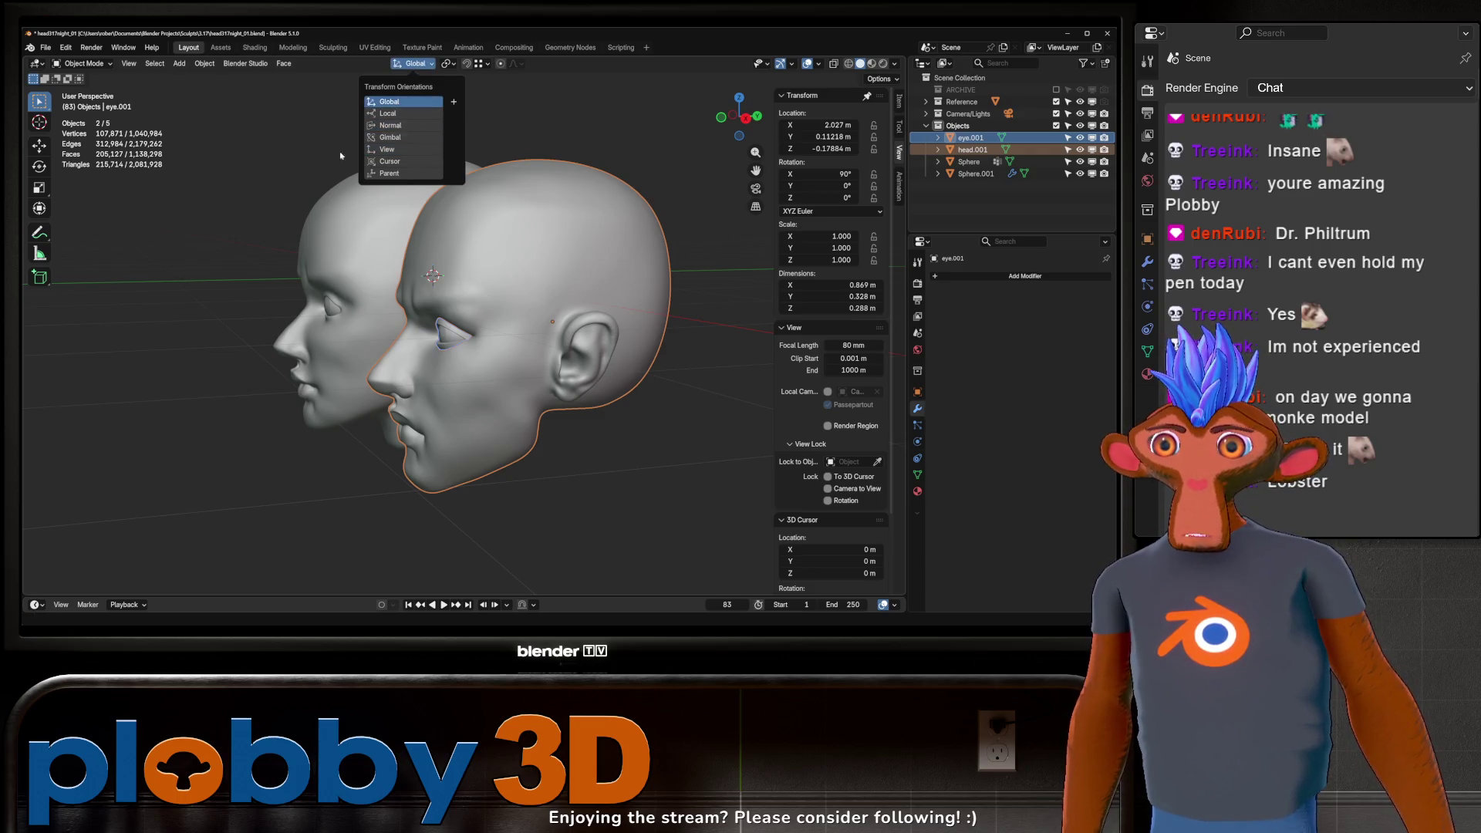
pyautogui.press('g')
pyautogui.press('x')
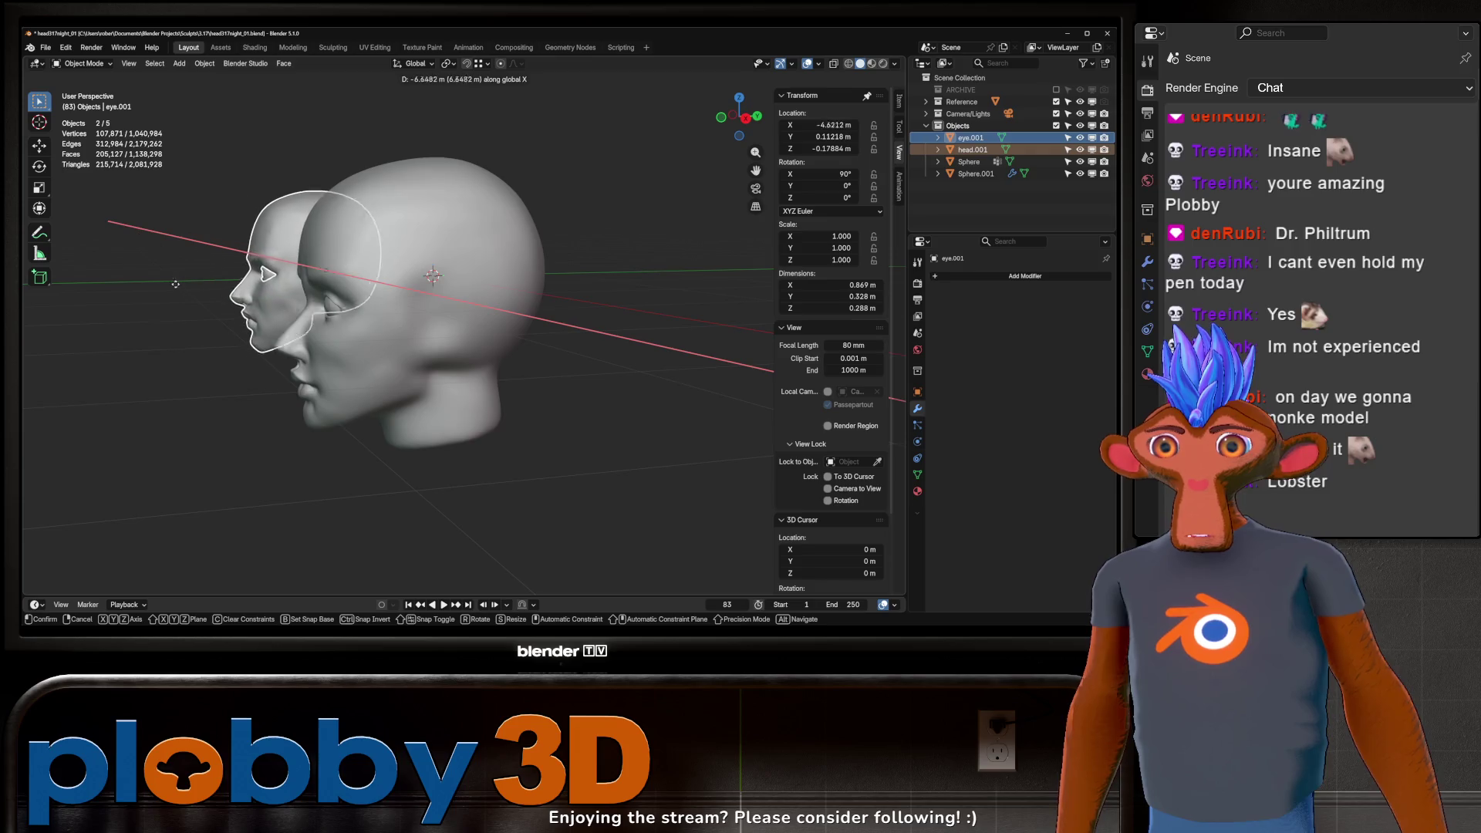
pyautogui.click(185, 308)
# Step: Make the Sphere head active and return to Sculpt Mode
pyautogui.moveTo(186, 307); pyautogui.dragTo(463, 322, button='middle')
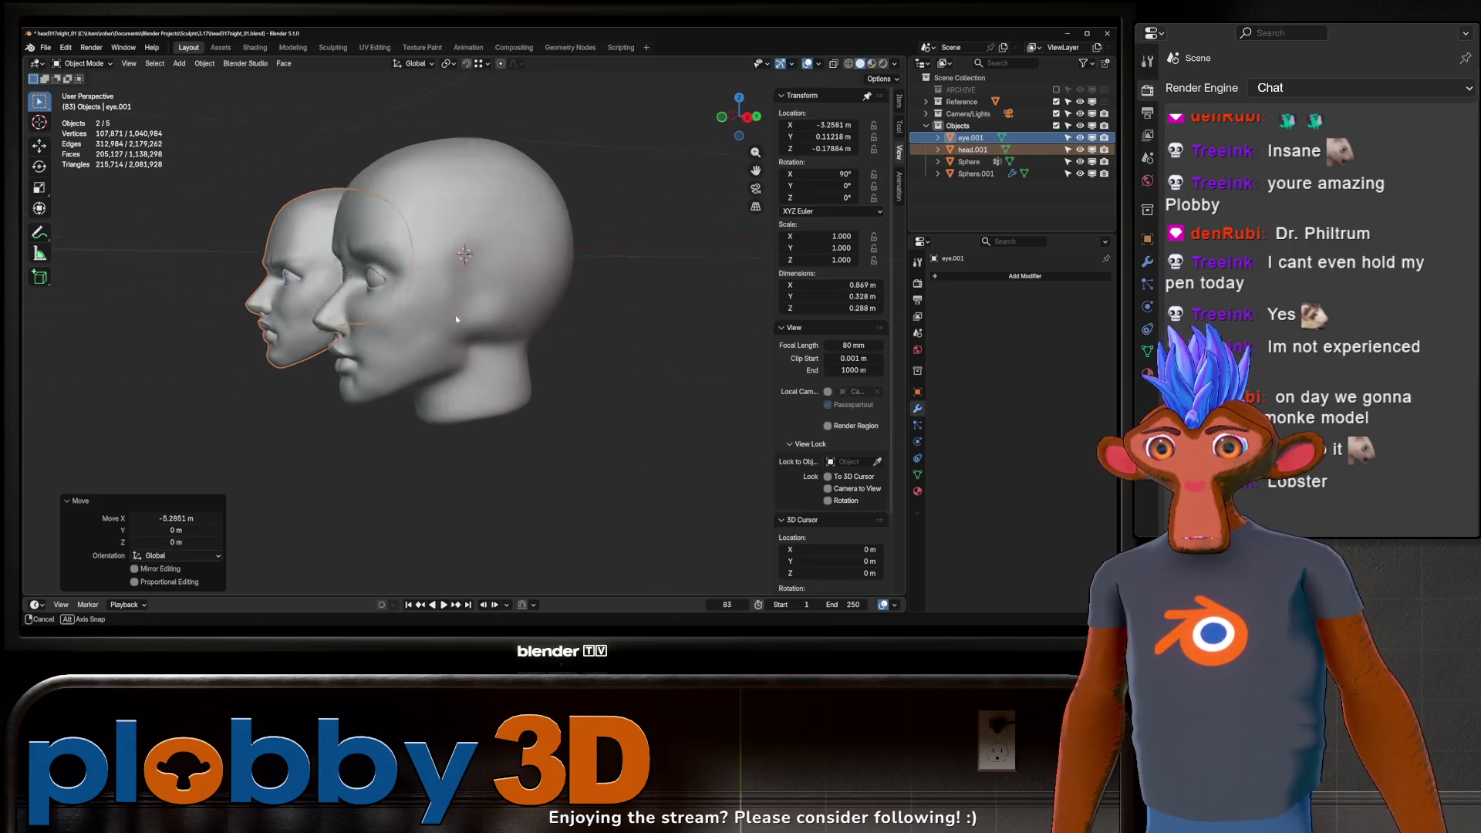
pyautogui.click(550, 298)
pyautogui.hotkey('ctrl', 'Tab')
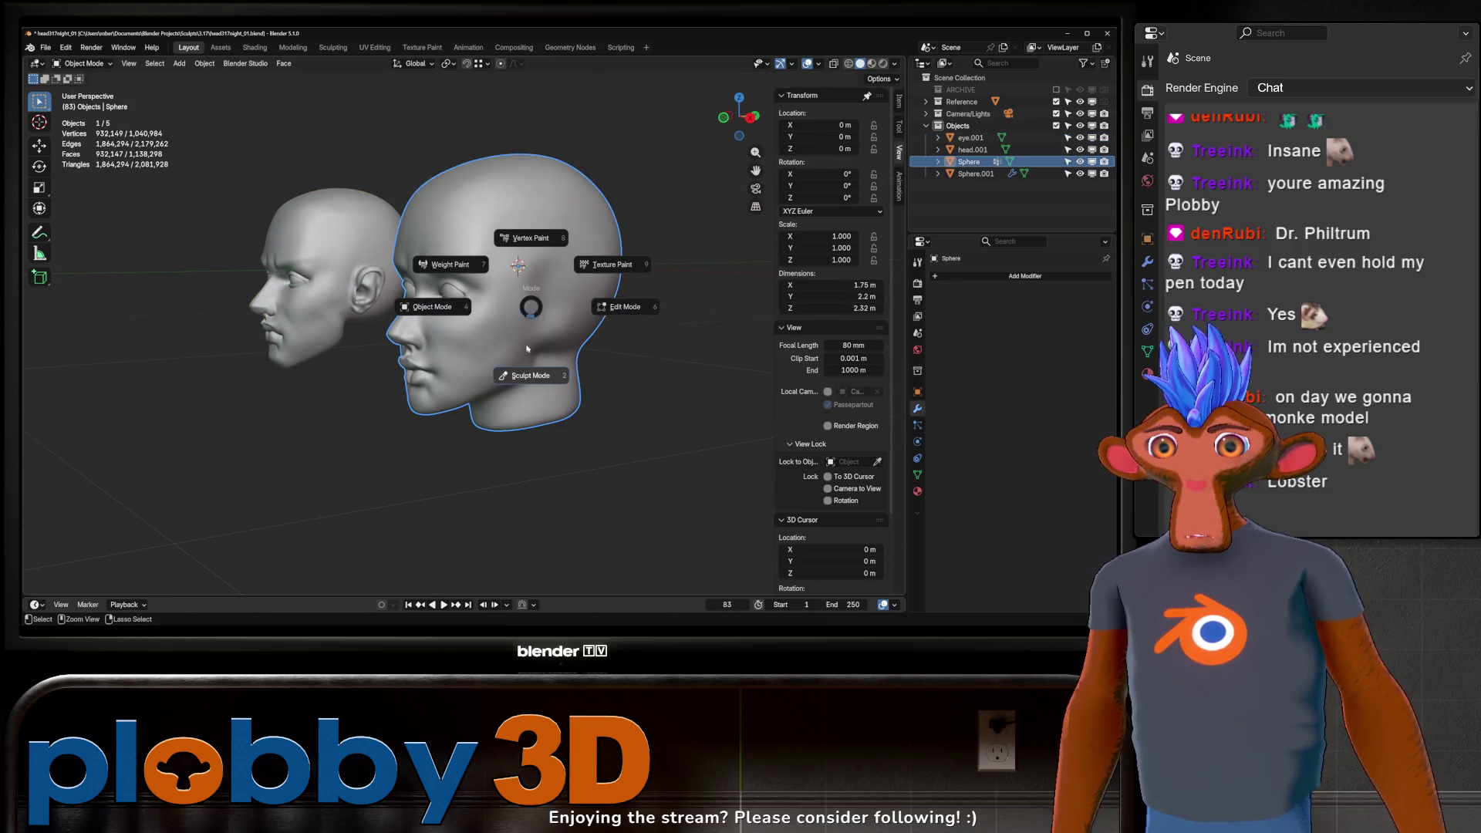
pyautogui.click(528, 368)
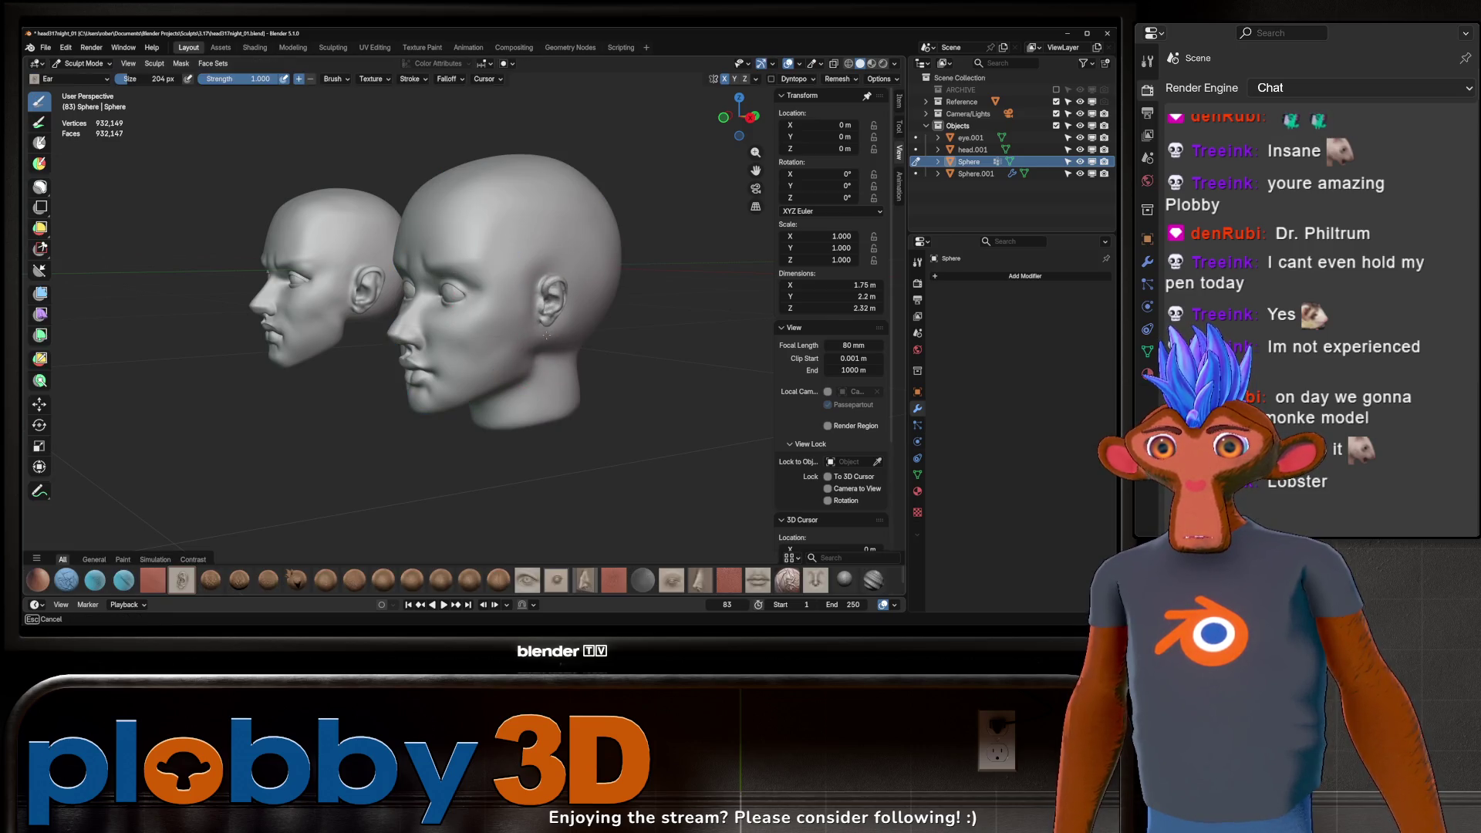
# Step: Enlarge the ear with the Ear brush and compare it to the reference from several angles
pyautogui.moveTo(540, 342); pyautogui.dragTo(543, 346)
pyautogui.moveTo(541, 349)
pyautogui.mouseDown(button='middle')
pyautogui.moveTo(625, 247)
pyautogui.moveTo(597, 267)
pyautogui.mouseUp(button='middle')
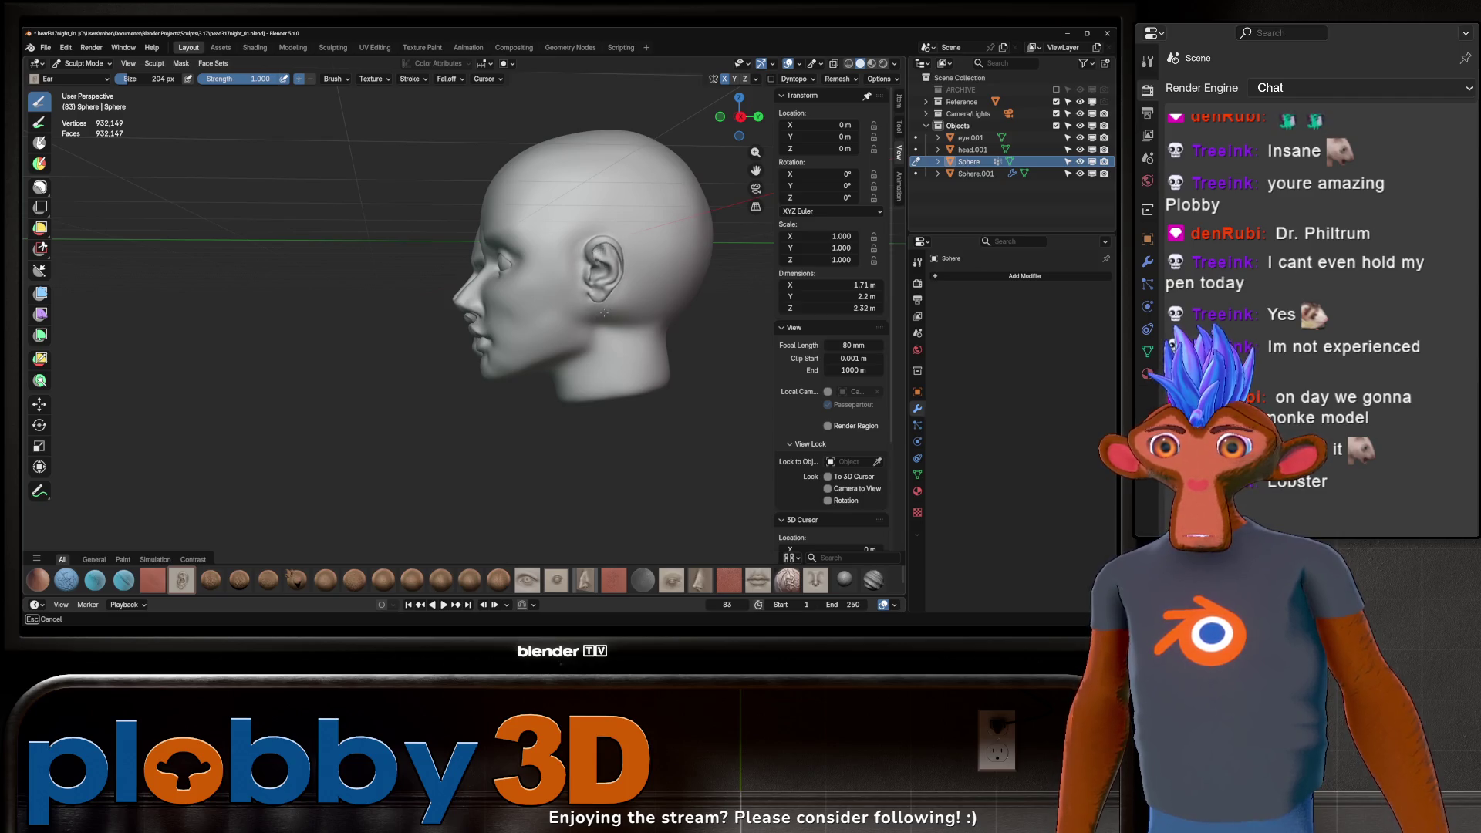
pyautogui.moveTo(601, 313)
pyautogui.mouseDown(button='middle')
pyautogui.moveTo(622, 264)
pyautogui.moveTo(667, 291)
pyautogui.moveTo(496, 267)
pyautogui.moveTo(595, 301)
pyautogui.mouseUp(button='middle')
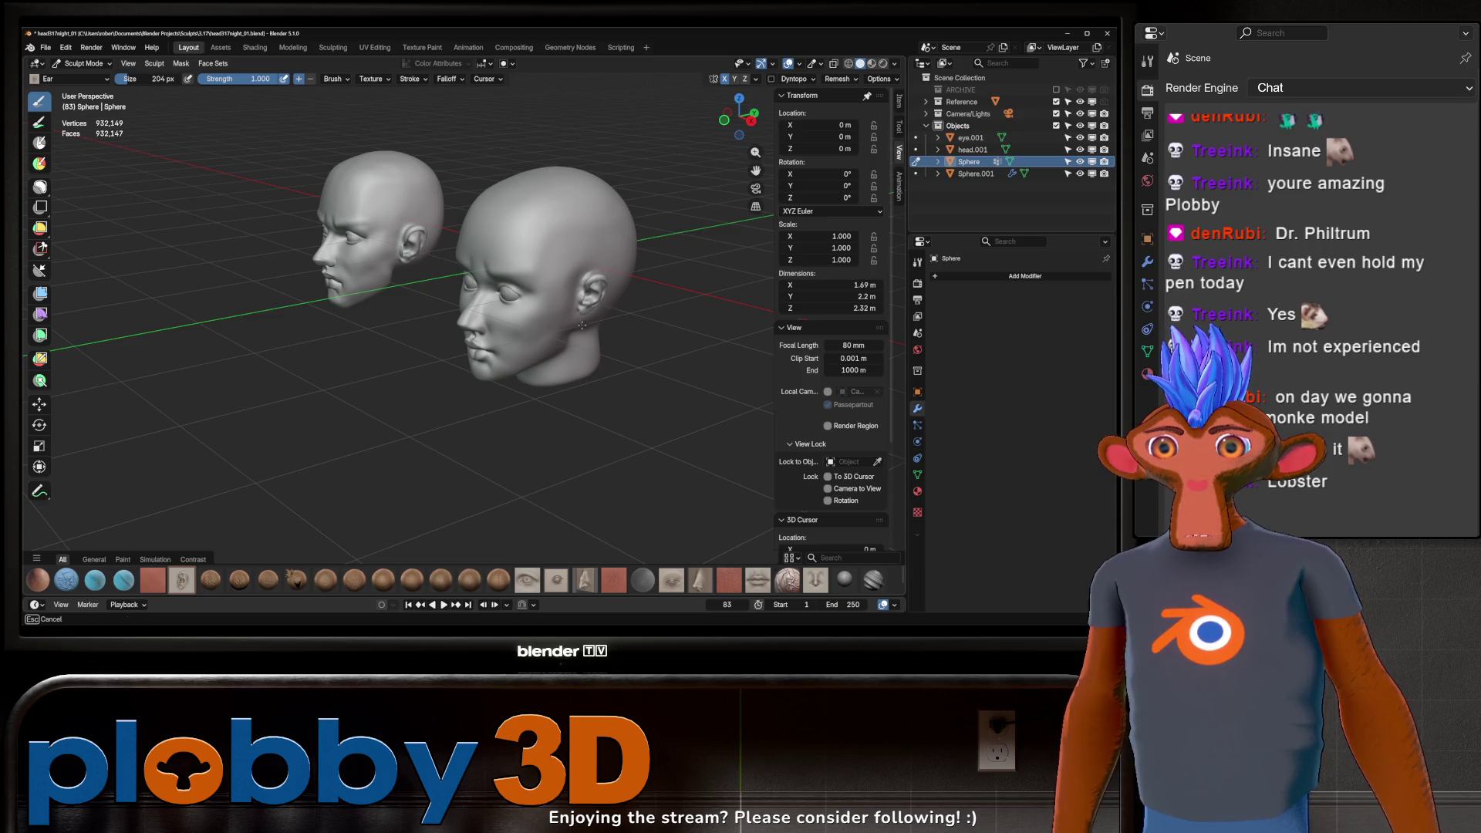
pyautogui.moveTo(586, 284); pyautogui.dragTo(582, 292, button='middle')
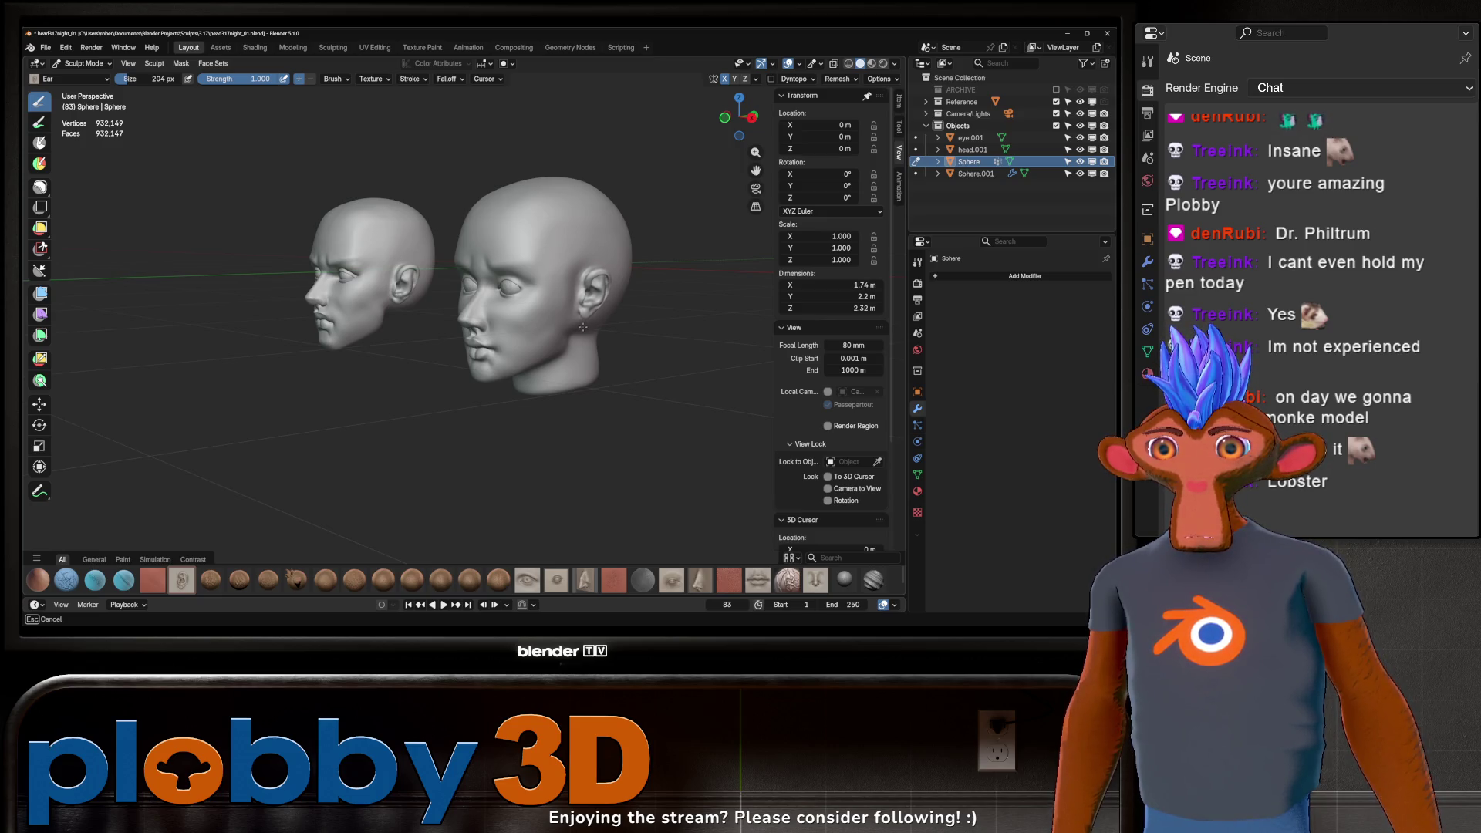
pyautogui.moveTo(525, 320); pyautogui.dragTo(439, 315, button='middle')
pyautogui.moveTo(539, 277)
pyautogui.mouseDown(button='middle')
pyautogui.moveTo(658, 287)
pyautogui.moveTo(615, 266)
pyautogui.mouseUp(button='middle')
# Step: Check the front orthographic view, then switch to the Grab brush
pyautogui.press('KP_1')
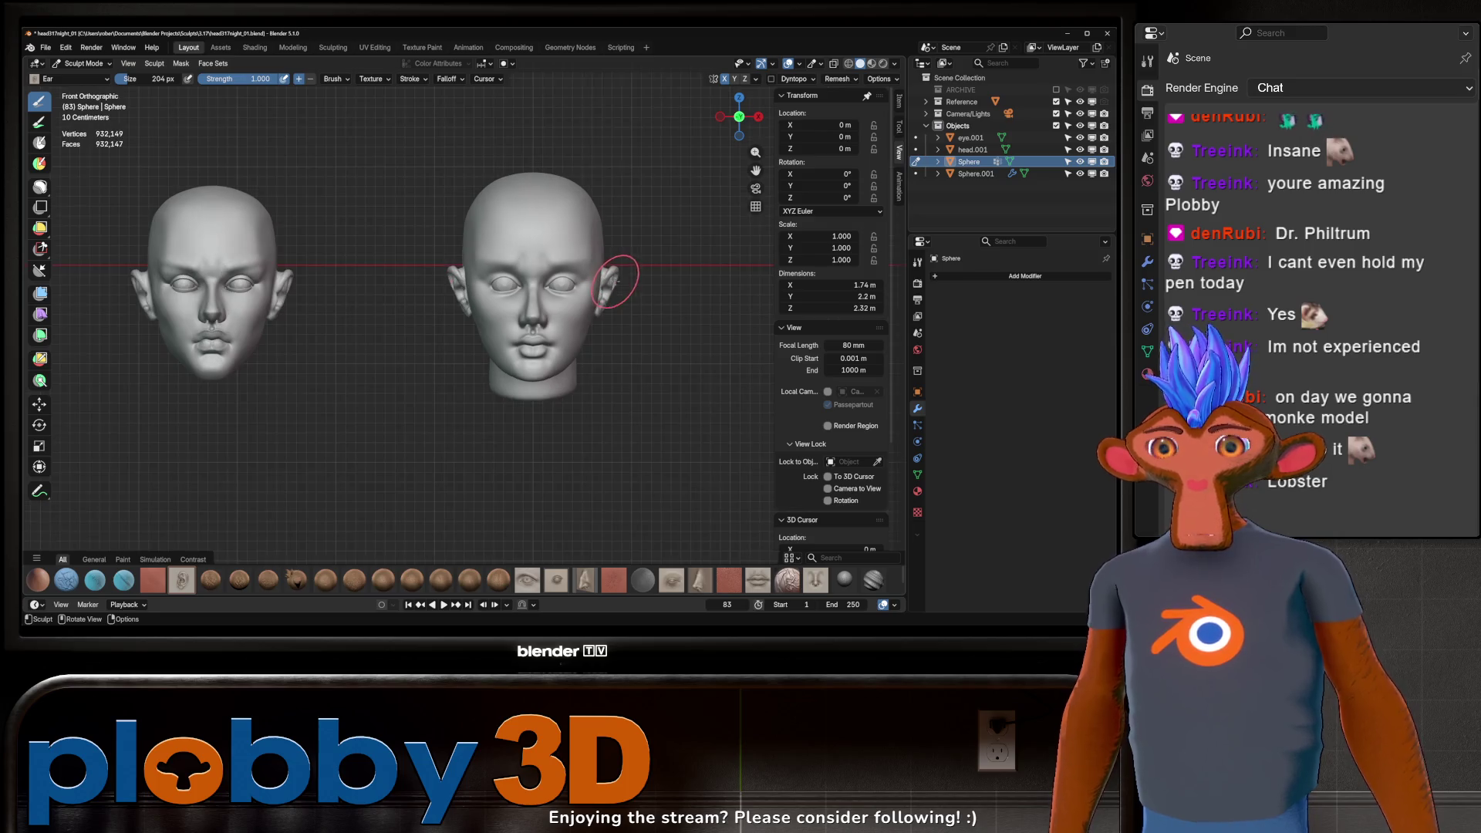
pyautogui.press('g')
pyautogui.moveTo(645, 265)
pyautogui.mouseDown(button='middle')
pyautogui.moveTo(524, 335)
pyautogui.moveTo(560, 306)
pyautogui.mouseUp(button='middle')
pyautogui.scroll(3, 524, 334)
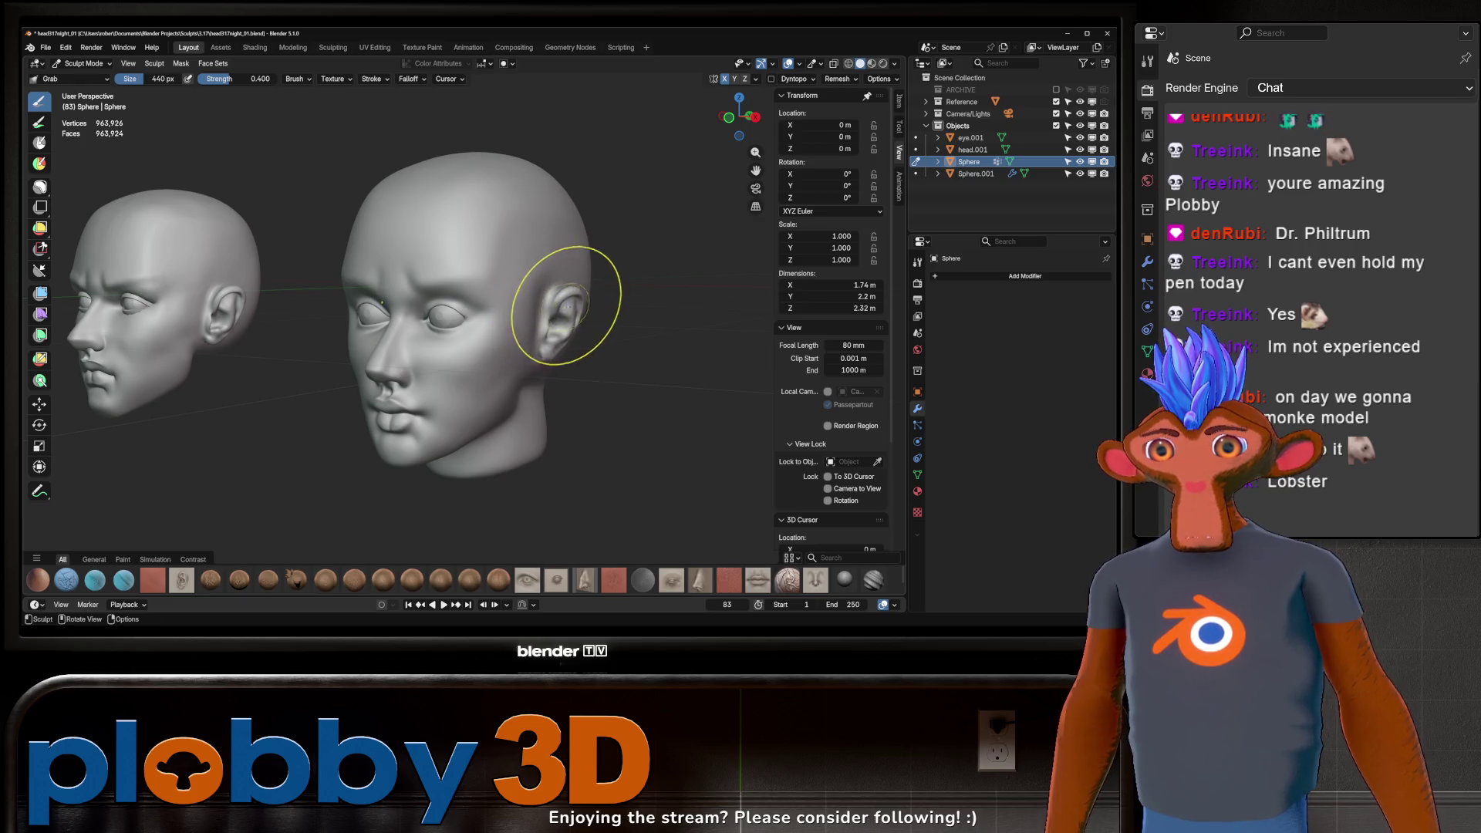
# Step: Inspect the head from profile and front ortho, trying the Mask then Grab brushes
pyautogui.moveTo(579, 314); pyautogui.dragTo(564, 293, button='middle')
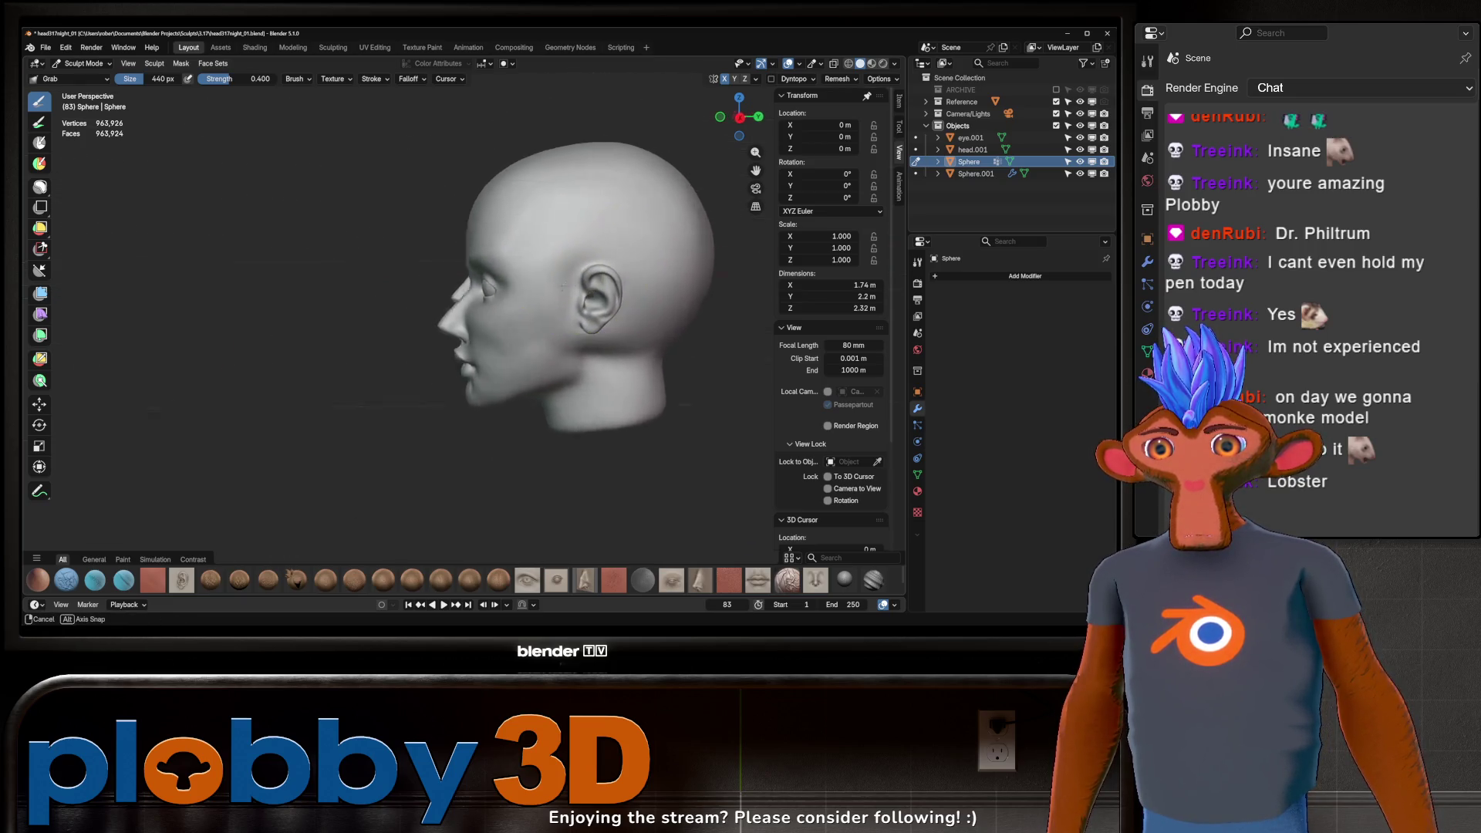
pyautogui.moveTo(563, 291)
pyautogui.mouseDown(button='middle')
pyautogui.moveTo(663, 304)
pyautogui.moveTo(635, 295)
pyautogui.moveTo(661, 247)
pyautogui.mouseUp(button='middle')
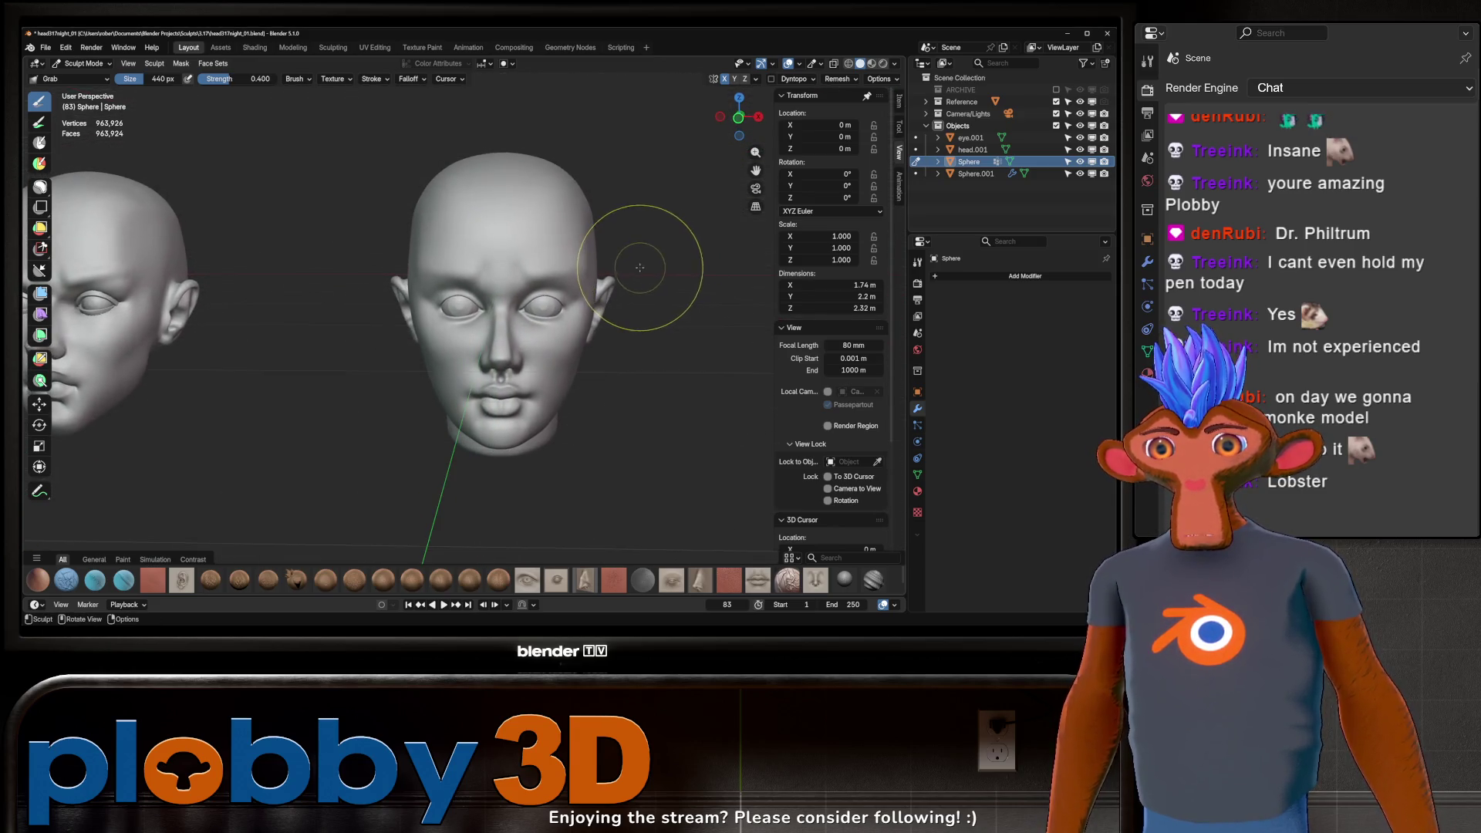
pyautogui.press('KP_1')
pyautogui.keyDown('shift'); pyautogui.moveTo(626, 274); pyautogui.dragTo(538, 284, button='middle'); pyautogui.keyUp('shift')
pyautogui.press('m')
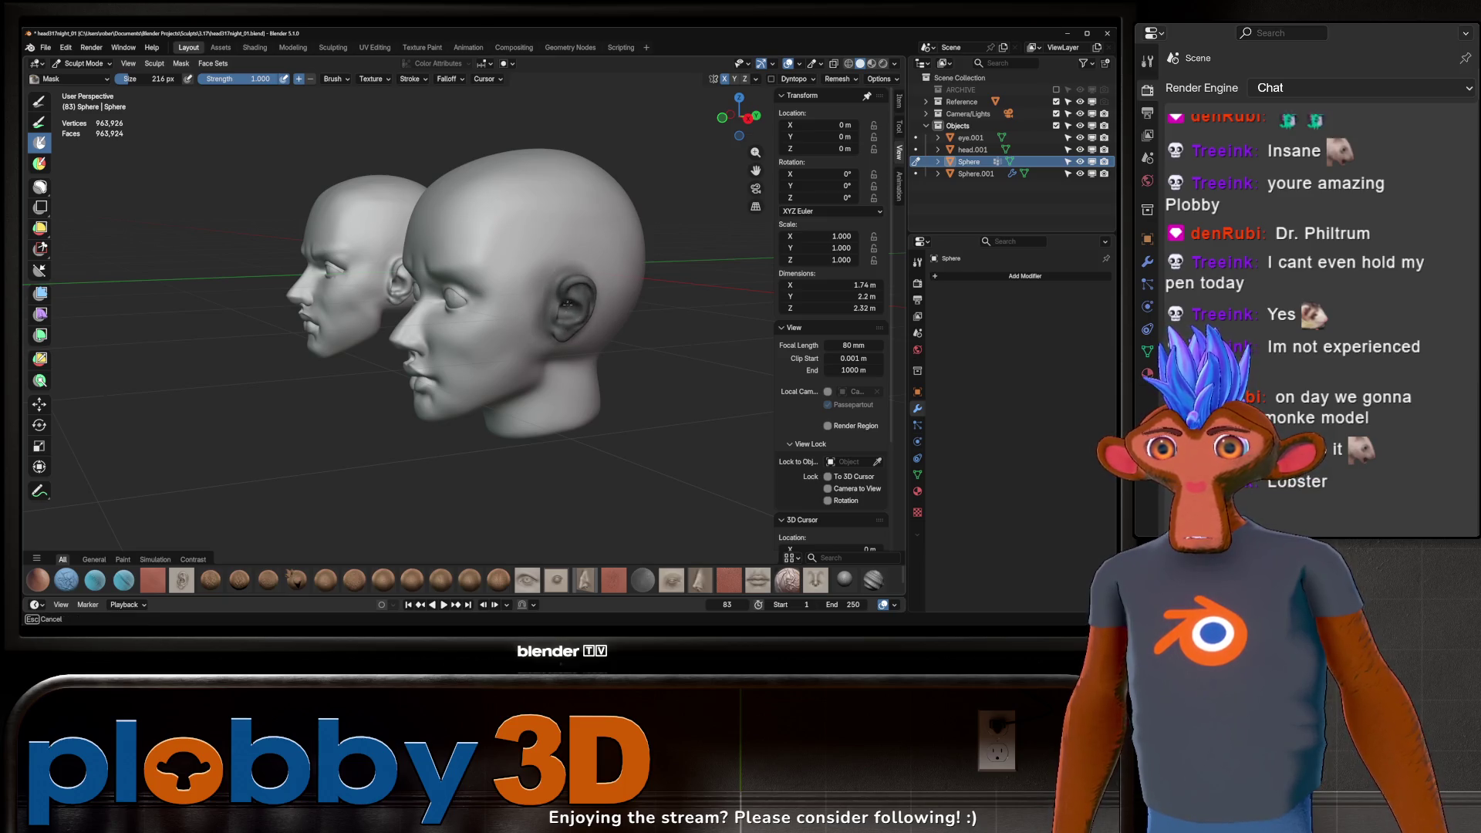
pyautogui.moveTo(581, 298)
pyautogui.mouseDown(button='middle')
pyautogui.moveTo(627, 293)
pyautogui.moveTo(589, 313)
pyautogui.mouseUp(button='middle')
pyautogui.press('g')
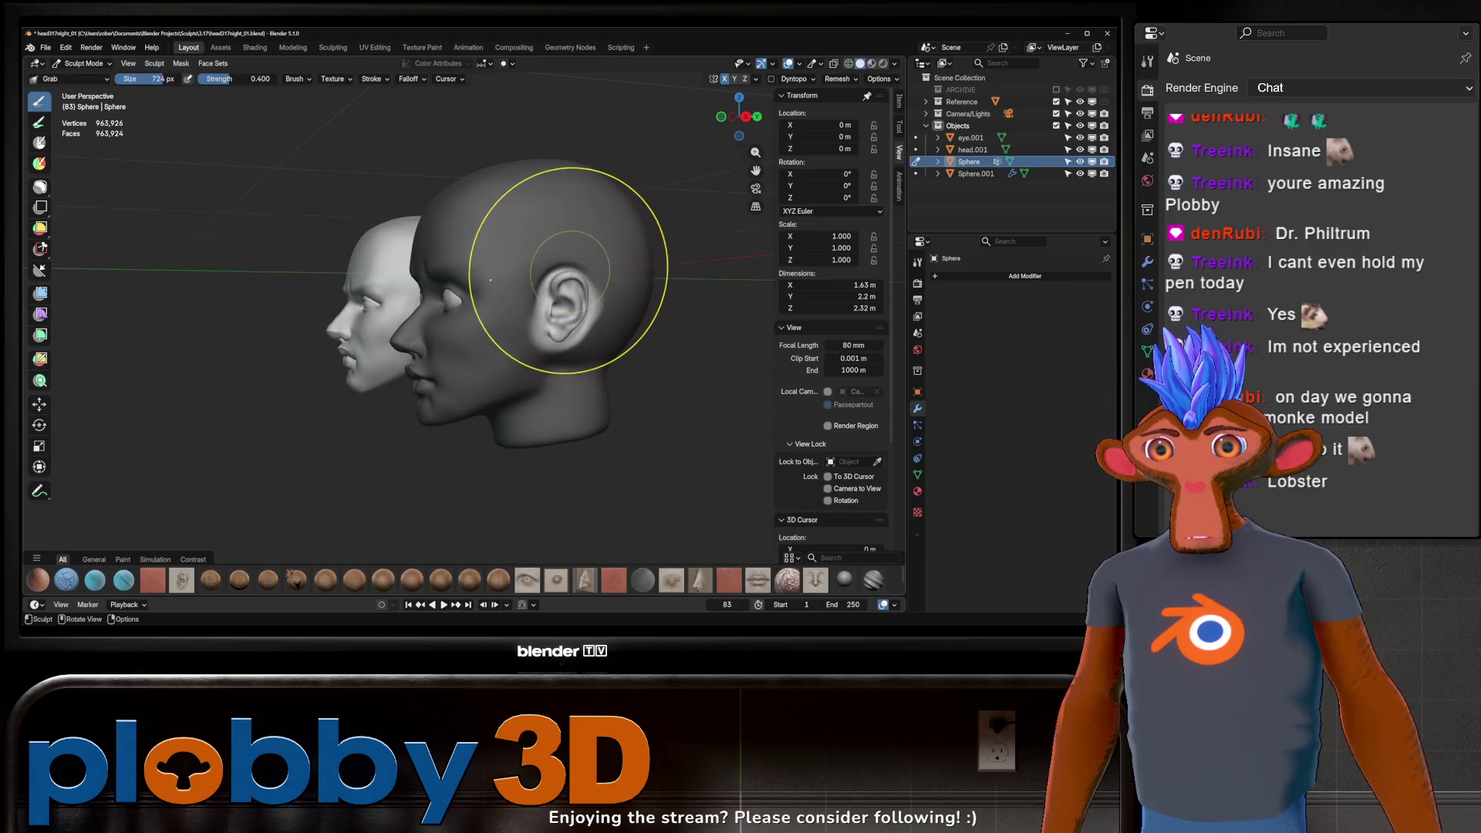
# Step: Frame both heads, pick the Ear brush and set its size to 264 with F
pyautogui.moveTo(656, 235)
pyautogui.mouseDown(button='middle')
pyautogui.moveTo(463, 258)
pyautogui.moveTo(513, 291)
pyautogui.moveTo(532, 286)
pyautogui.moveTo(545, 331)
pyautogui.moveTo(627, 284)
pyautogui.mouseUp(button='middle')
pyautogui.moveTo(530, 332); pyautogui.dragTo(579, 281, button='middle')
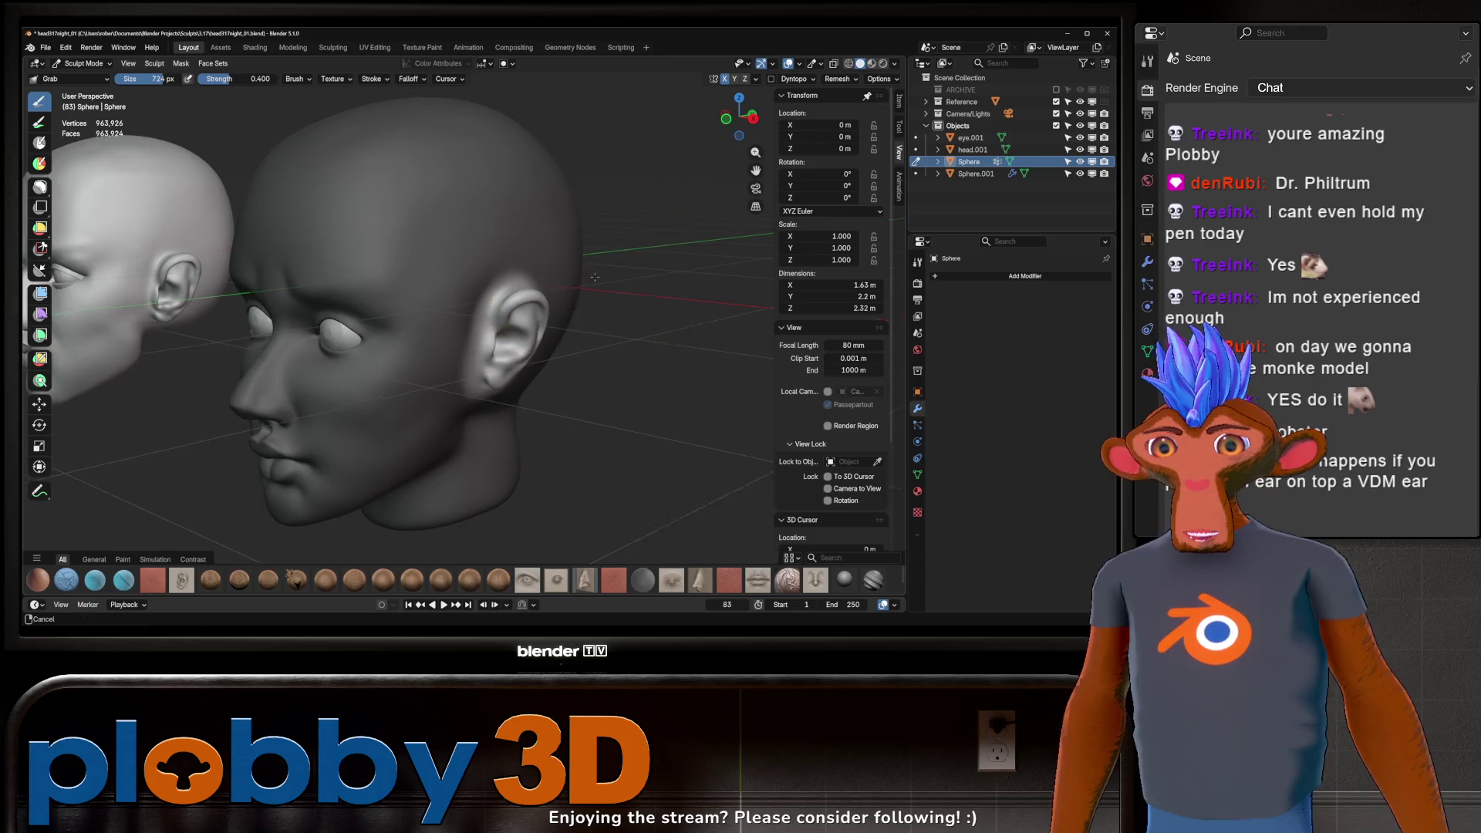
pyautogui.scroll(2, 546, 293)
pyautogui.scroll(-3, 548, 292)
pyautogui.moveTo(562, 331)
pyautogui.mouseDown(button='middle')
pyautogui.moveTo(396, 390)
pyautogui.moveTo(347, 463)
pyautogui.mouseUp(button='middle')
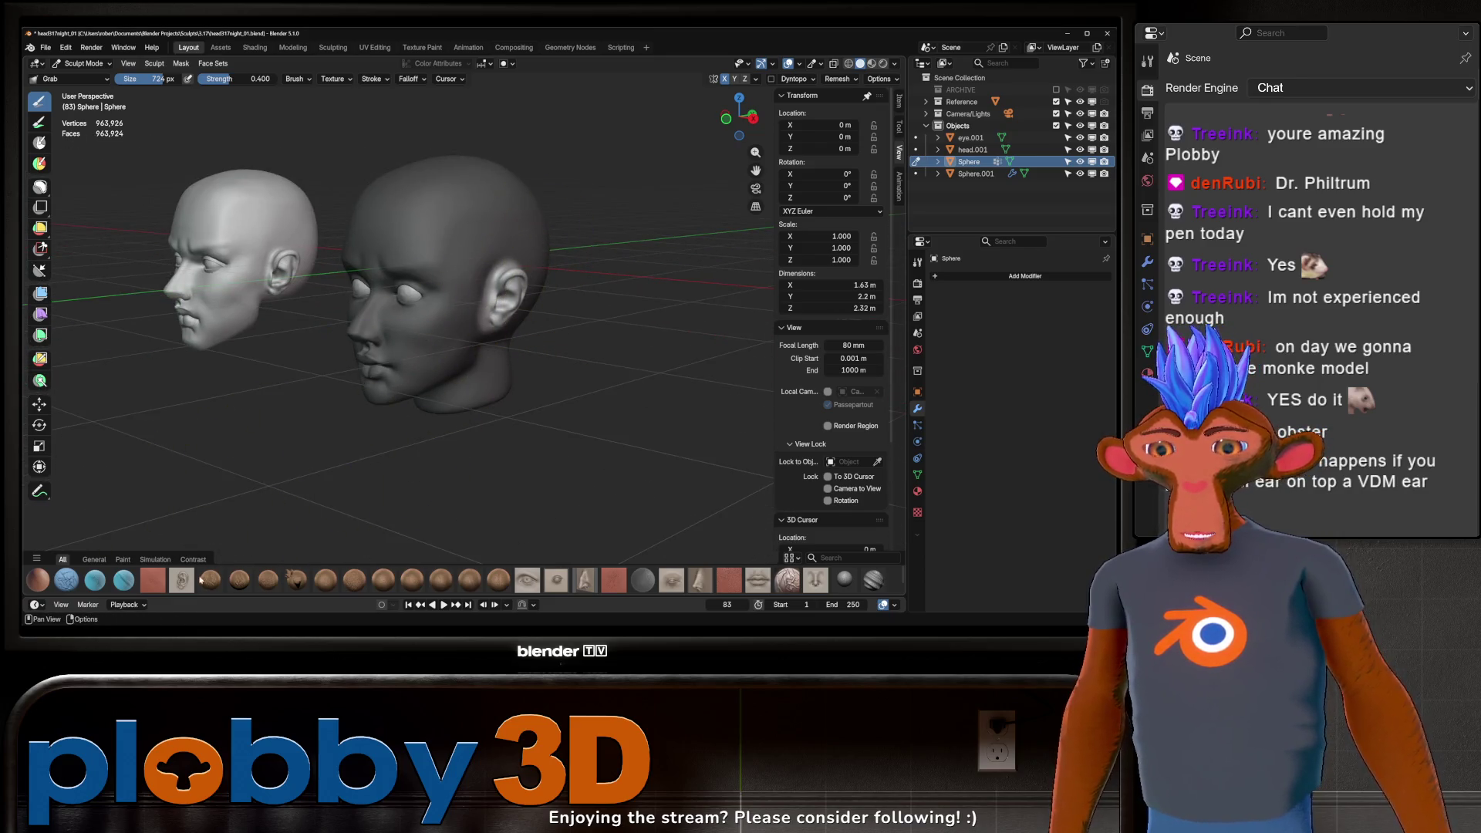
pyautogui.click(210, 578)
pyautogui.press('f')
pyautogui.click(437, 322)
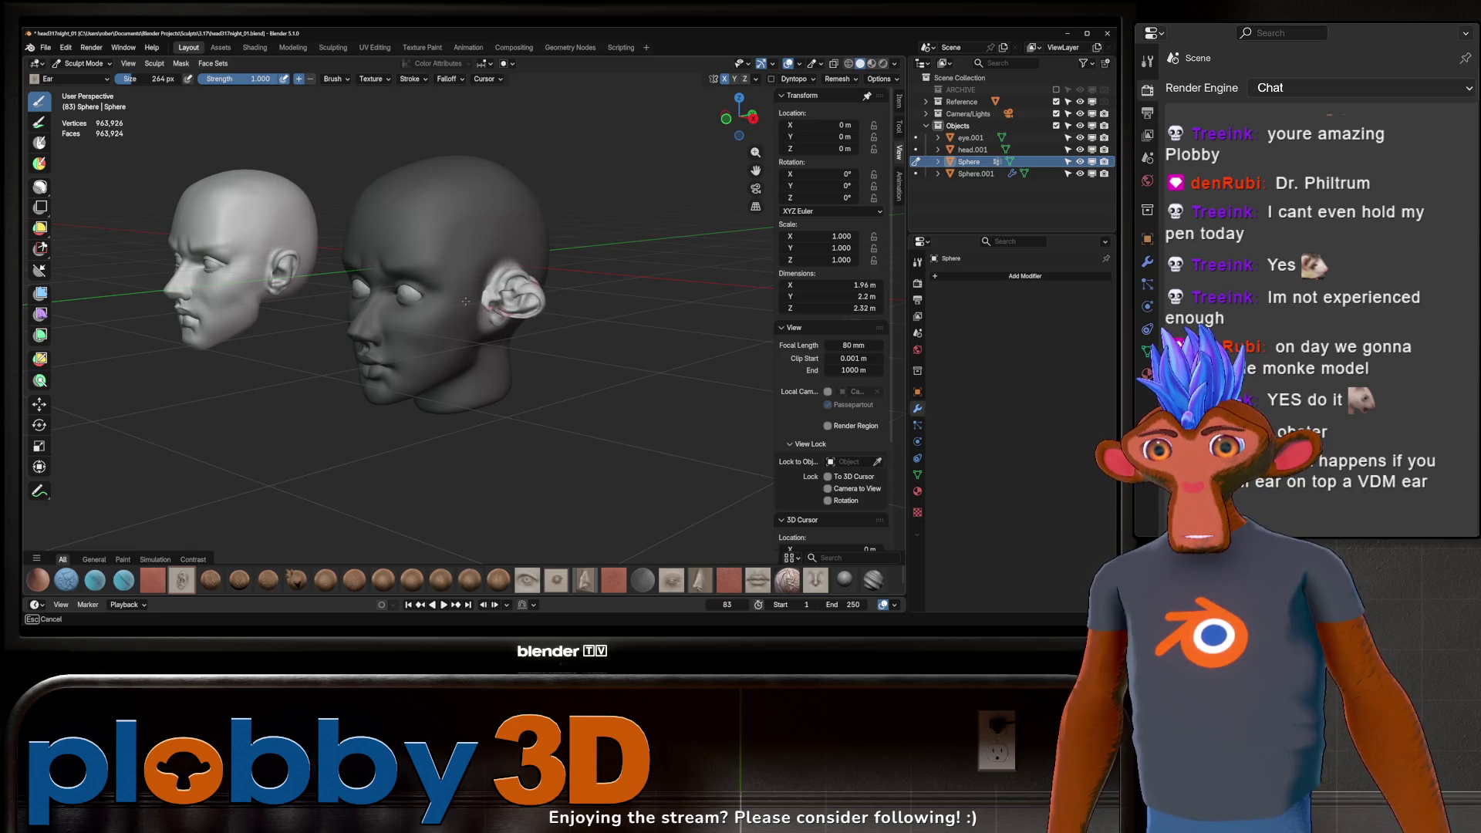
# Step: Shrink the stamped ear on the head's side and save the file
pyautogui.moveTo(504, 375); pyautogui.dragTo(503, 352)
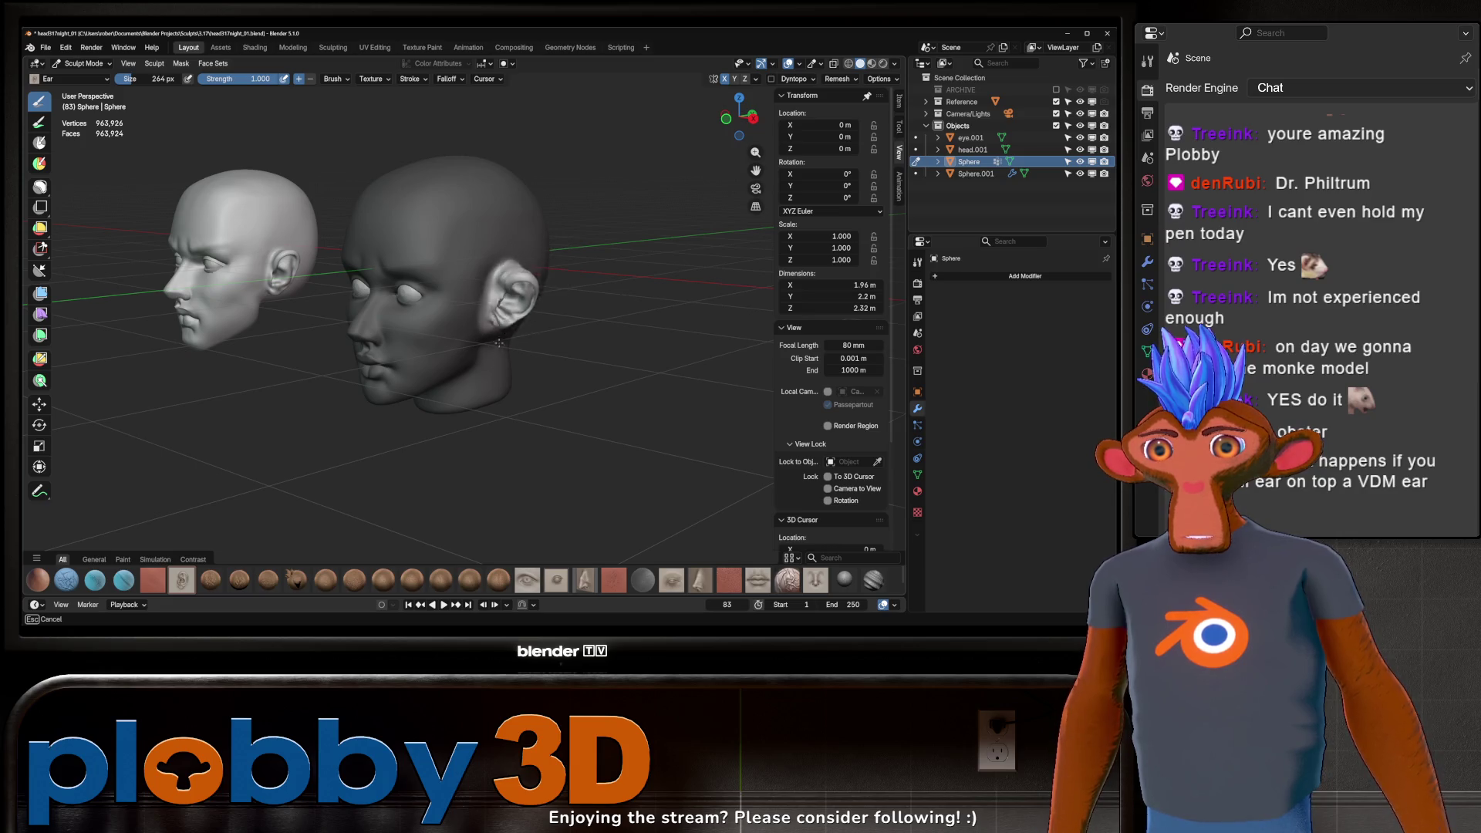
pyautogui.moveTo(507, 348); pyautogui.dragTo(549, 281, button='middle')
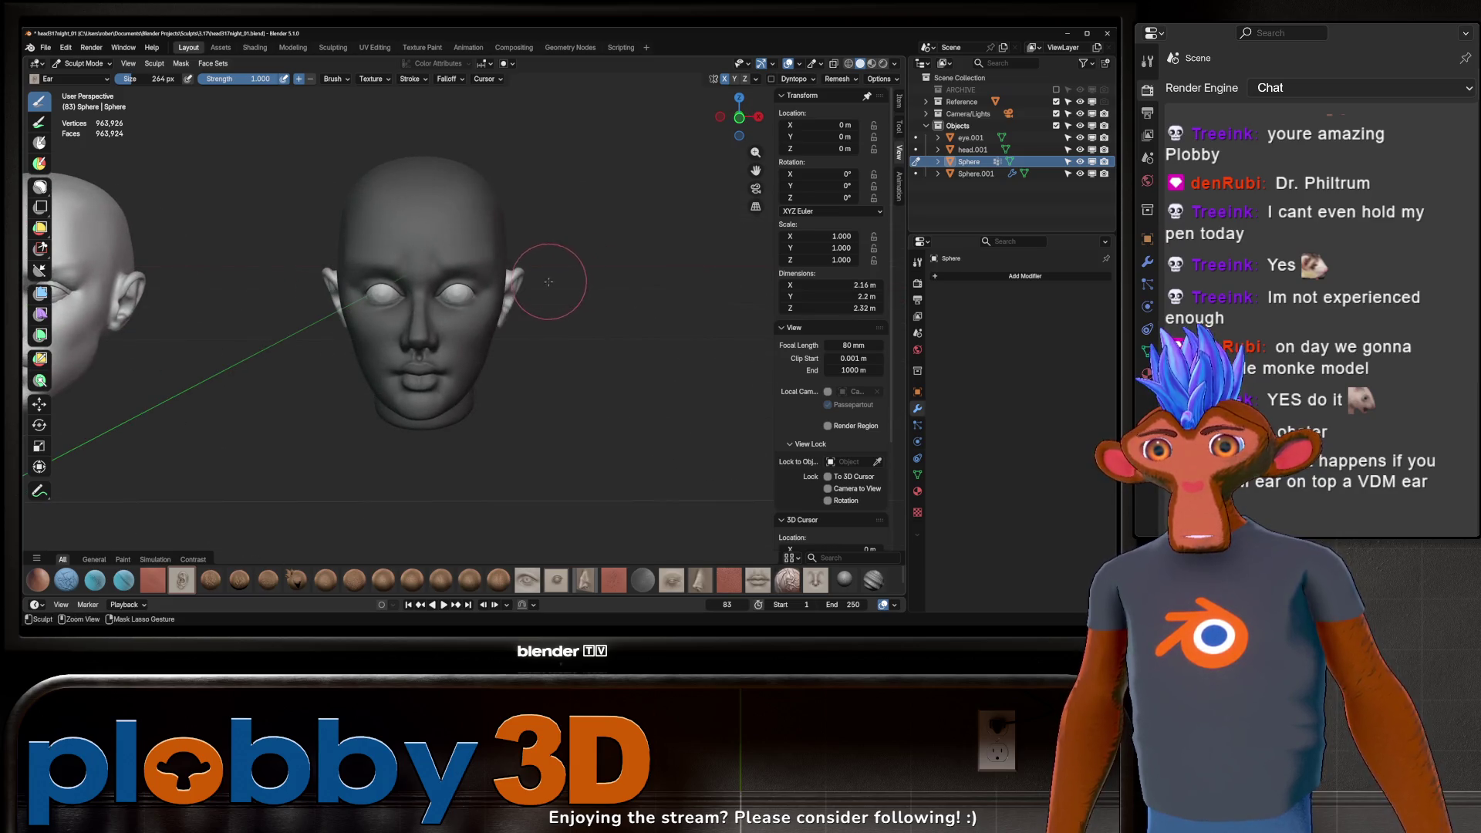
pyautogui.hotkey('ctrl', 's')
pyautogui.moveTo(414, 232)
pyautogui.mouseDown(button='middle')
pyautogui.moveTo(504, 287)
pyautogui.moveTo(515, 259)
pyautogui.moveTo(494, 271)
pyautogui.mouseUp(button='middle')
pyautogui.scroll(5, 510, 278)
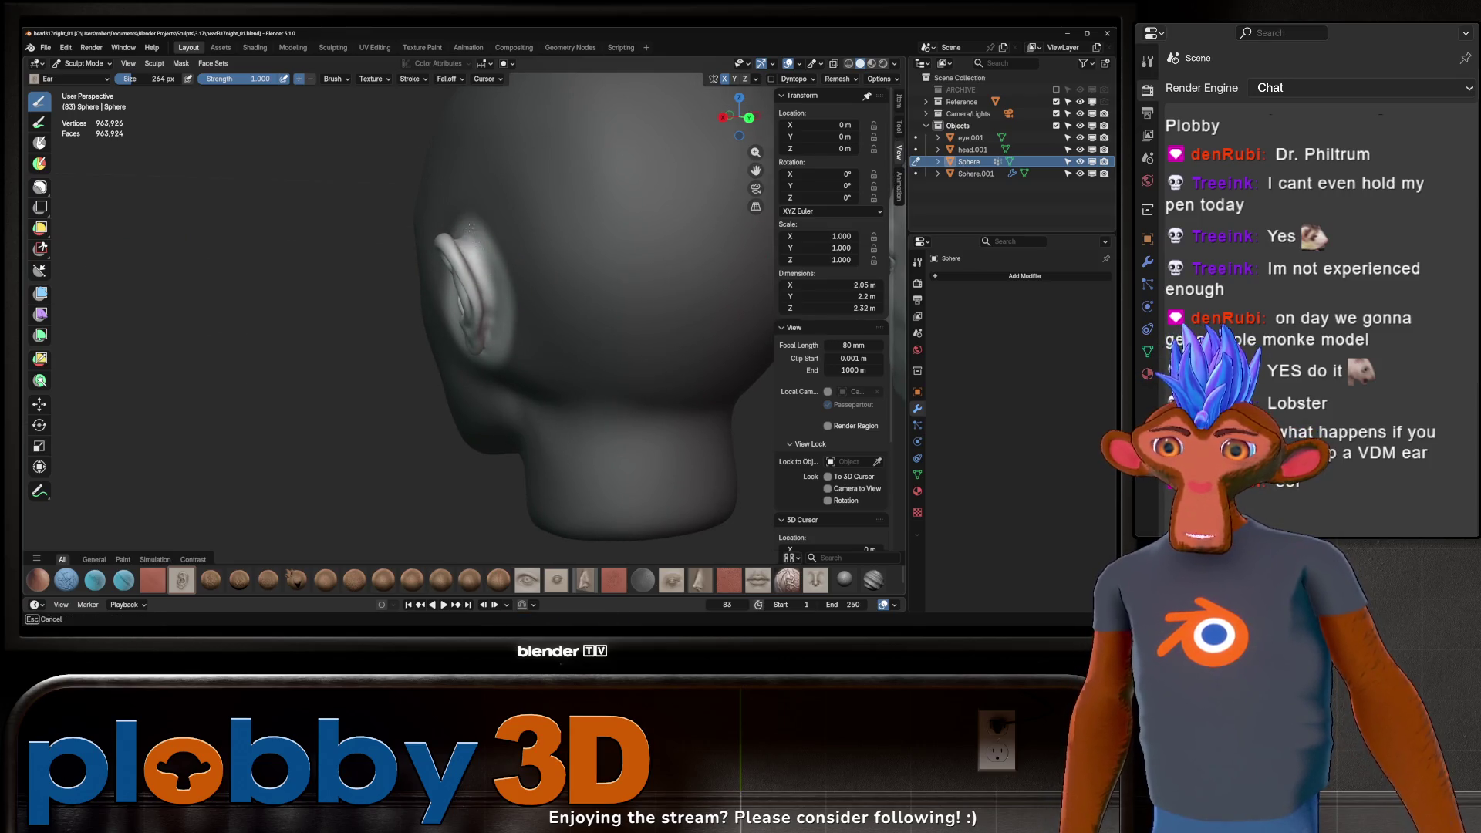
pyautogui.scroll(-4, 482, 254)
pyautogui.moveTo(470, 227)
pyautogui.mouseDown(button='middle')
pyautogui.moveTo(482, 254)
pyautogui.moveTo(562, 249)
pyautogui.mouseUp(button='middle')
pyautogui.scroll(-4, 543, 253)
# Step: Switch to the Mask brush and apply a box mask over part of the head
pyautogui.press('g')
pyautogui.moveTo(563, 254)
pyautogui.mouseDown(button='middle')
pyautogui.moveTo(581, 197)
pyautogui.moveTo(496, 280)
pyautogui.mouseUp(button='middle')
pyautogui.press('m')
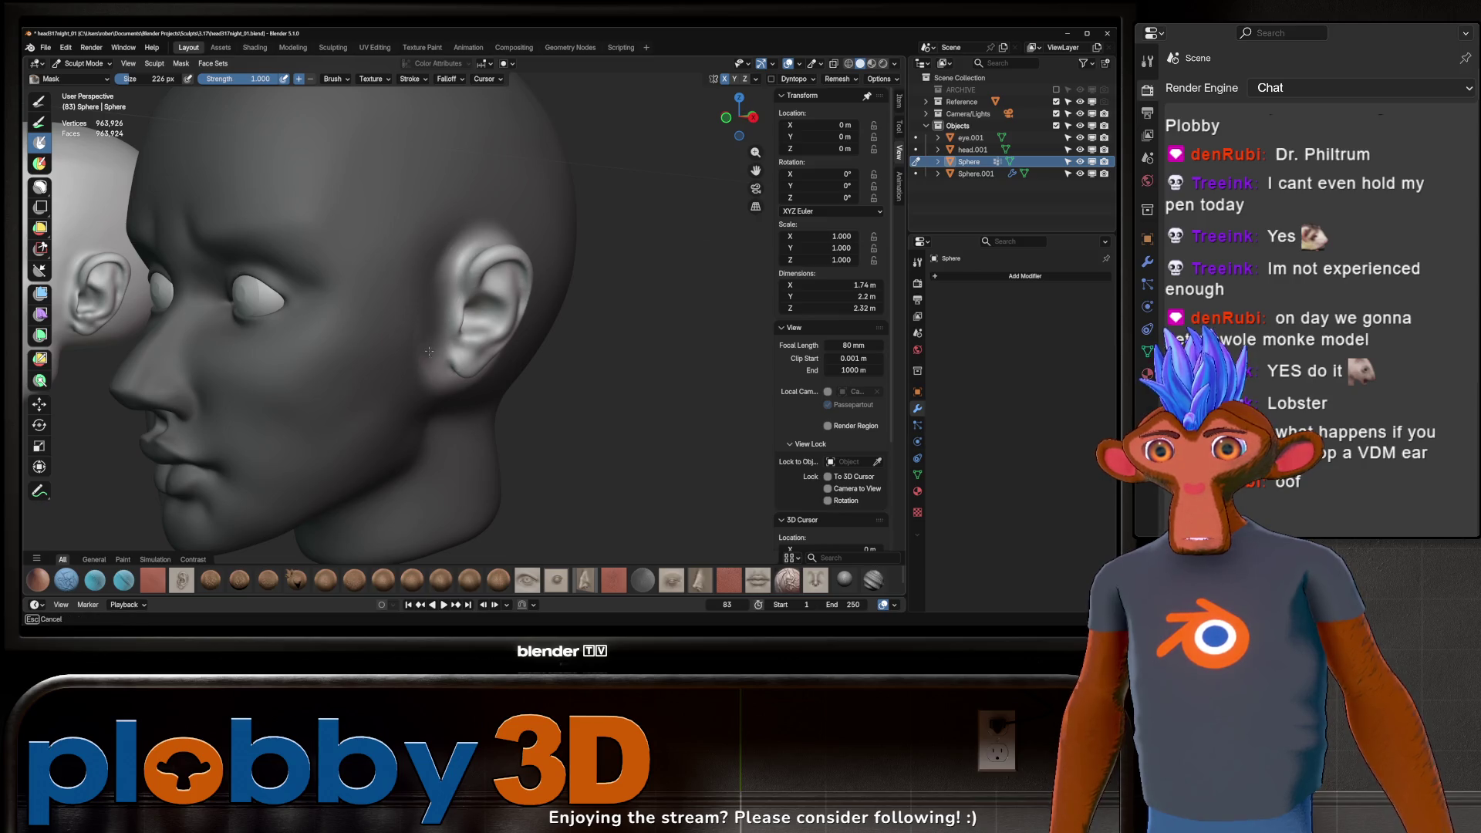
pyautogui.moveTo(491, 338); pyautogui.dragTo(429, 331, button='middle')
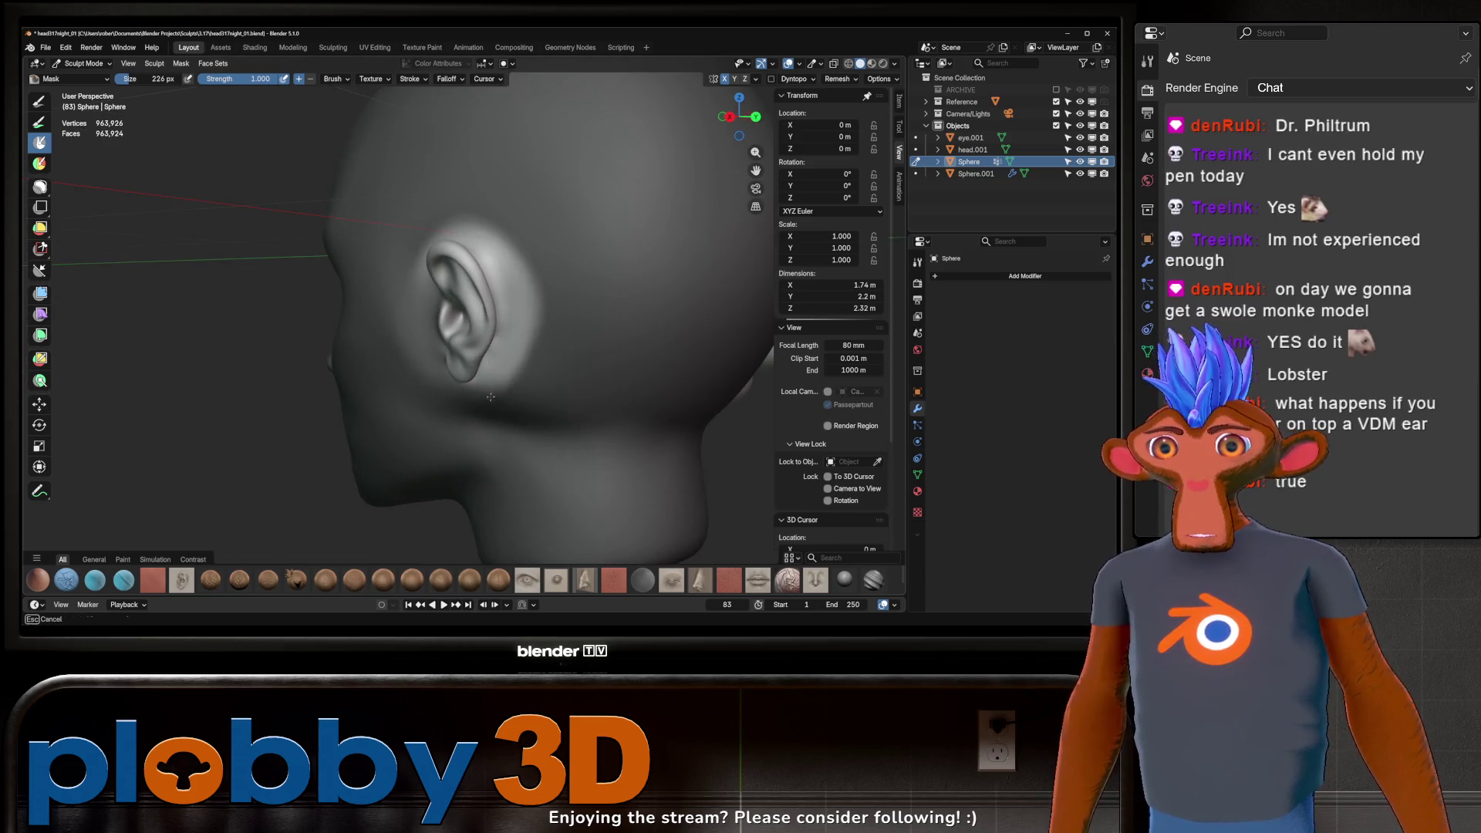
pyautogui.moveTo(520, 358); pyautogui.dragTo(518, 344, button='middle')
pyautogui.press('b')
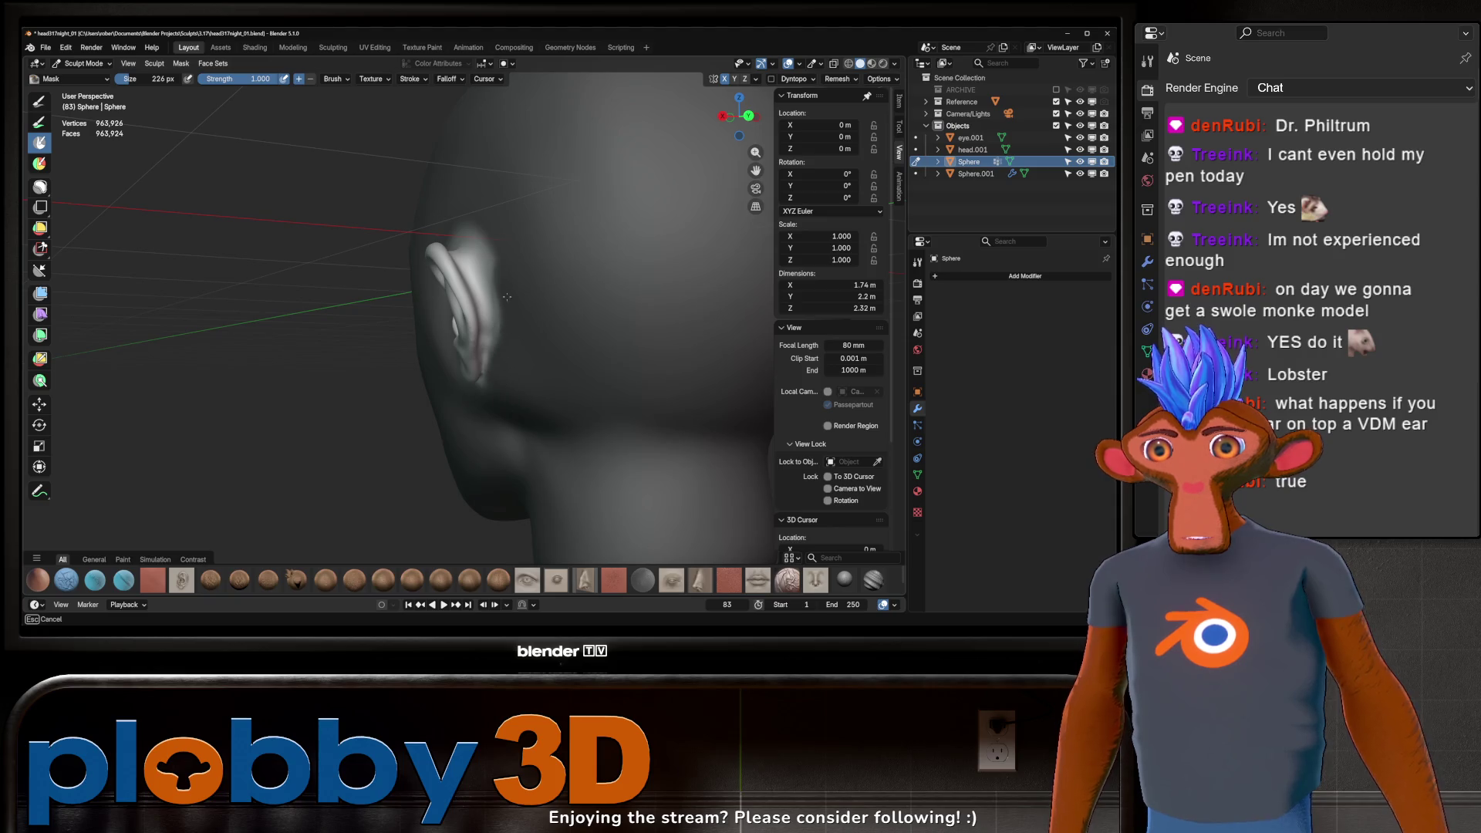
# Step: Save again, leave box masking and return to the Grab brush
pyautogui.press('Escape')
pyautogui.moveTo(491, 283); pyautogui.dragTo(503, 372, button='middle')
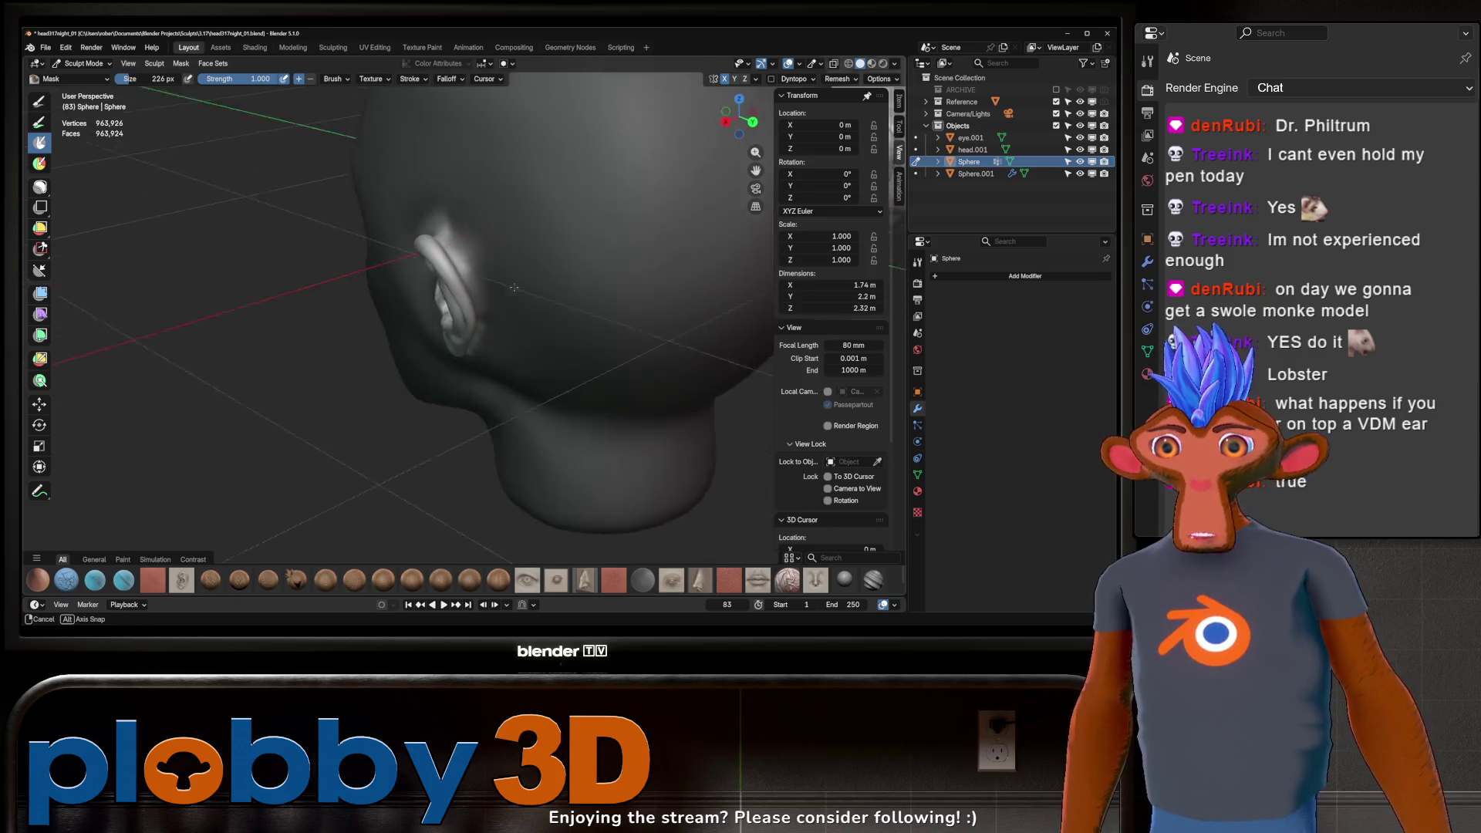
pyautogui.hotkey('ctrl', 's')
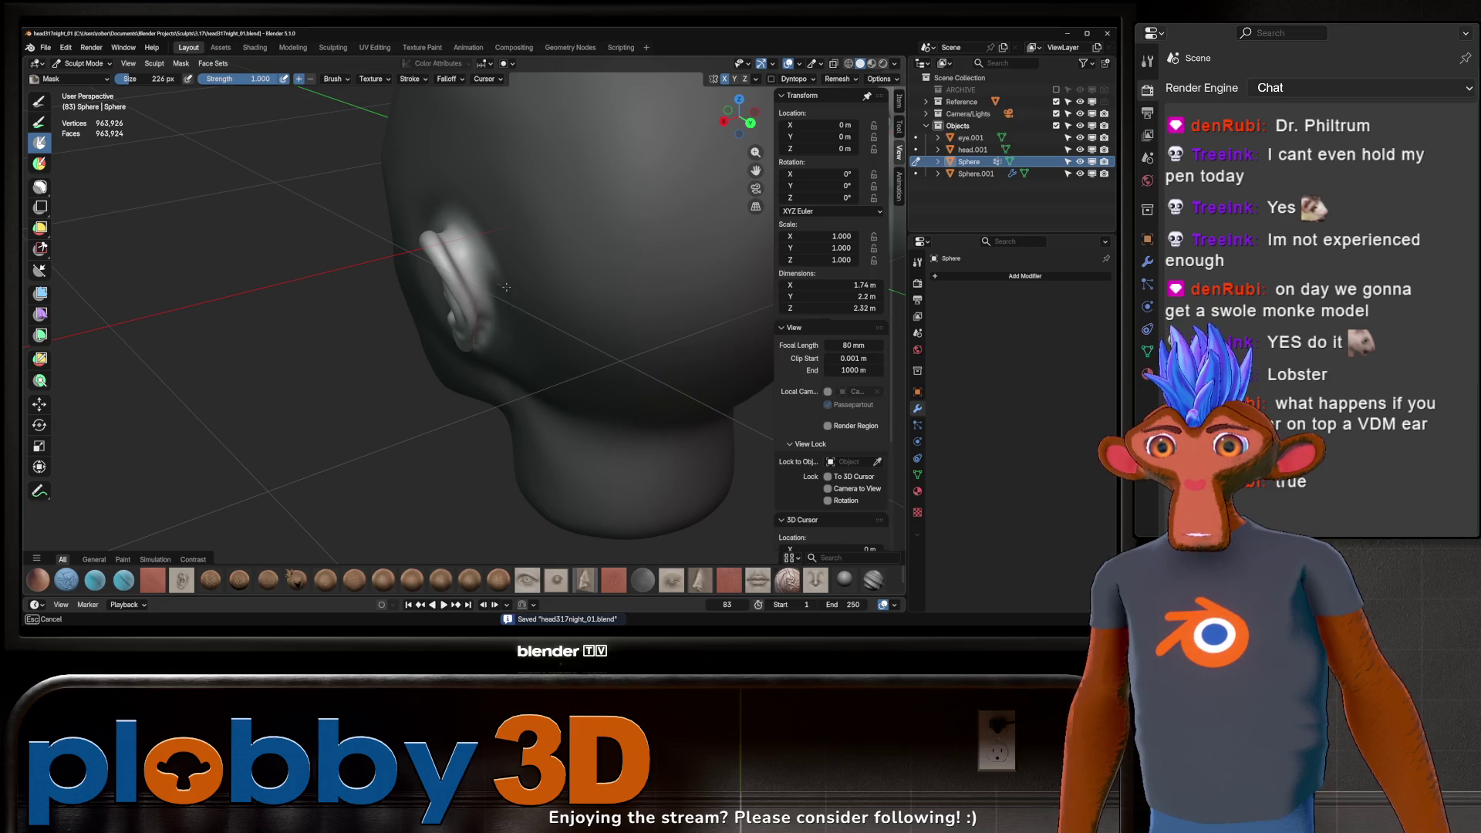
pyautogui.press('Escape')
pyautogui.moveTo(429, 198); pyautogui.dragTo(581, 183, button='middle')
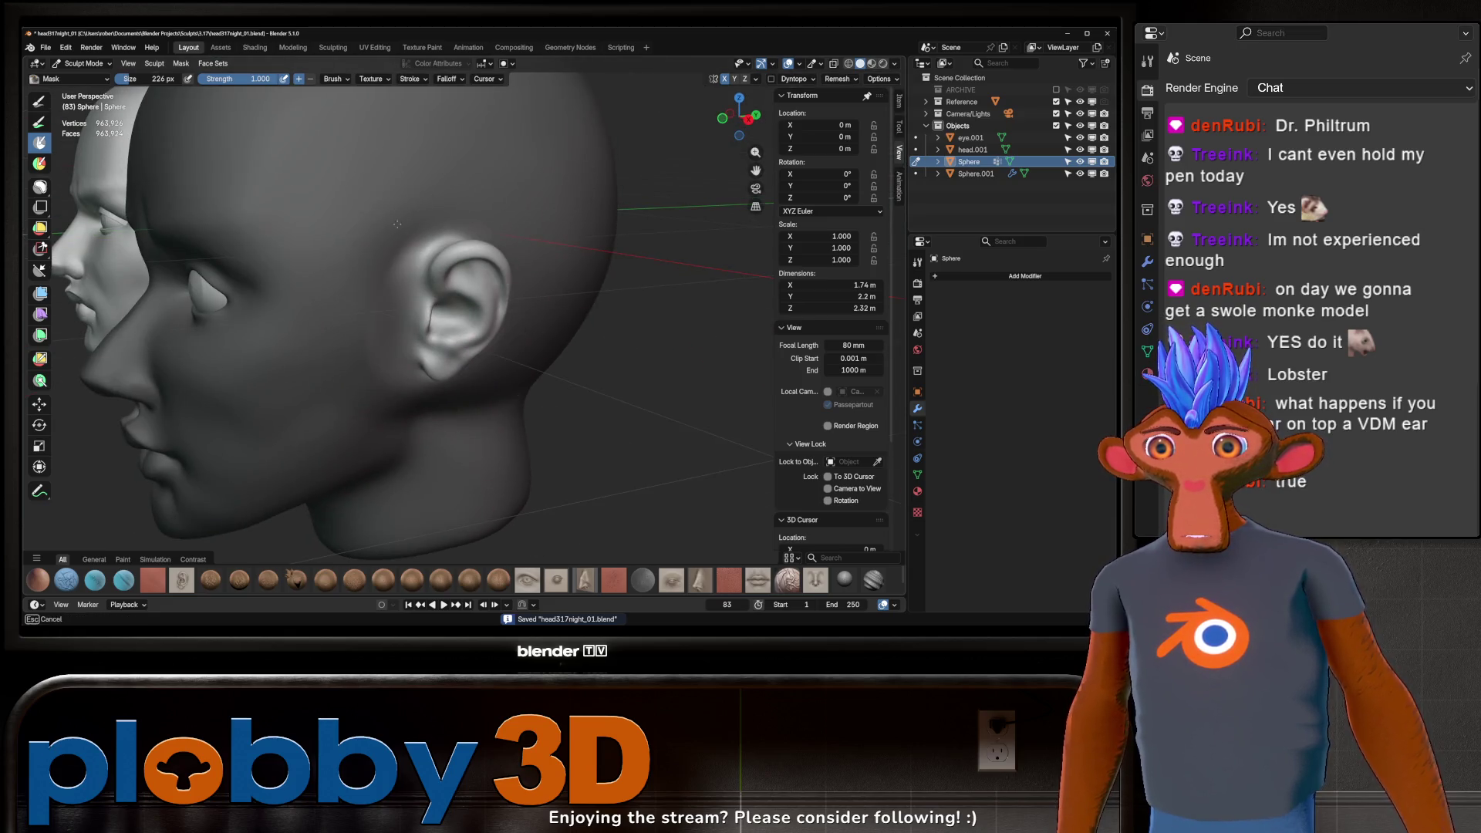
pyautogui.press('Escape')
pyautogui.moveTo(381, 320)
pyautogui.mouseDown(button='middle')
pyautogui.moveTo(555, 313)
pyautogui.moveTo(495, 265)
pyautogui.mouseUp(button='middle')
pyautogui.press('g')
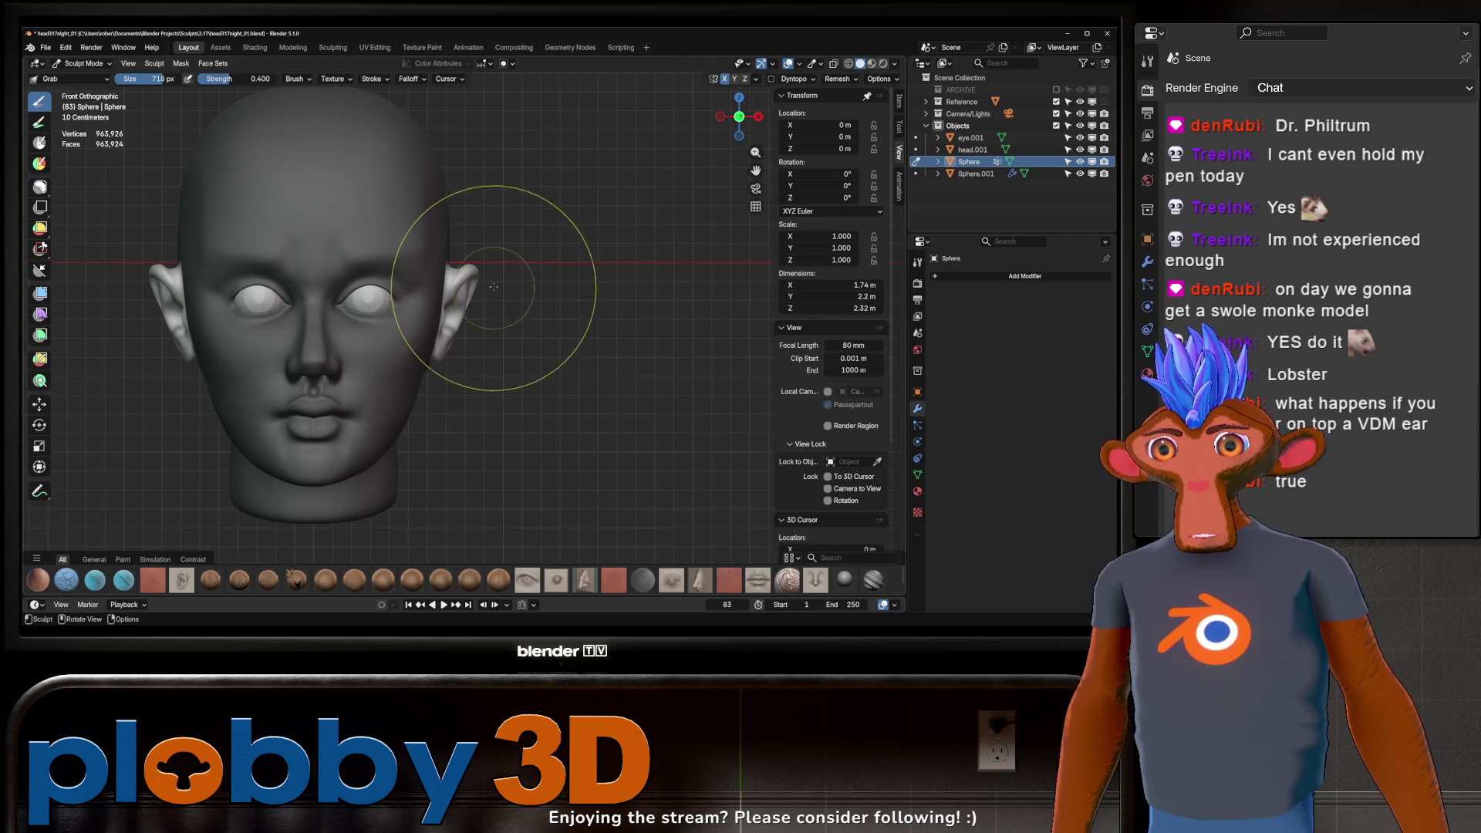
# Step: Pull both ears slightly in toward the skull with Grab and set brush size 238
pyautogui.moveTo(463, 275); pyautogui.dragTo(454, 279)
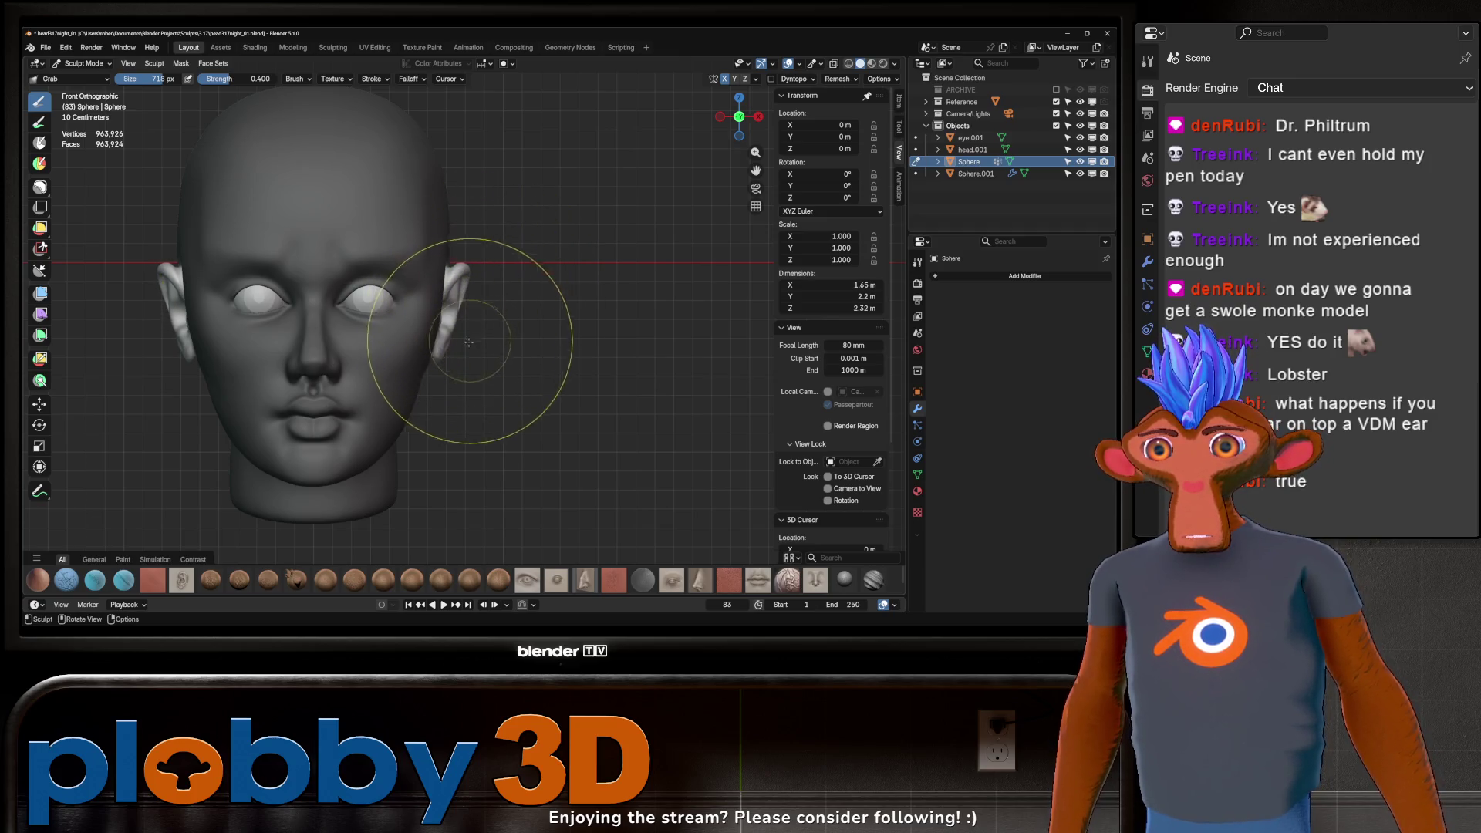
pyautogui.moveTo(536, 290); pyautogui.dragTo(349, 310, button='middle')
pyautogui.moveTo(529, 348)
pyautogui.mouseDown(button='middle')
pyautogui.moveTo(490, 331)
pyautogui.moveTo(525, 281)
pyautogui.moveTo(537, 296)
pyautogui.moveTo(495, 271)
pyautogui.moveTo(489, 350)
pyautogui.mouseUp(button='middle')
pyautogui.scroll(4, 519, 279)
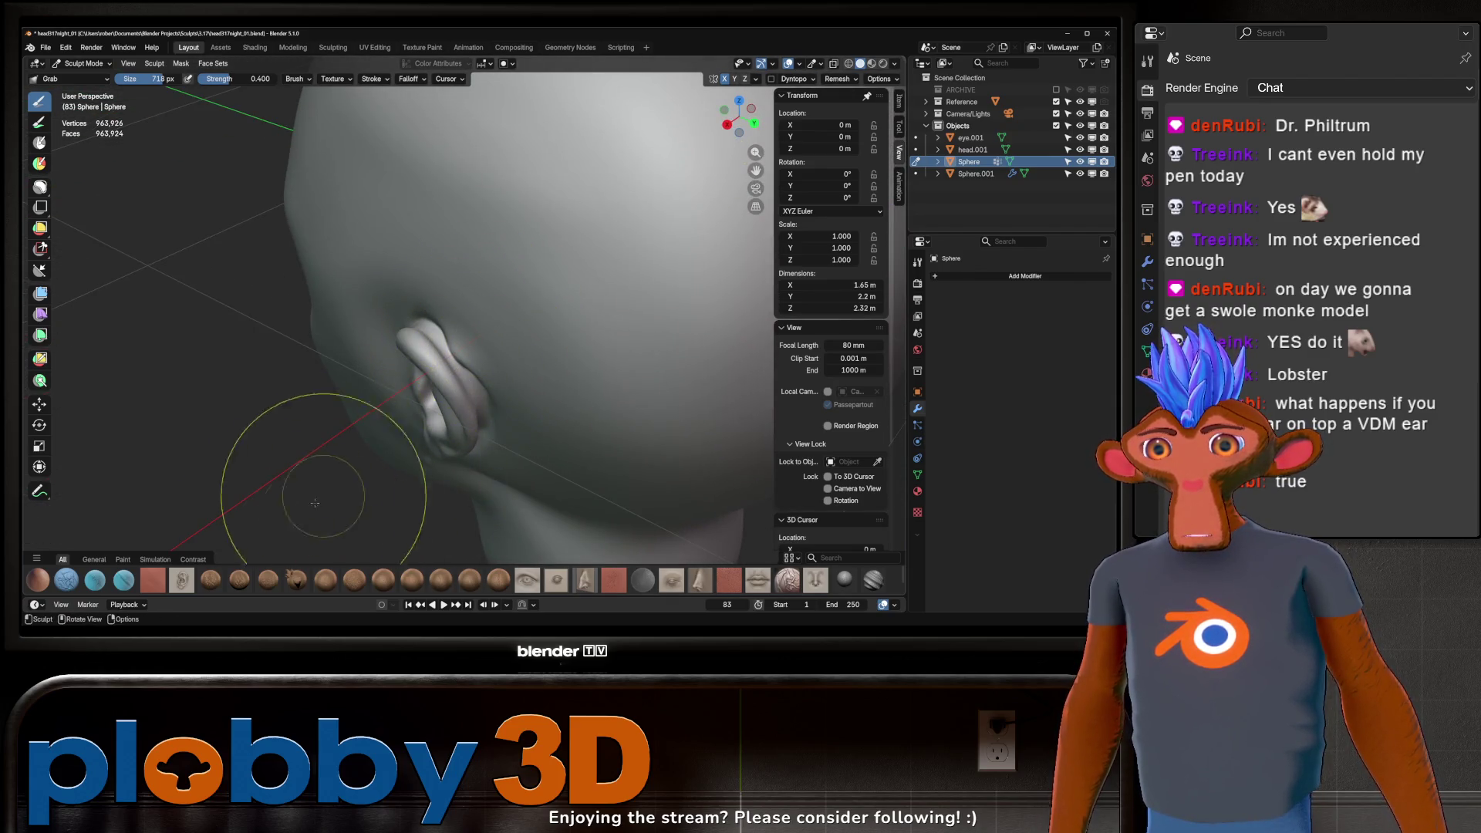
pyautogui.press('f')
pyautogui.click(527, 338)
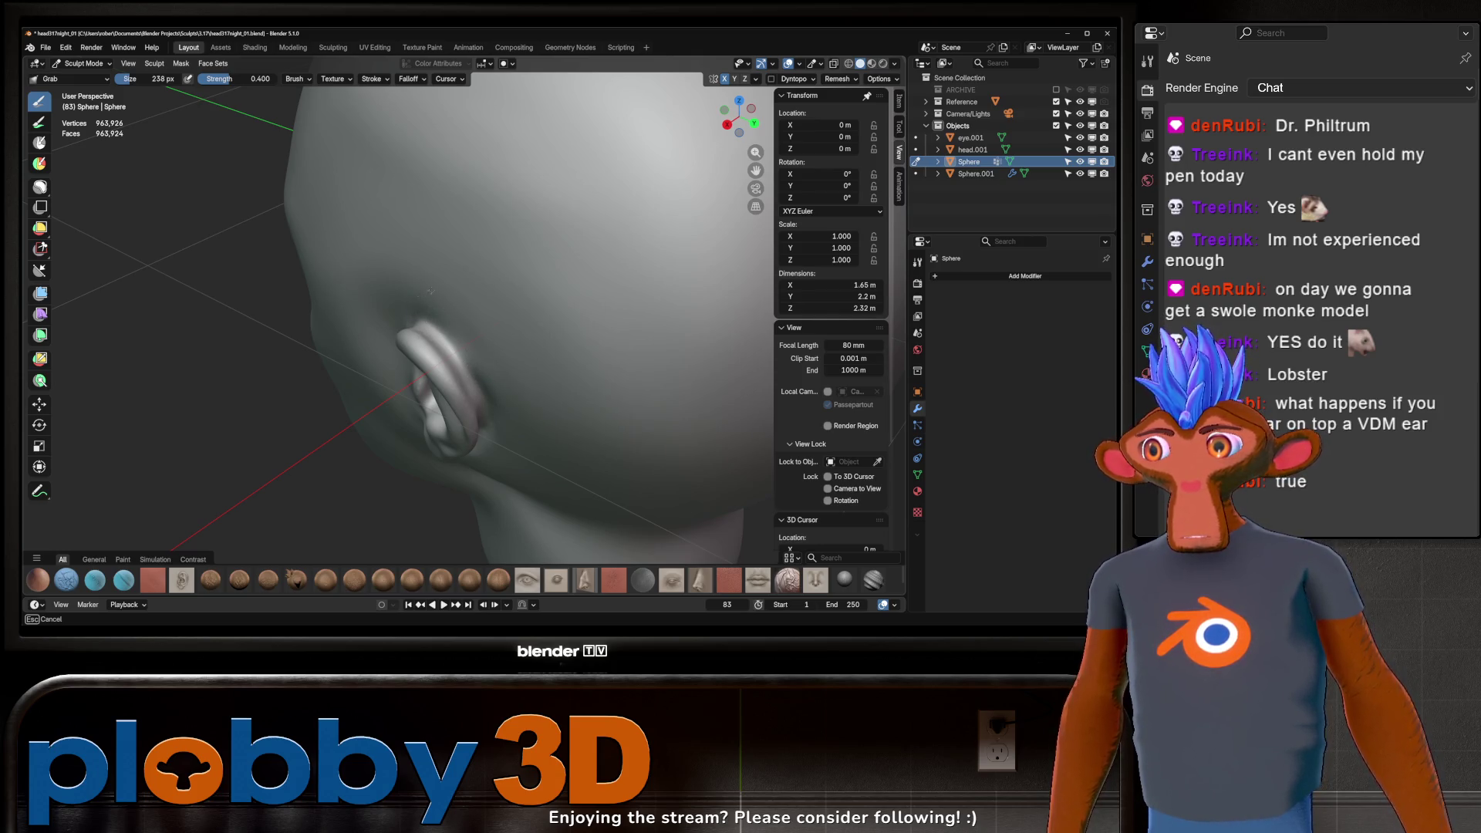
# Step: Orbit closely around the ear, then pick the Ear stamping brush again
pyautogui.moveTo(439, 282); pyautogui.dragTo(391, 374, button='middle')
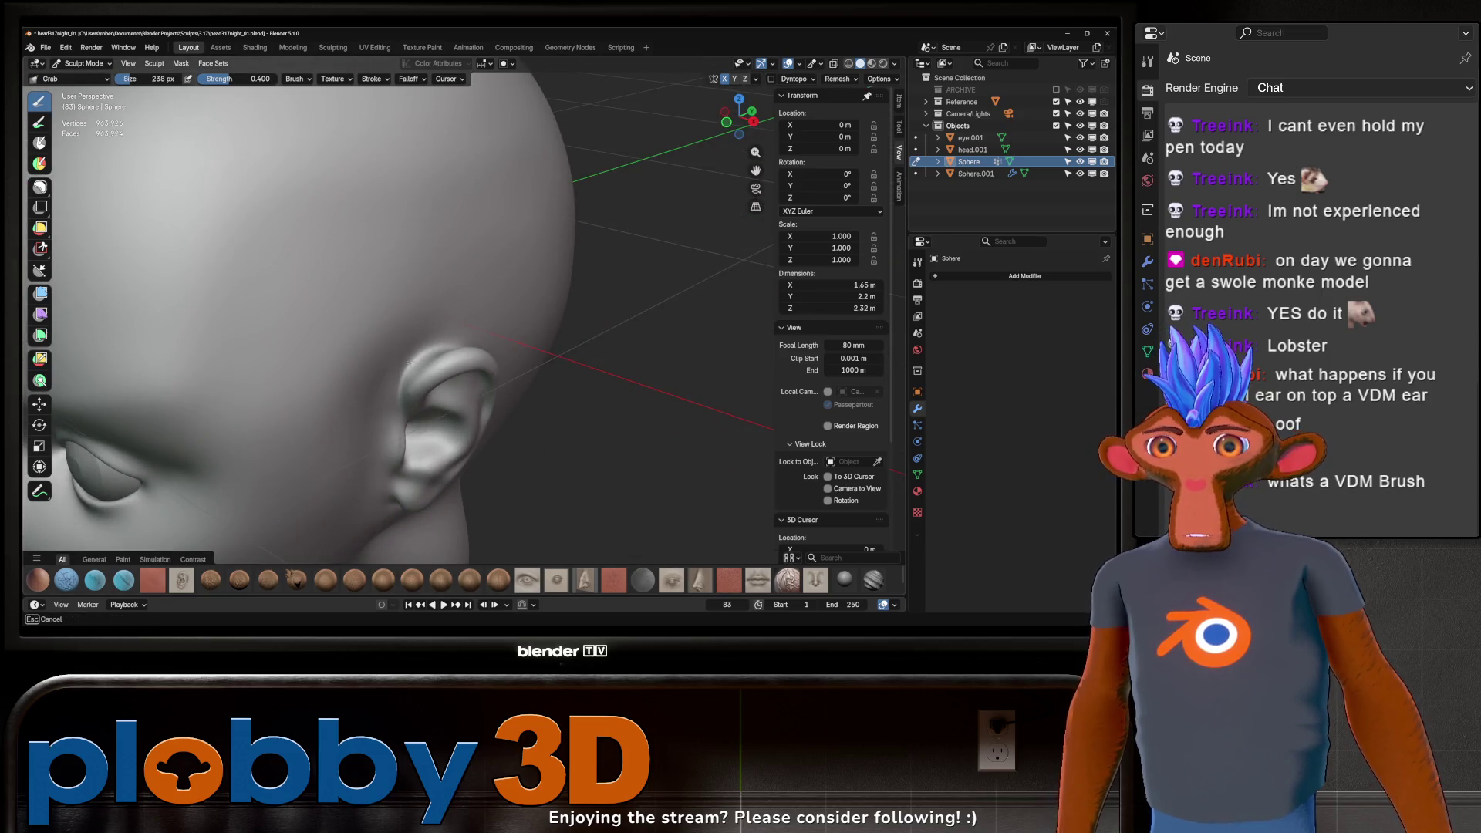
pyautogui.moveTo(381, 352); pyautogui.dragTo(464, 363, button='middle')
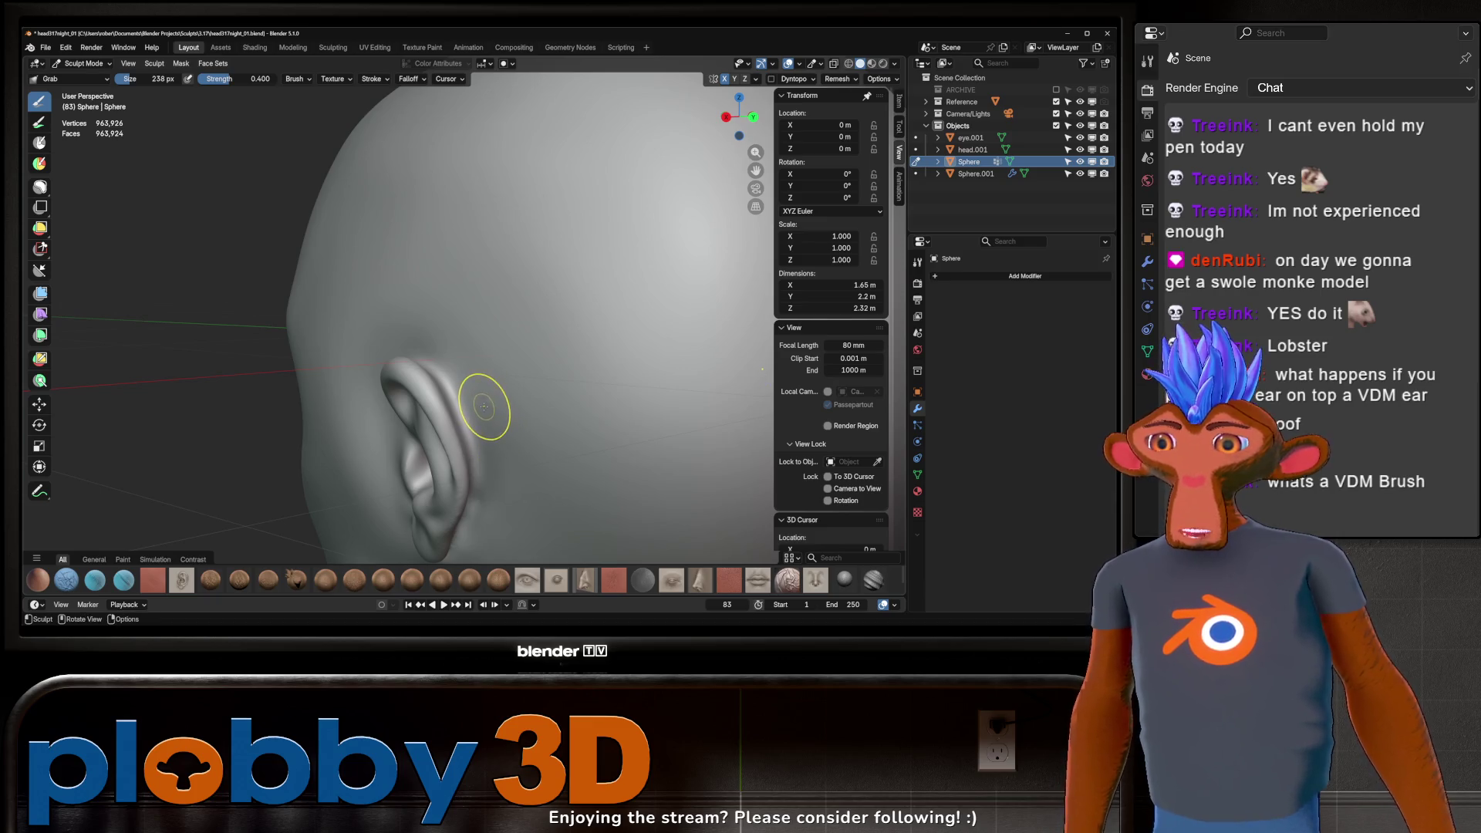
pyautogui.moveTo(509, 403)
pyautogui.keyDown('shift'); pyautogui.mouseDown(button='middle')
pyautogui.moveTo(496, 322)
pyautogui.moveTo(509, 381)
pyautogui.mouseUp(button='middle'); pyautogui.keyUp('shift')
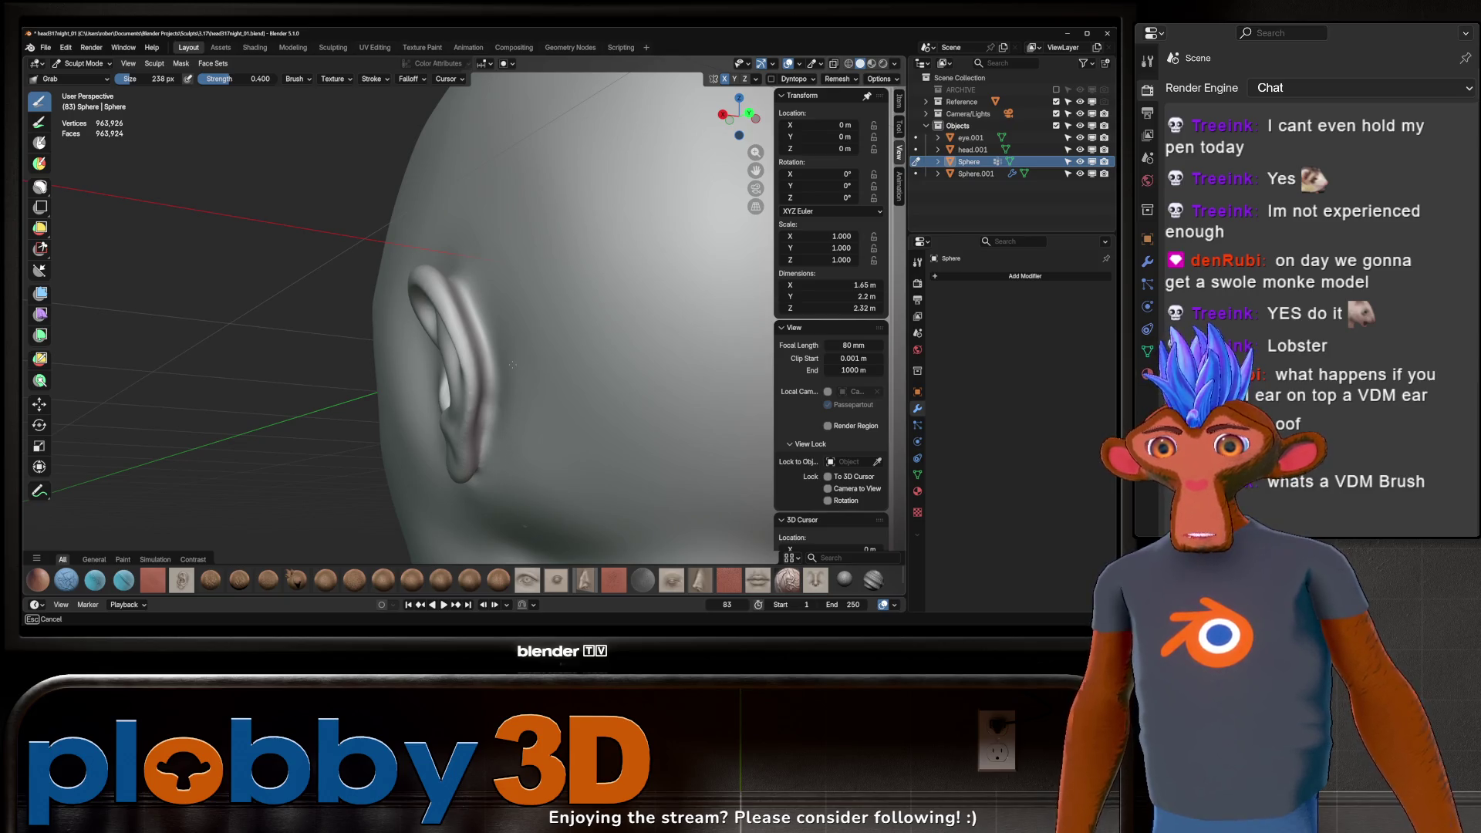
pyautogui.moveTo(494, 446); pyautogui.dragTo(465, 479, button='middle')
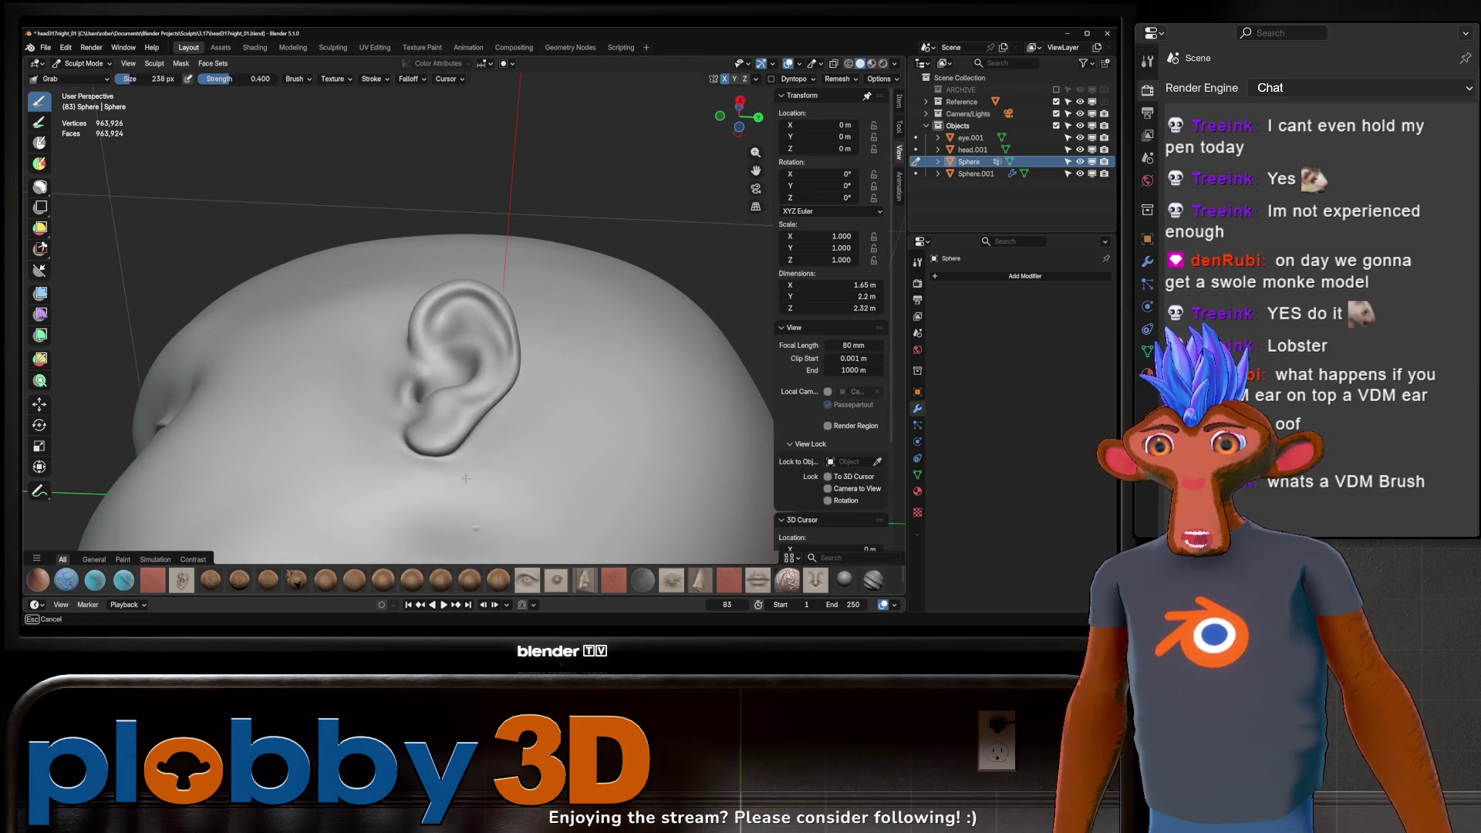
pyautogui.moveTo(476, 532); pyautogui.dragTo(519, 363, button='middle')
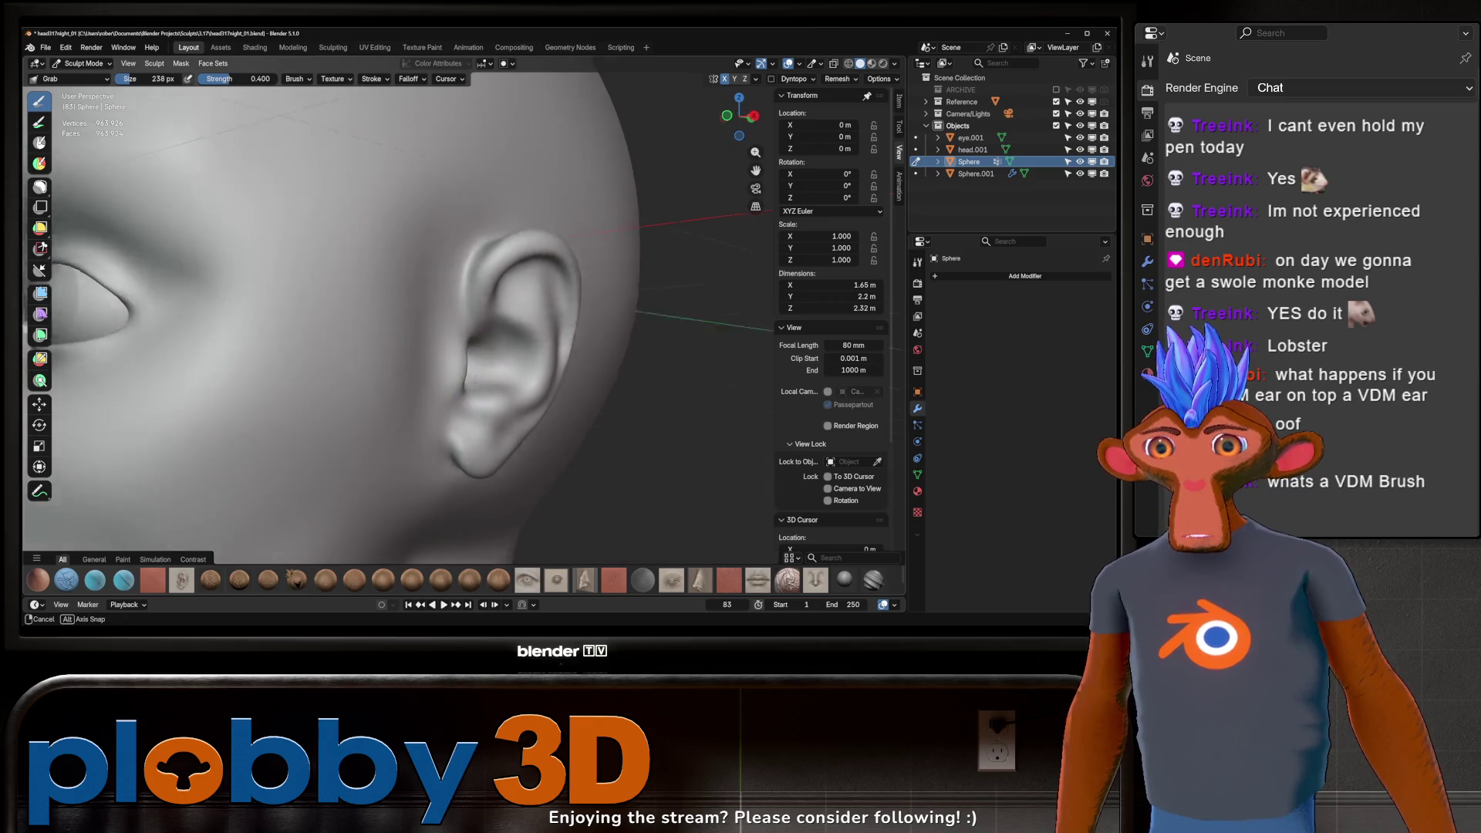
pyautogui.scroll(3, 407, 336)
pyautogui.scroll(-5, 405, 371)
pyautogui.moveTo(414, 380)
pyautogui.mouseDown(button='middle')
pyautogui.moveTo(479, 331)
pyautogui.moveTo(506, 360)
pyautogui.moveTo(486, 341)
pyautogui.moveTo(485, 357)
pyautogui.mouseUp(button='middle')
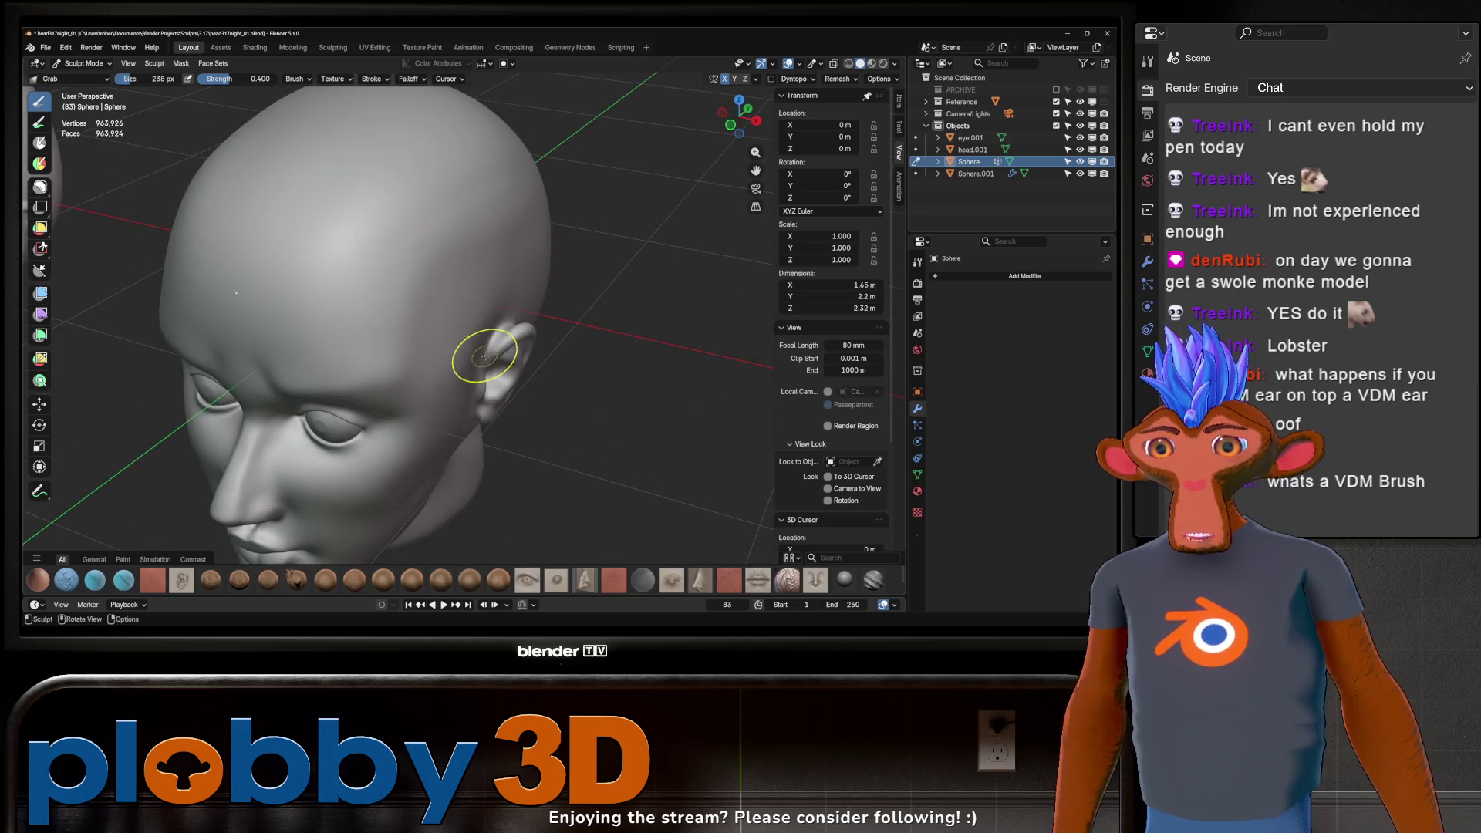
pyautogui.click(194, 576)
pyautogui.moveTo(563, 291); pyautogui.dragTo(567, 287, button='middle')
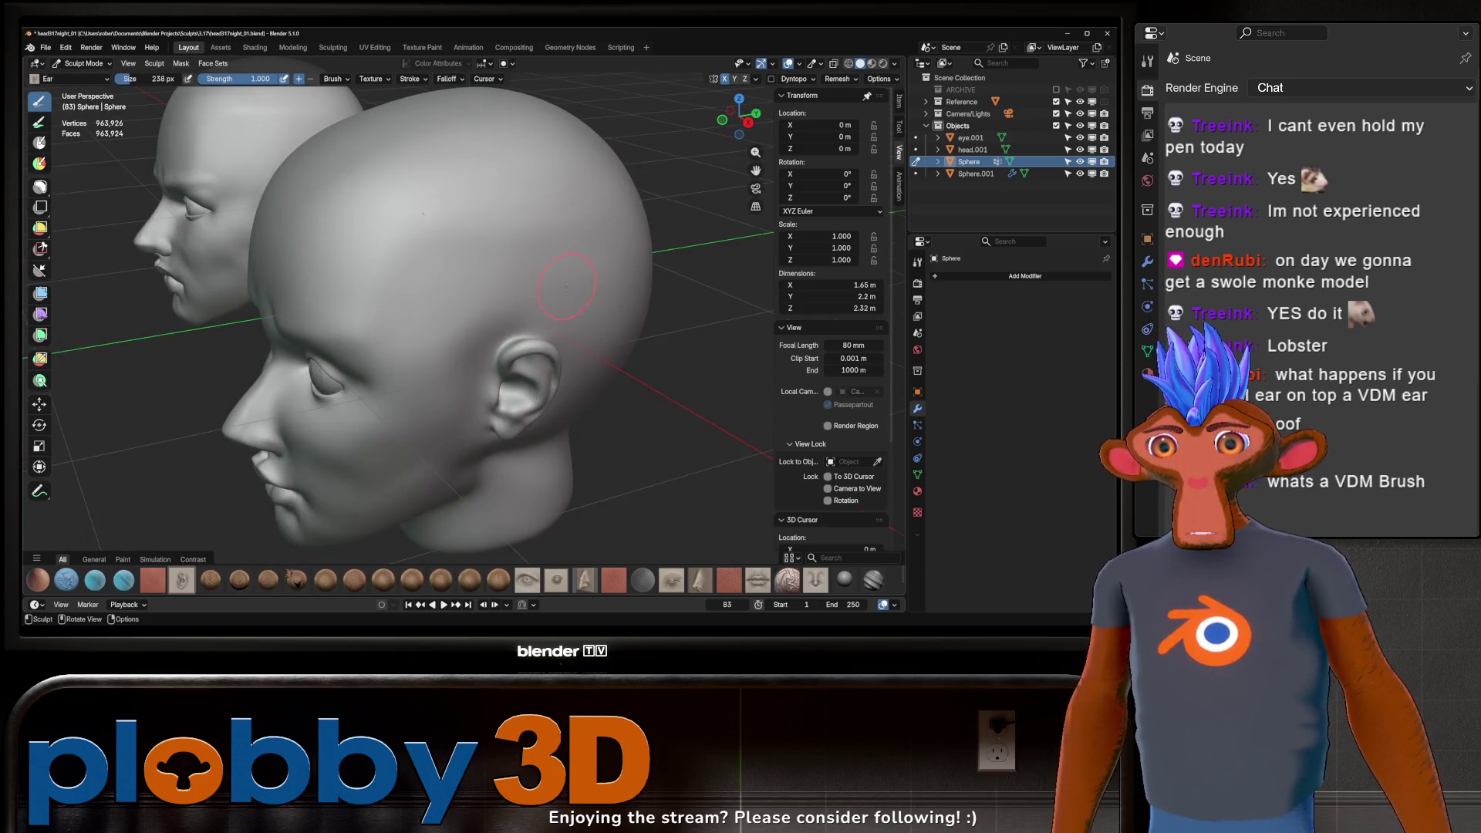
pyautogui.moveTo(589, 264); pyautogui.dragTo(695, 316)
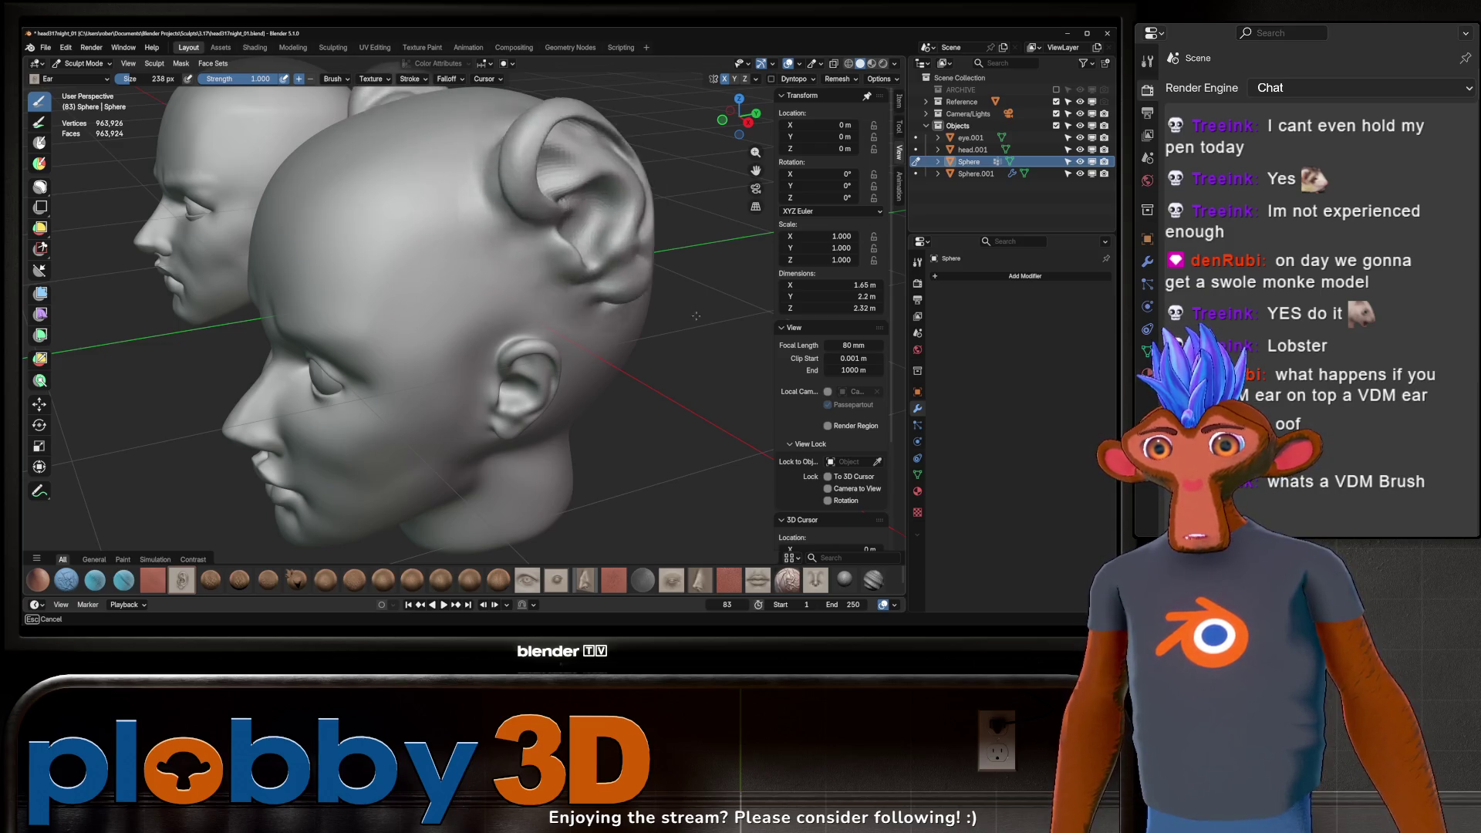
pyautogui.moveTo(696, 316)
pyautogui.mouseDown()
pyautogui.moveTo(368, 452)
pyautogui.moveTo(682, 264)
pyautogui.mouseUp()
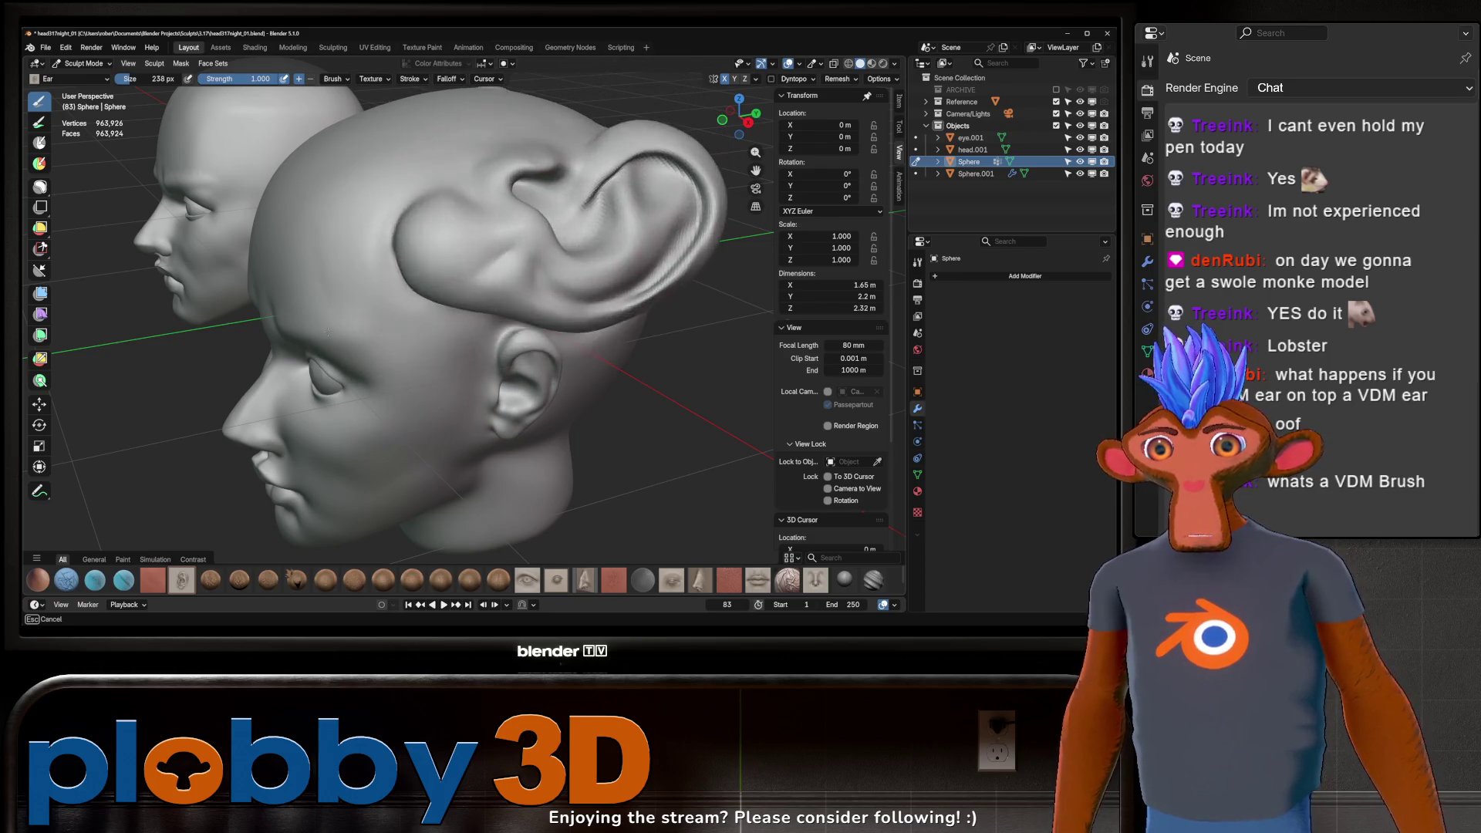
pyautogui.moveTo(605, 209)
pyautogui.mouseDown()
pyautogui.moveTo(609, 363)
pyautogui.moveTo(622, 368)
pyautogui.moveTo(437, 312)
pyautogui.moveTo(604, 299)
pyautogui.mouseUp()
pyautogui.moveTo(551, 290)
pyautogui.mouseDown(button='middle')
pyautogui.moveTo(554, 304)
pyautogui.moveTo(583, 270)
pyautogui.mouseUp(button='middle')
pyautogui.moveTo(580, 286)
pyautogui.mouseDown(button='middle')
pyautogui.moveTo(540, 318)
pyautogui.moveTo(550, 283)
pyautogui.mouseUp(button='middle')
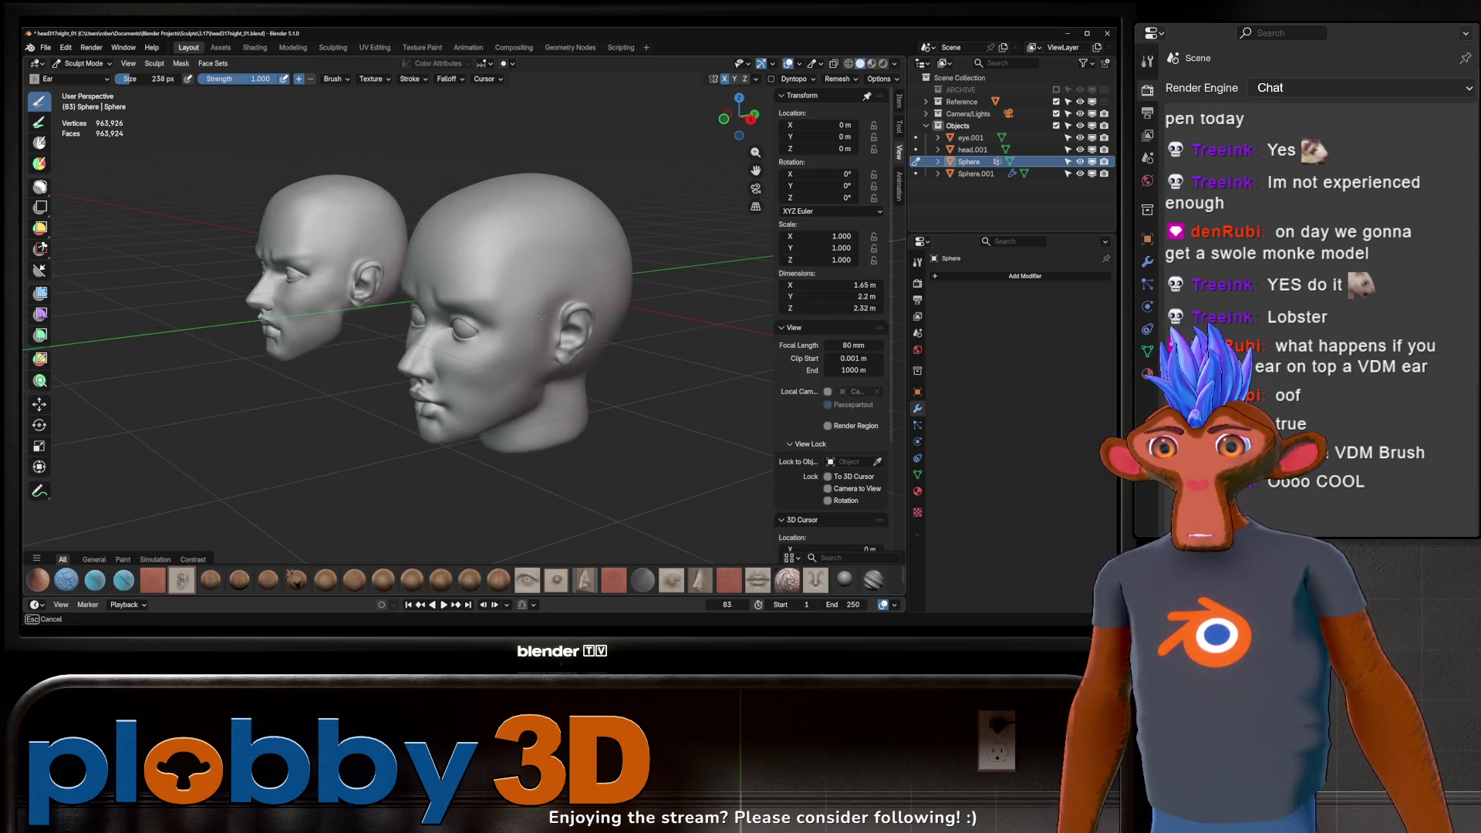
pyautogui.scroll(5, 527, 297)
pyautogui.scroll(5, 527, 301)
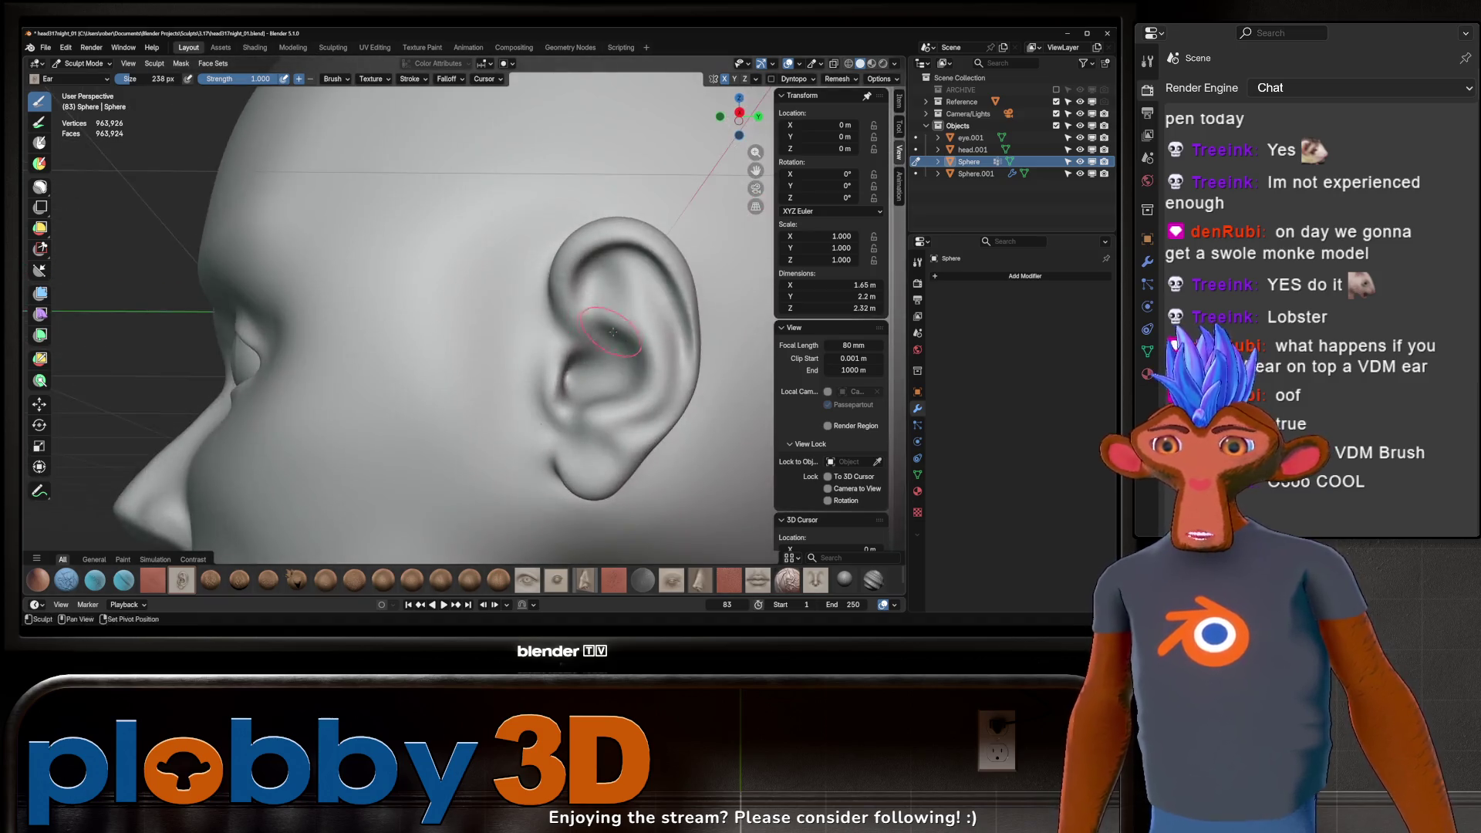
pyautogui.moveTo(527, 324); pyautogui.dragTo(524, 377, button='middle')
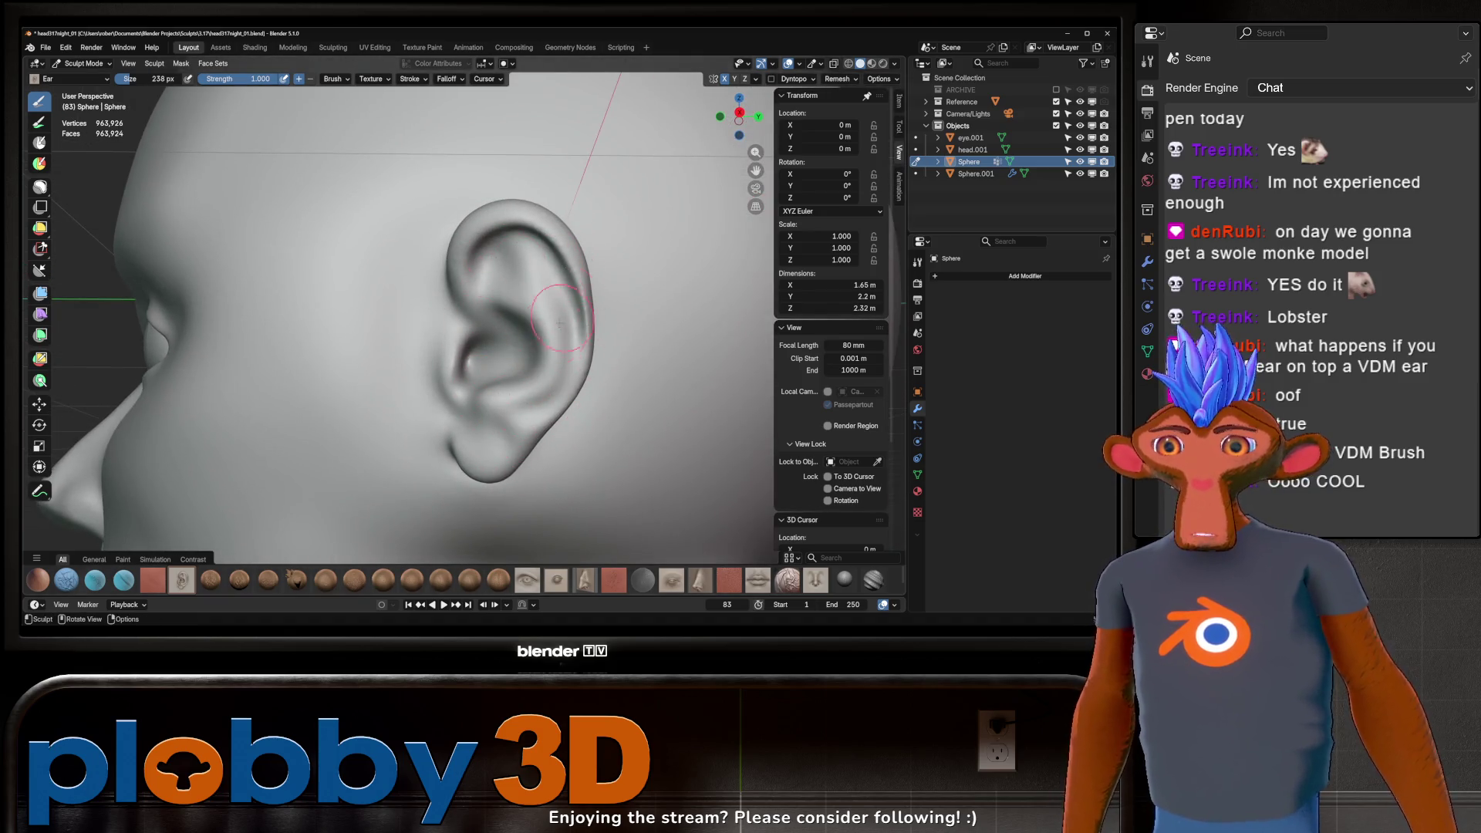
pyautogui.scroll(-5, 559, 322)
pyautogui.moveTo(581, 331)
pyautogui.mouseDown(button='middle')
pyautogui.moveTo(548, 348)
pyautogui.moveTo(565, 301)
pyautogui.moveTo(548, 289)
pyautogui.mouseUp(button='middle')
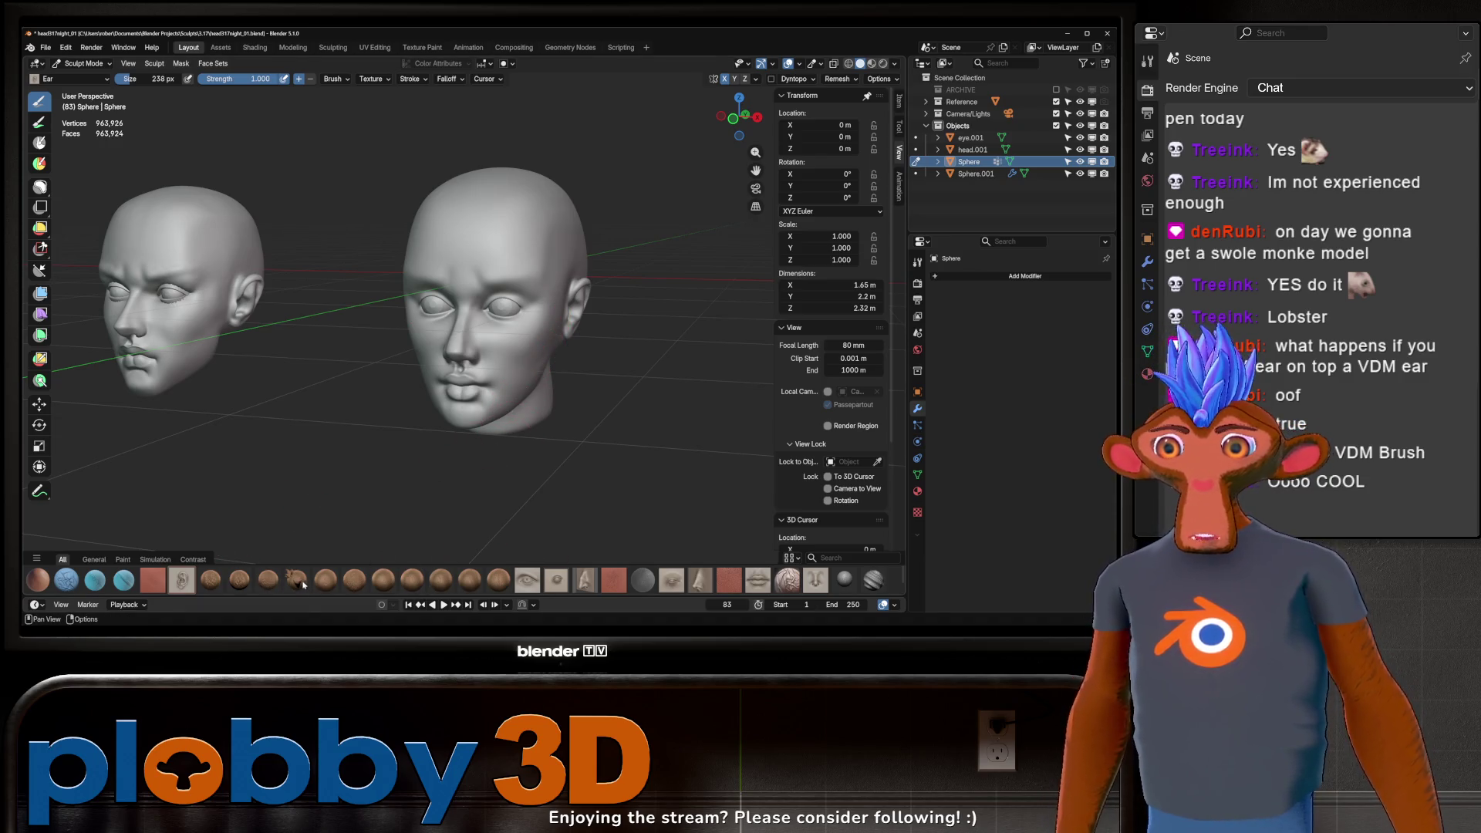
# Step: Test the hair and horn stamp brushes on the forehead and undo each
pyautogui.click(239, 579)
pyautogui.moveTo(501, 208); pyautogui.dragTo(547, 274)
pyautogui.hotkey('ctrl', 'z')
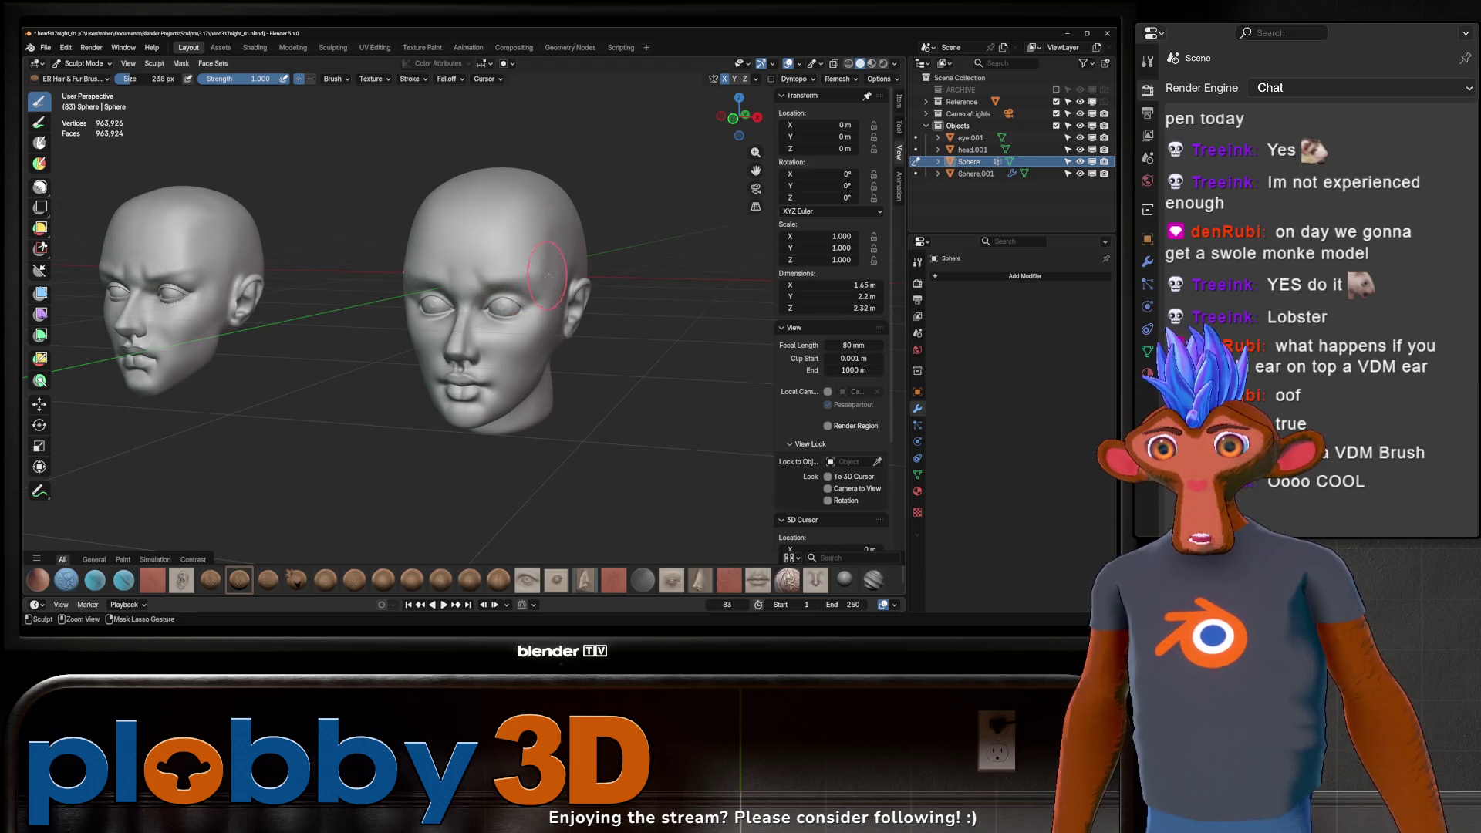
pyautogui.click(297, 578)
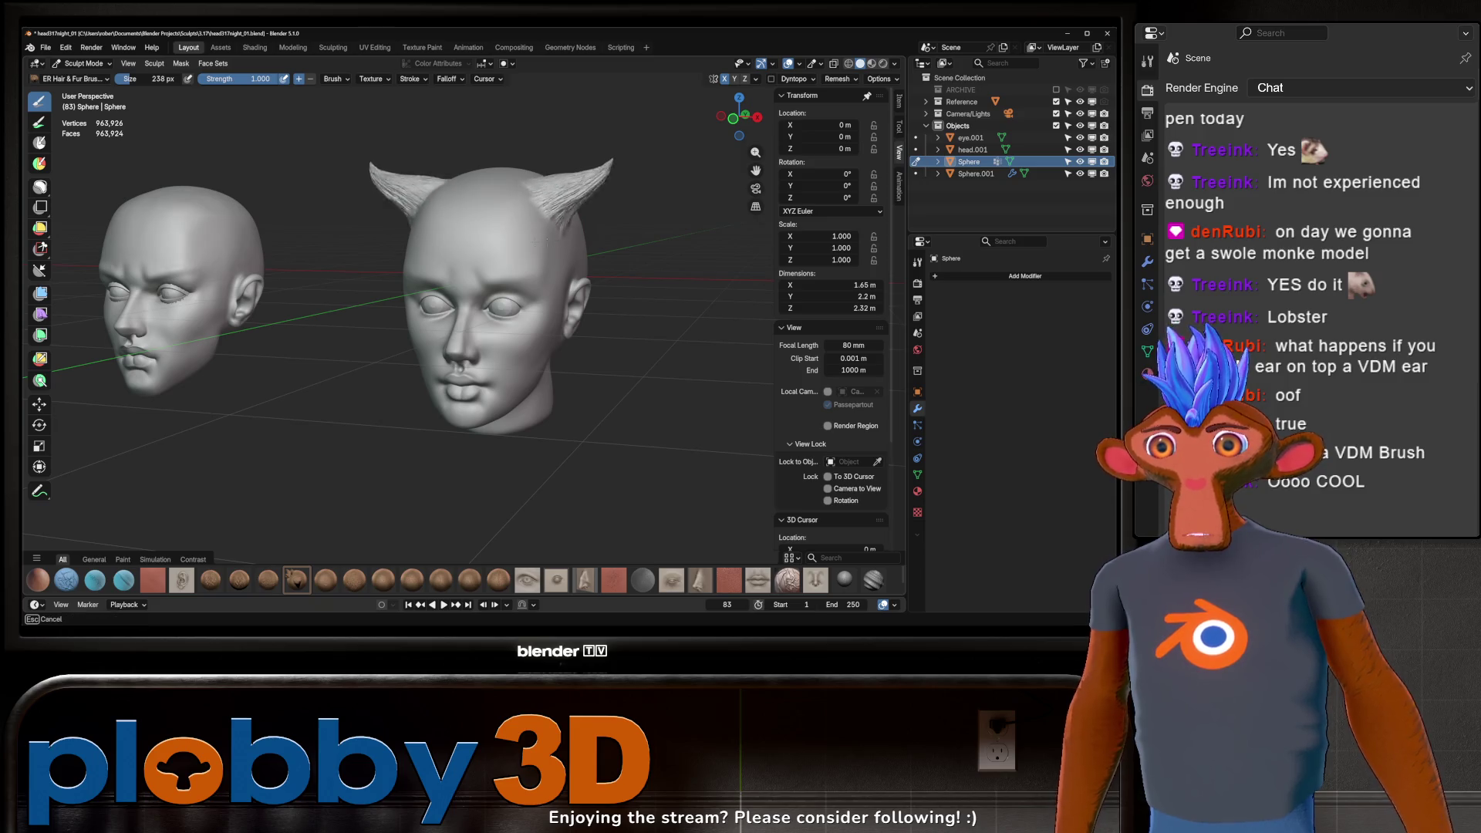
pyautogui.moveTo(556, 195)
pyautogui.mouseDown()
pyautogui.moveTo(568, 199)
pyautogui.moveTo(540, 213)
pyautogui.moveTo(543, 238)
pyautogui.mouseUp()
pyautogui.hotkey('ctrl', 'z')
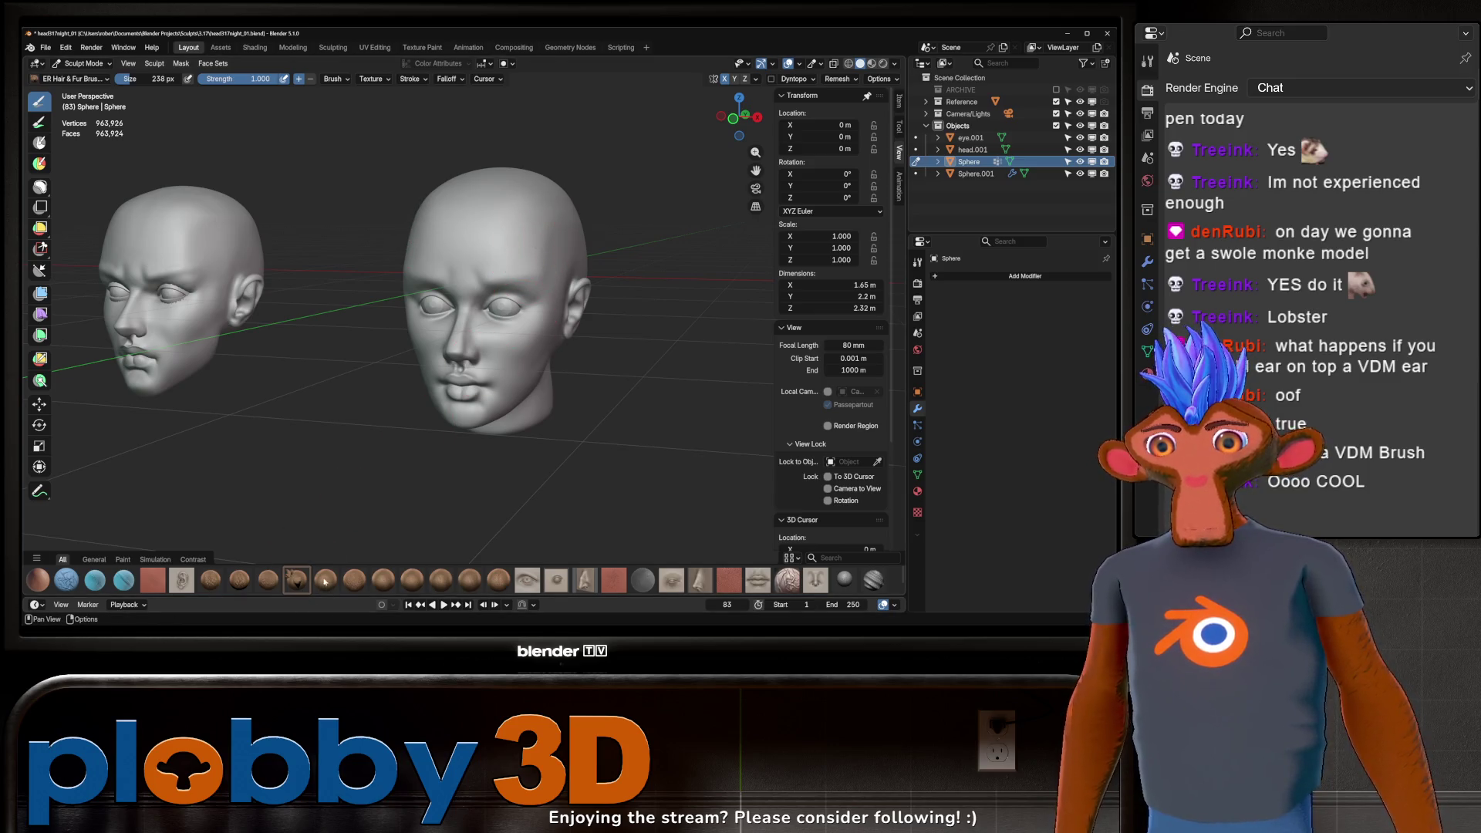
# Step: Stamp and resize Eye VDM eyes on the right head's forehead, then undo them
pyautogui.click(526, 578)
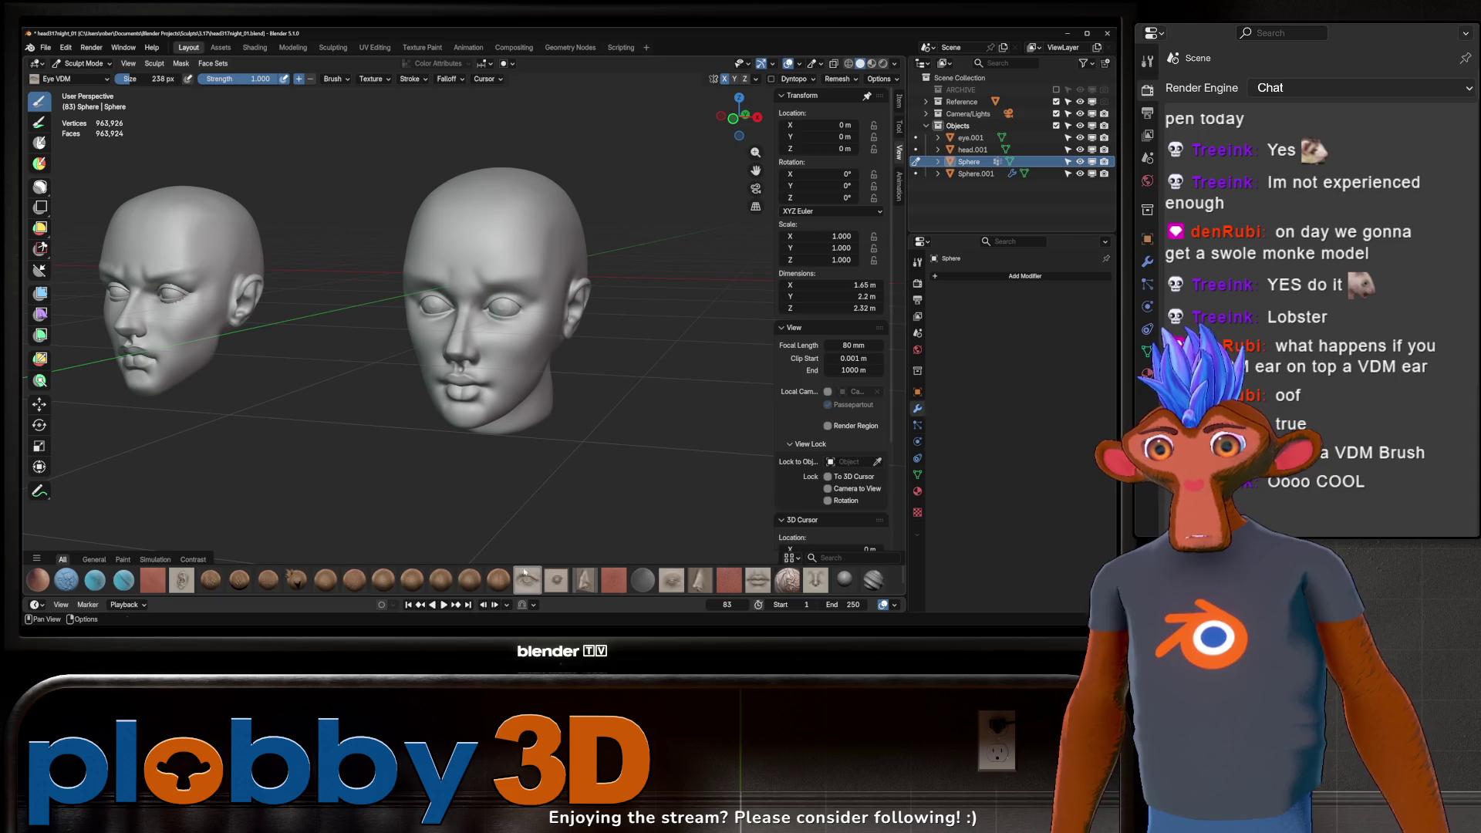
pyautogui.moveTo(452, 232); pyautogui.dragTo(475, 220)
pyautogui.hotkey('ctrl', 'z')
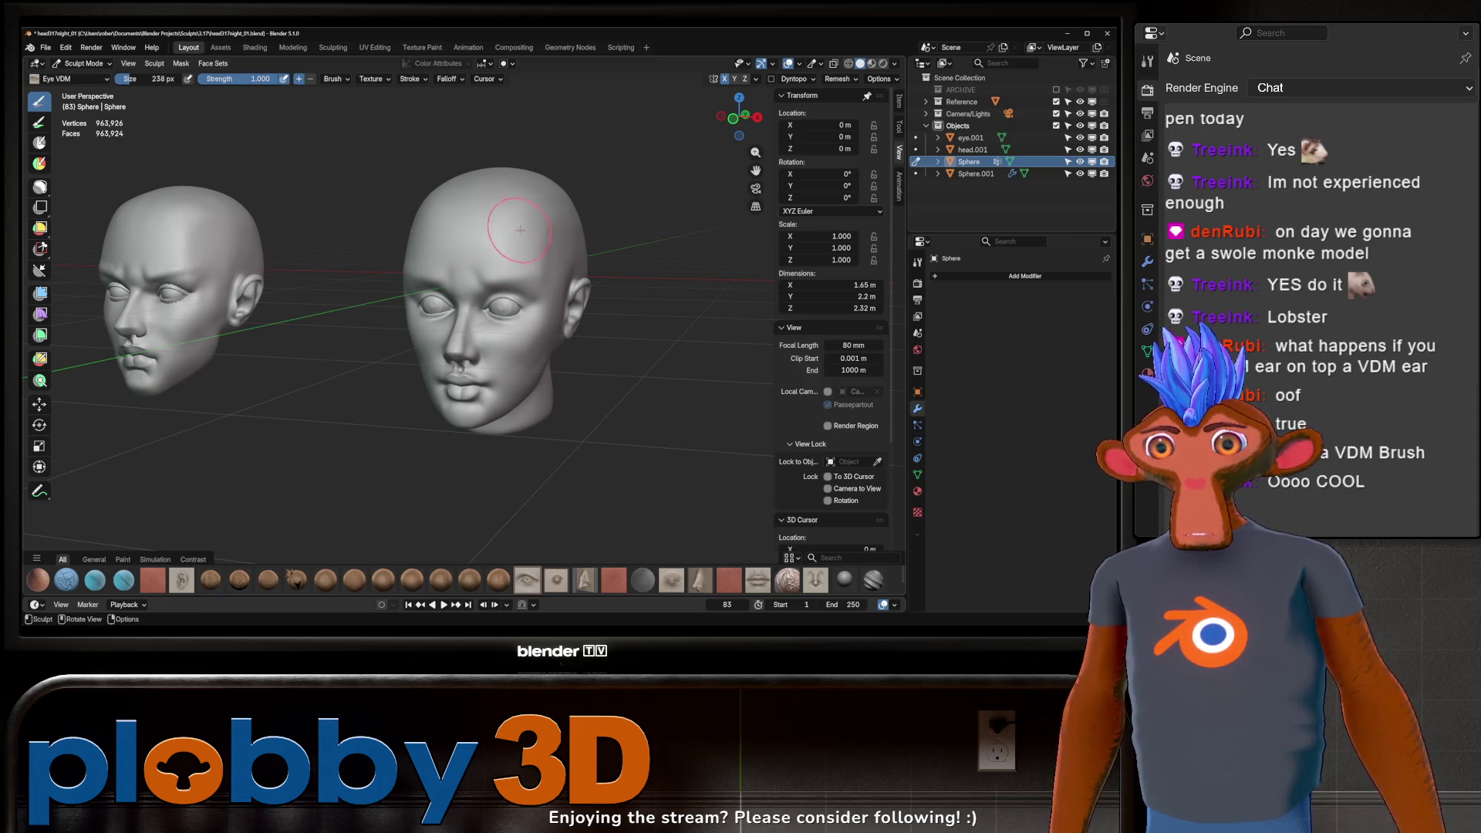
pyautogui.moveTo(509, 266); pyautogui.dragTo(511, 205)
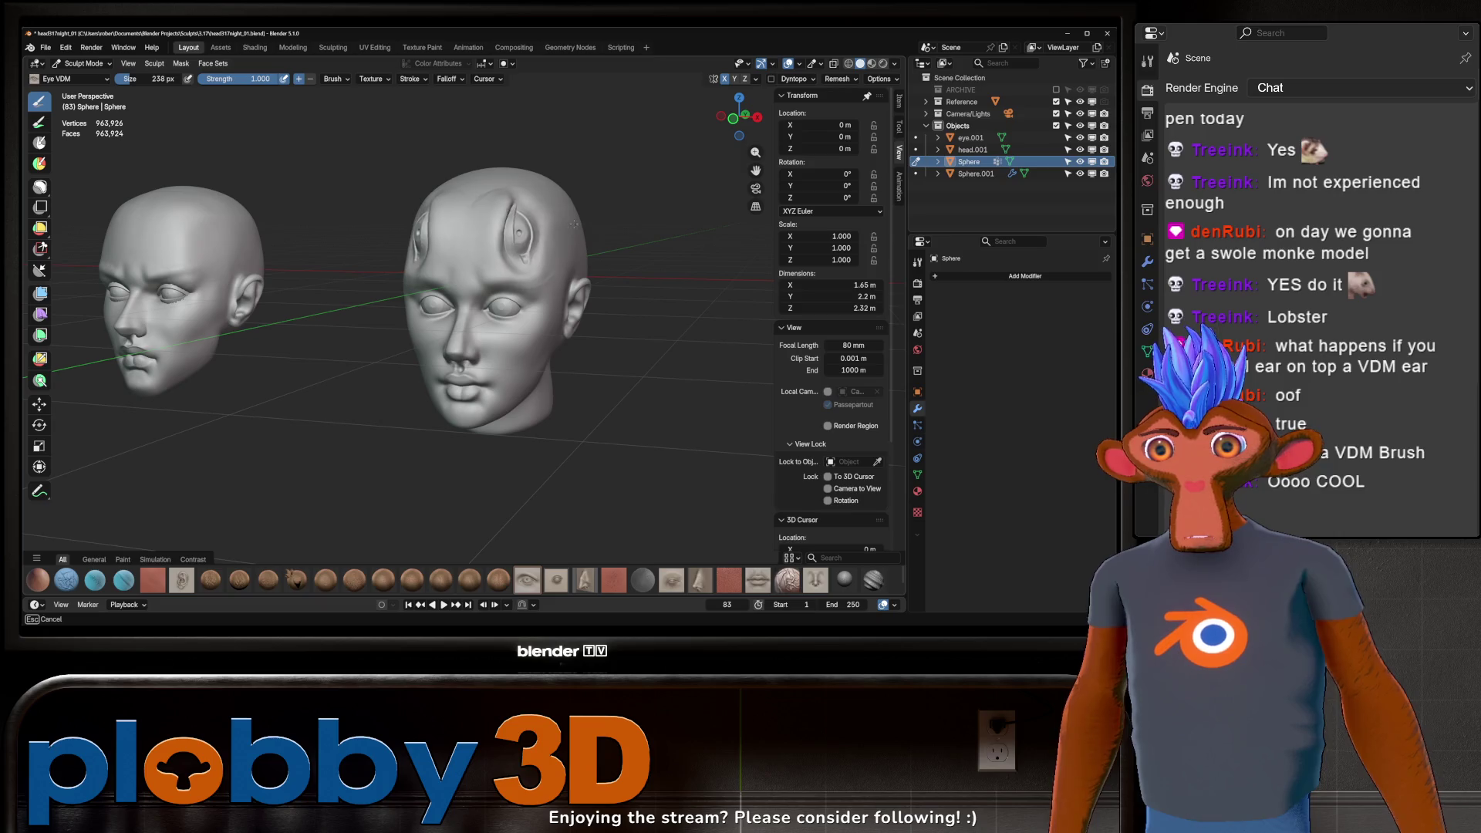
pyautogui.moveTo(511, 205); pyautogui.dragTo(544, 237)
pyautogui.moveTo(544, 236); pyautogui.dragTo(594, 239, button='middle')
pyautogui.hotkey('ctrl', 'z')
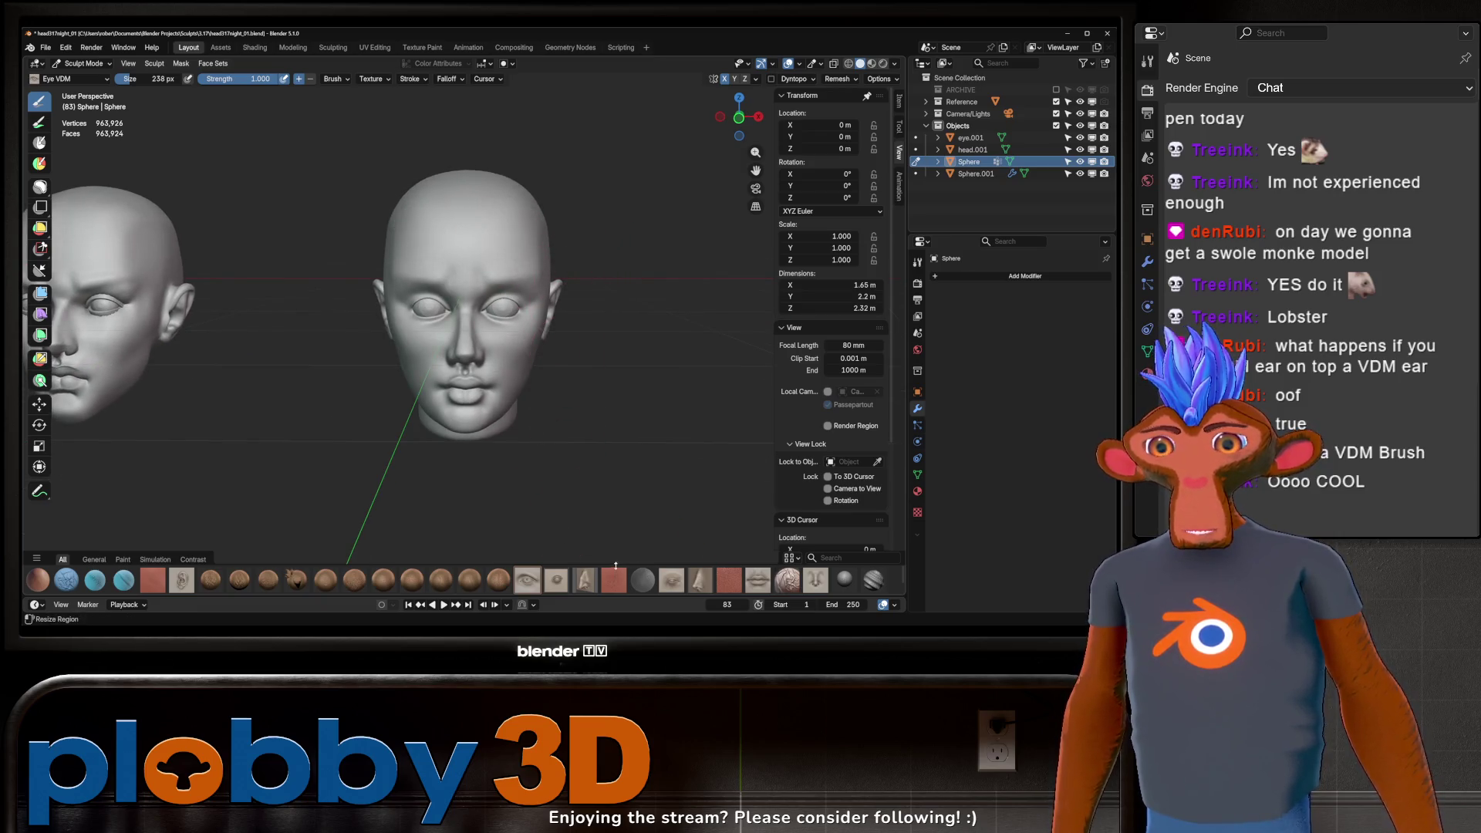
# Step: Try Male Nose and Mouth VDM stamps, undo them, show two brush rows and pick NS Creature Eye
pyautogui.click(700, 579)
pyautogui.press('Escape')
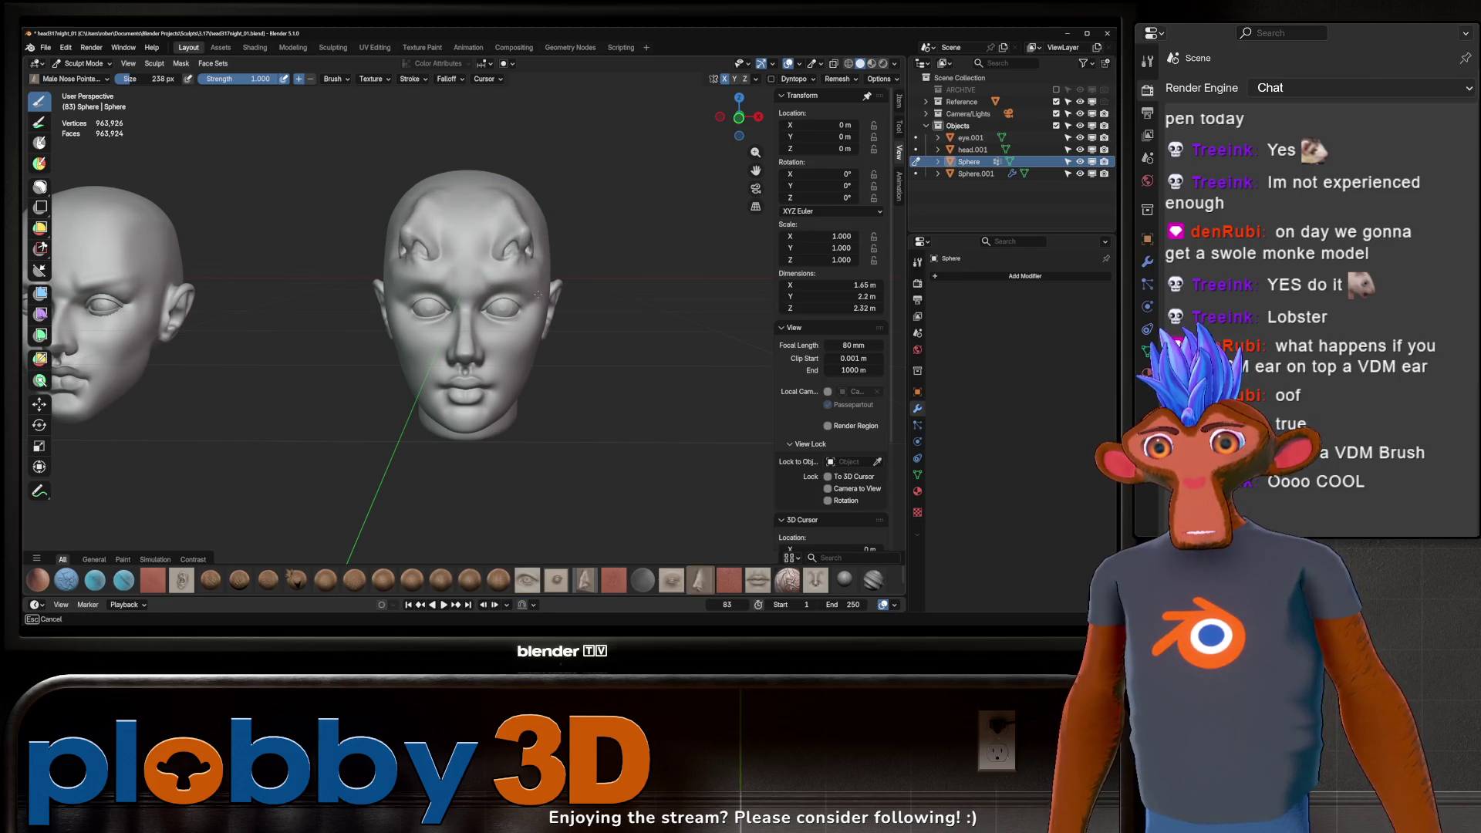
pyautogui.moveTo(532, 297)
pyautogui.mouseDown(button='middle')
pyautogui.moveTo(493, 244)
pyautogui.moveTo(539, 328)
pyautogui.mouseUp(button='middle')
pyautogui.hotkey('ctrl', 'z')
pyautogui.click(729, 580)
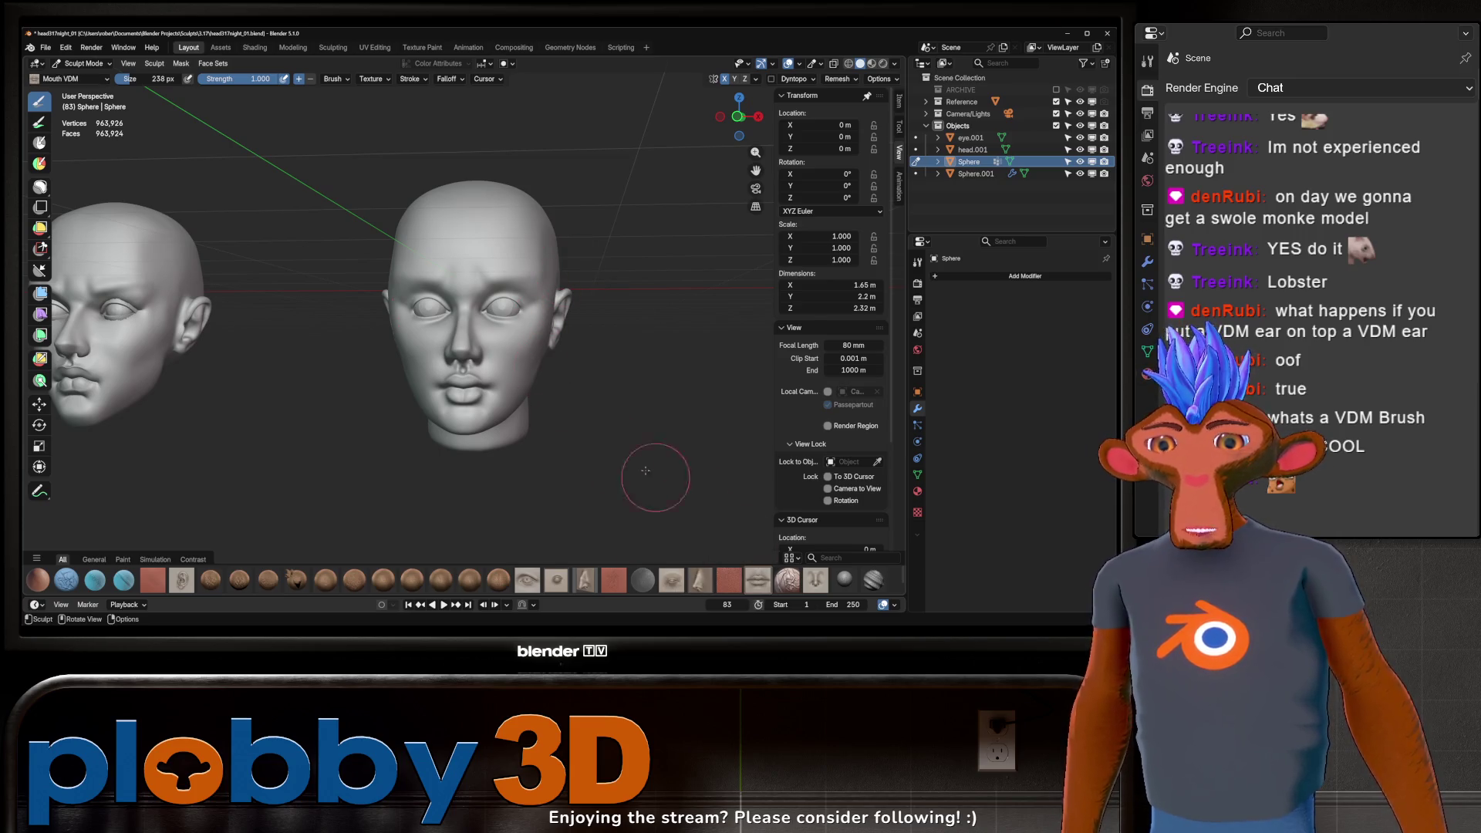
pyautogui.moveTo(498, 248); pyautogui.dragTo(510, 249)
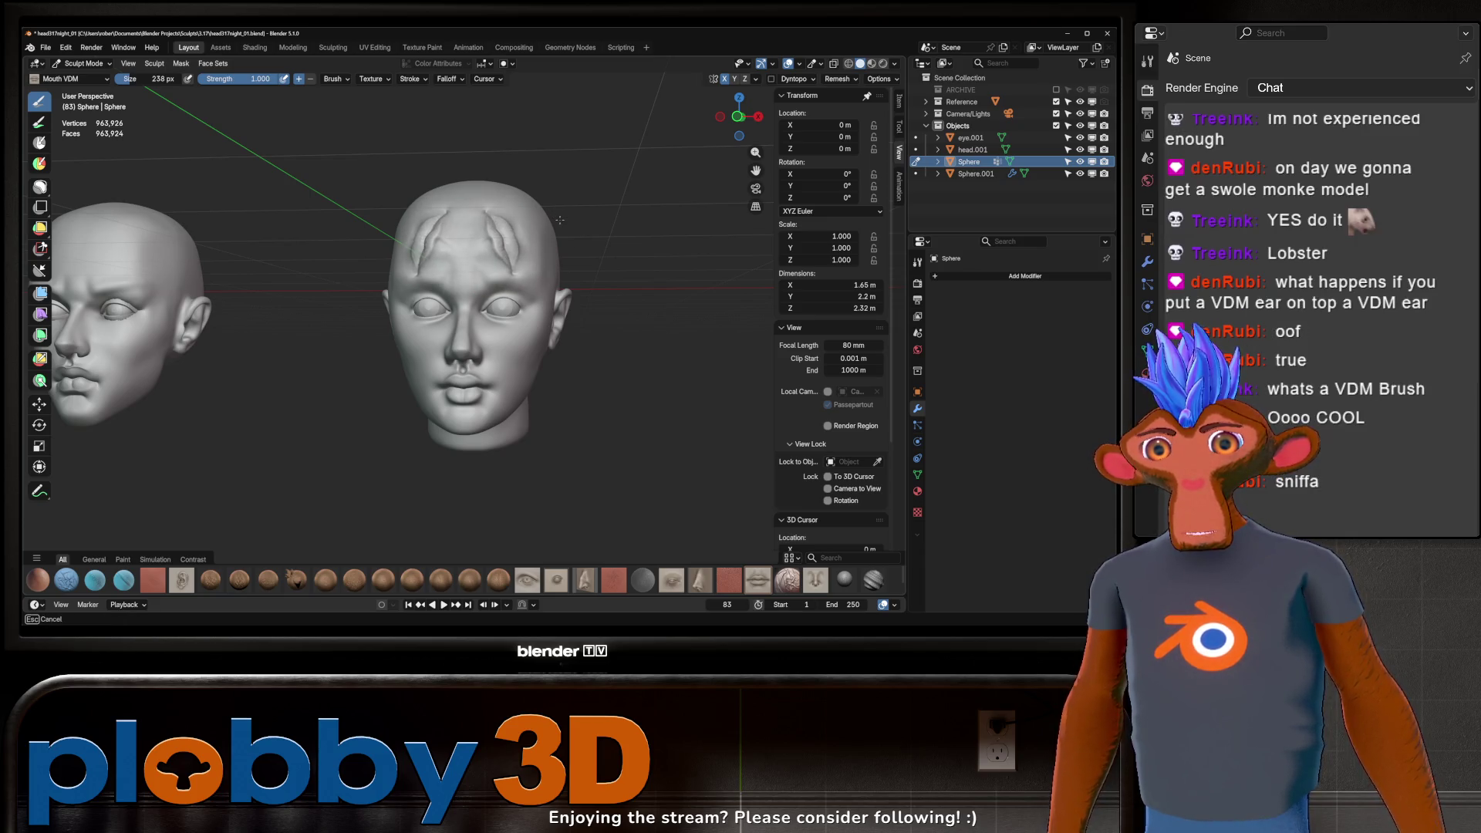
pyautogui.moveTo(526, 246)
pyautogui.mouseDown()
pyautogui.moveTo(506, 238)
pyautogui.moveTo(550, 243)
pyautogui.mouseUp()
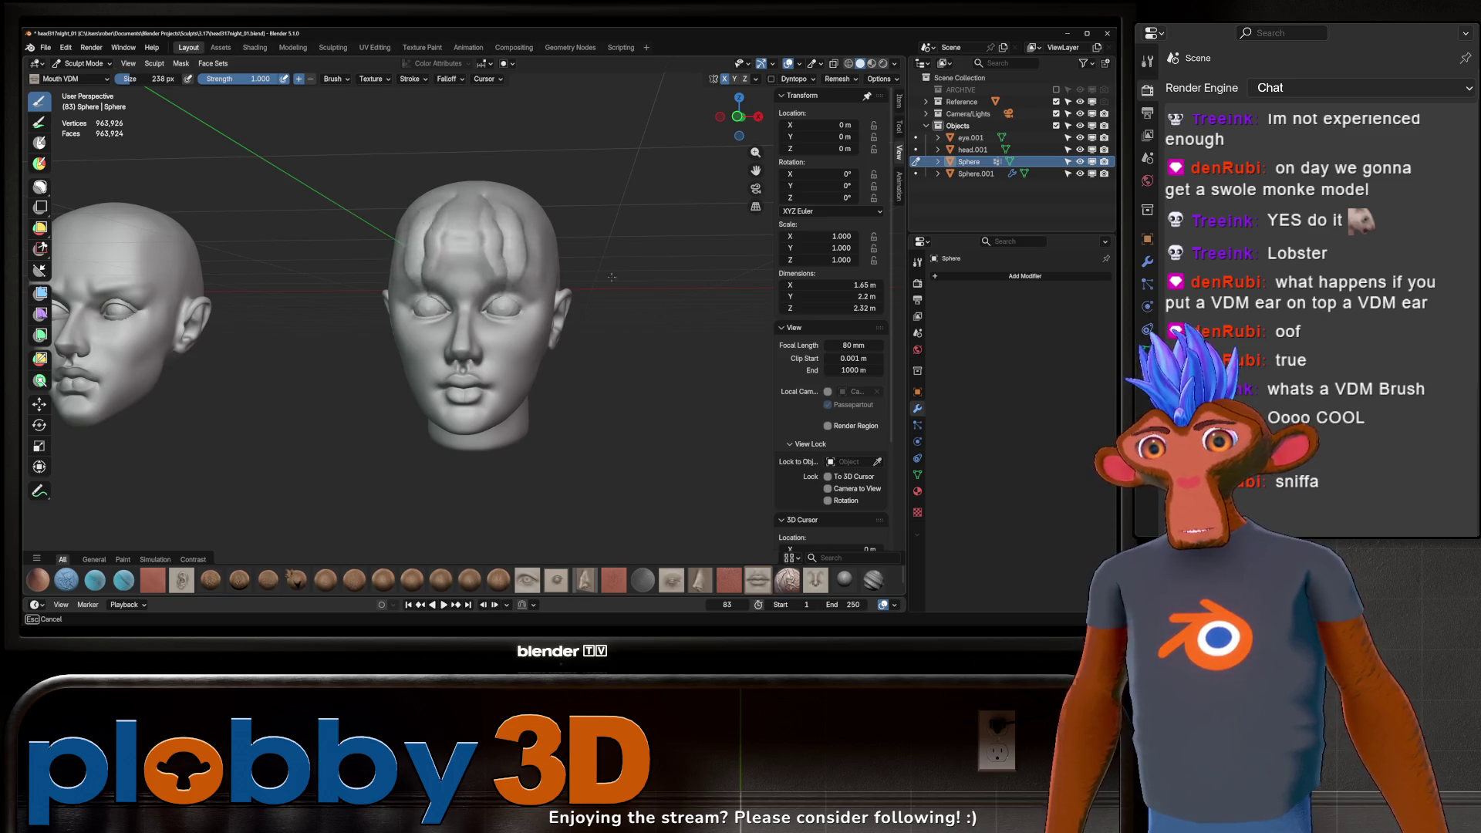
pyautogui.press('Escape')
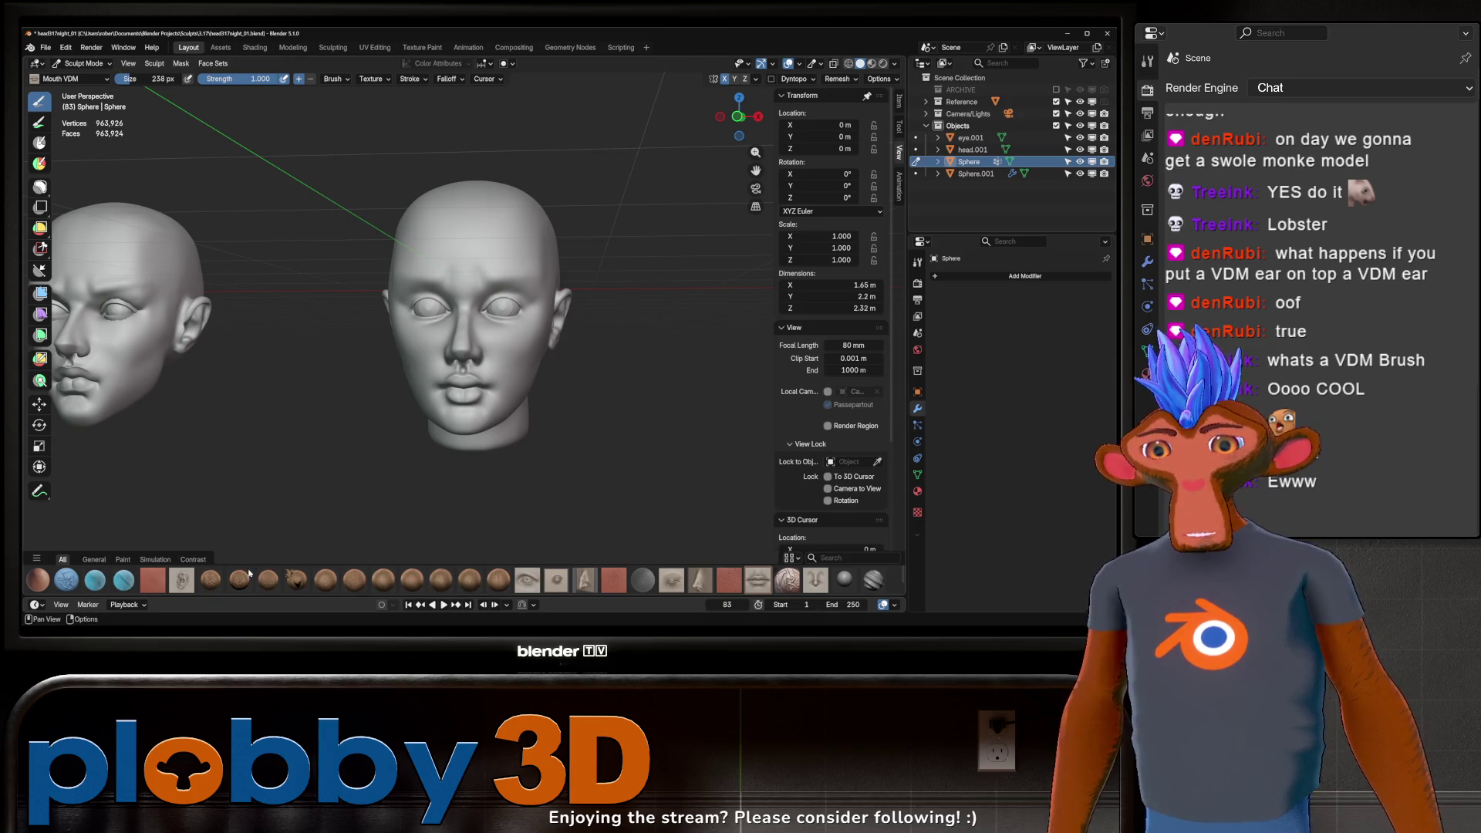
pyautogui.moveTo(249, 509); pyautogui.dragTo(260, 477)
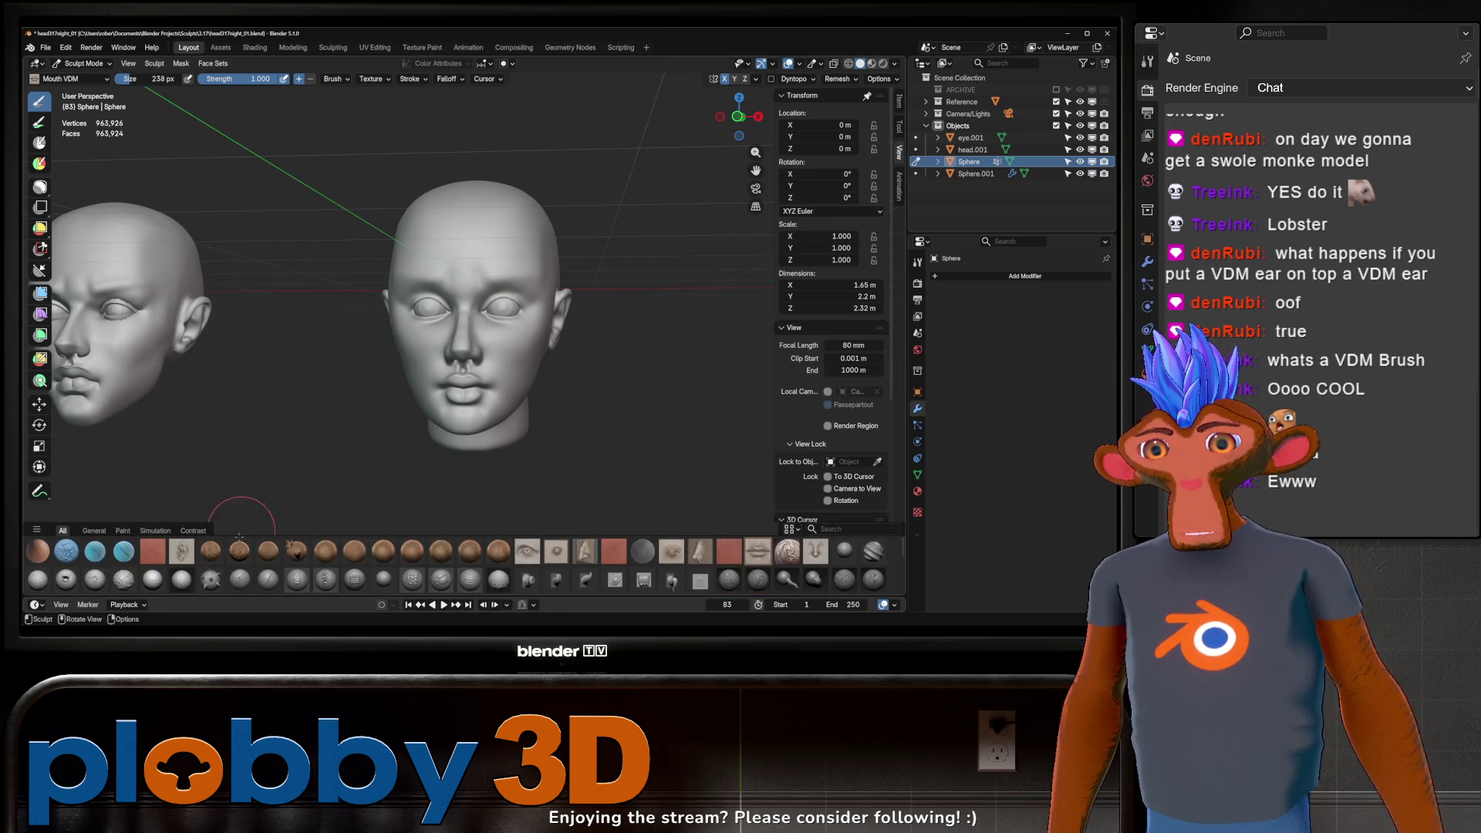
pyautogui.click(66, 578)
pyautogui.moveTo(441, 237); pyautogui.dragTo(527, 232)
pyautogui.press('Escape')
pyautogui.click(124, 579)
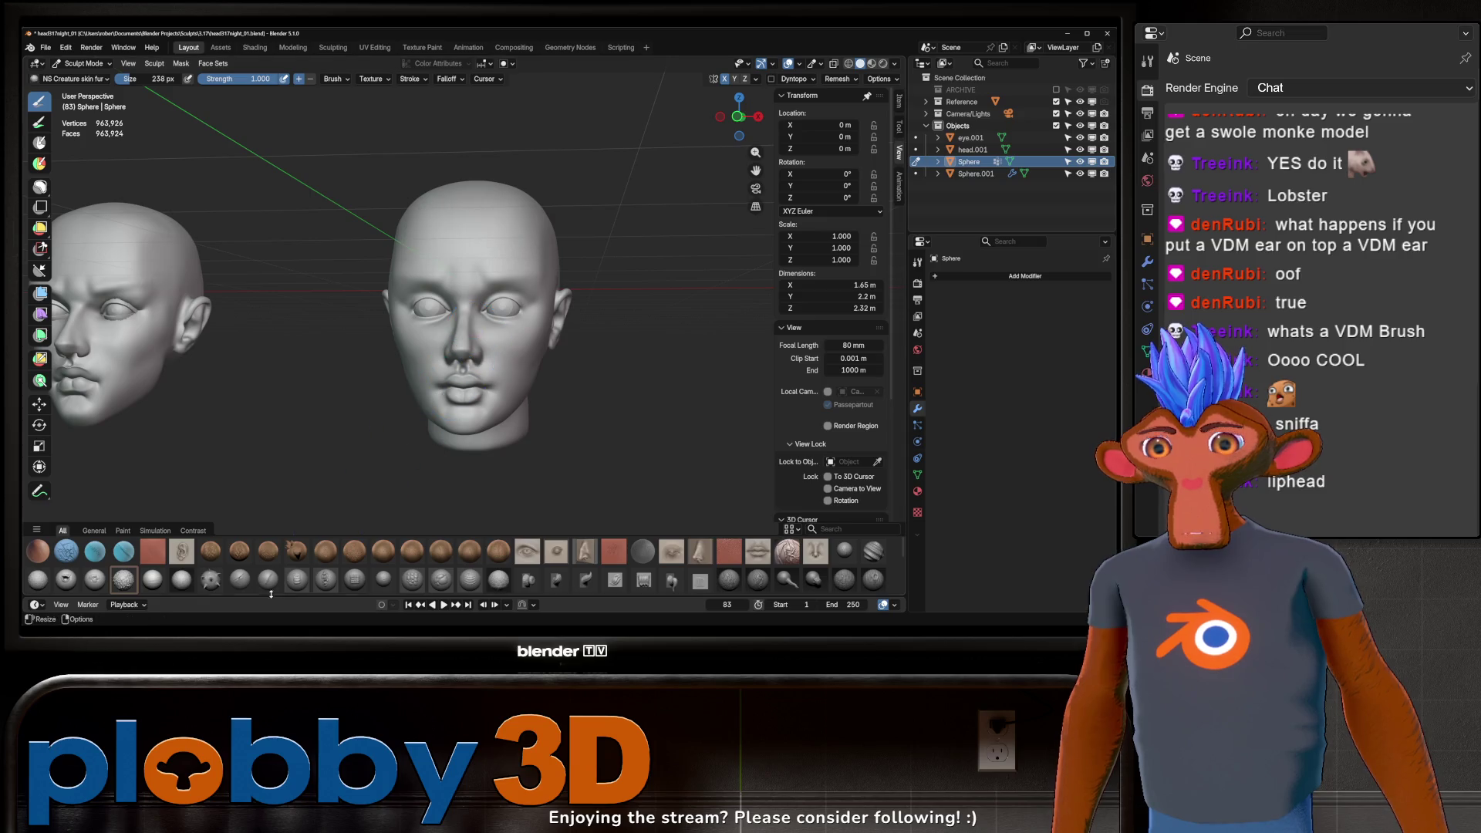
pyautogui.click(210, 579)
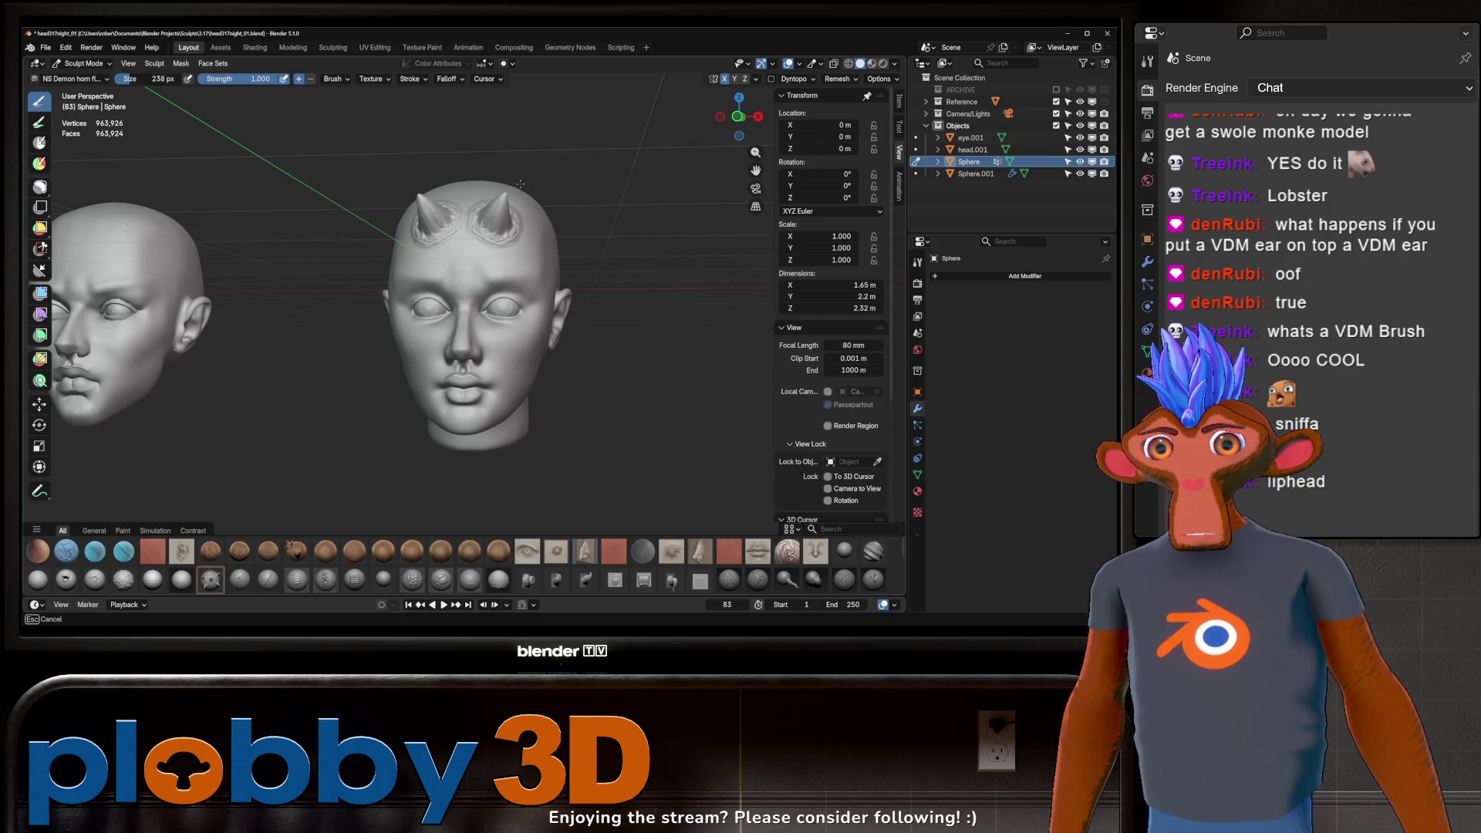
pyautogui.moveTo(479, 156); pyautogui.dragTo(500, 174)
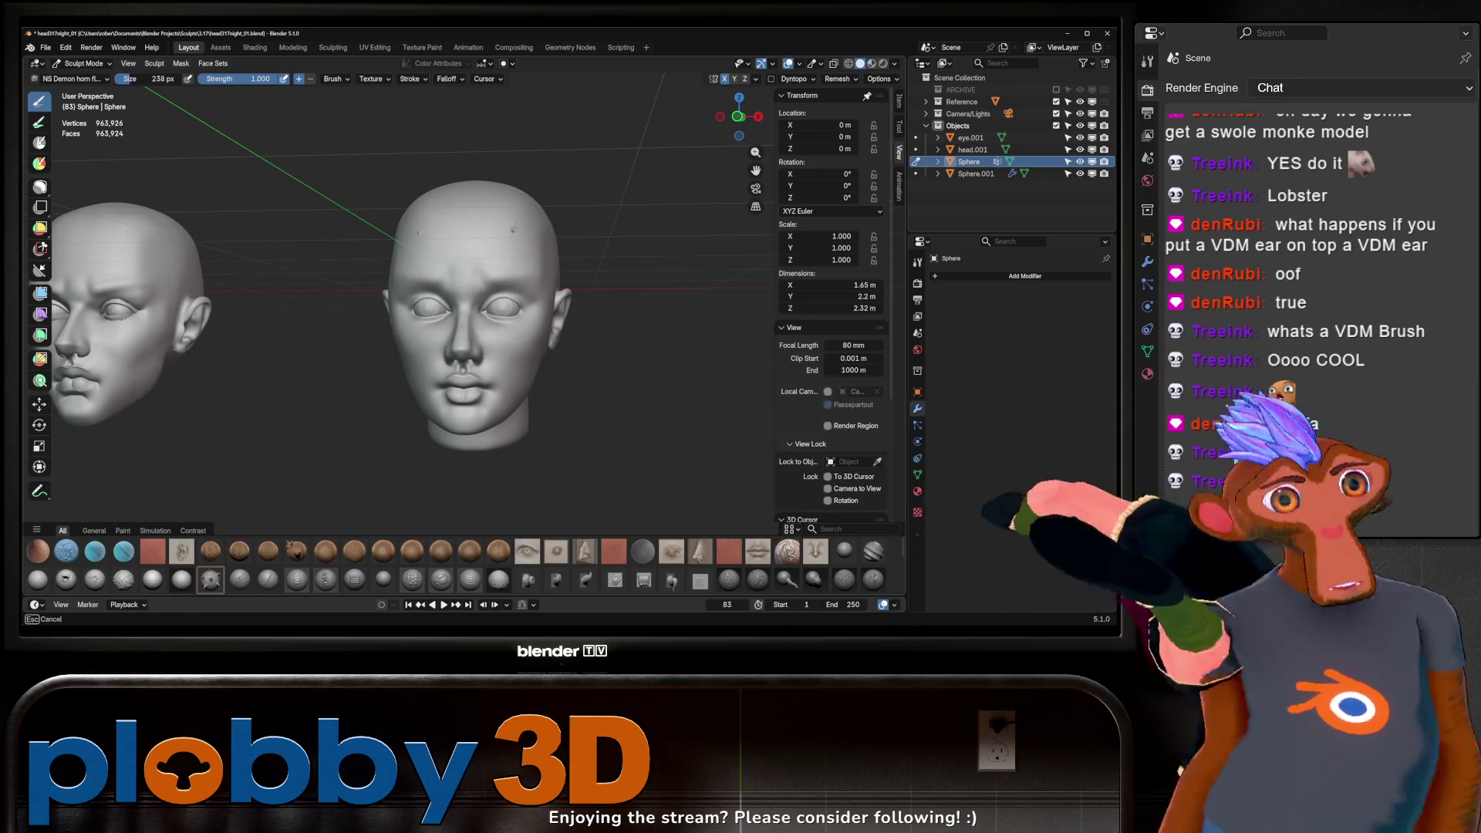
pyautogui.moveTo(499, 173)
pyautogui.mouseDown(button='middle')
pyautogui.moveTo(442, 206)
pyautogui.moveTo(463, 209)
pyautogui.mouseUp(button='middle')
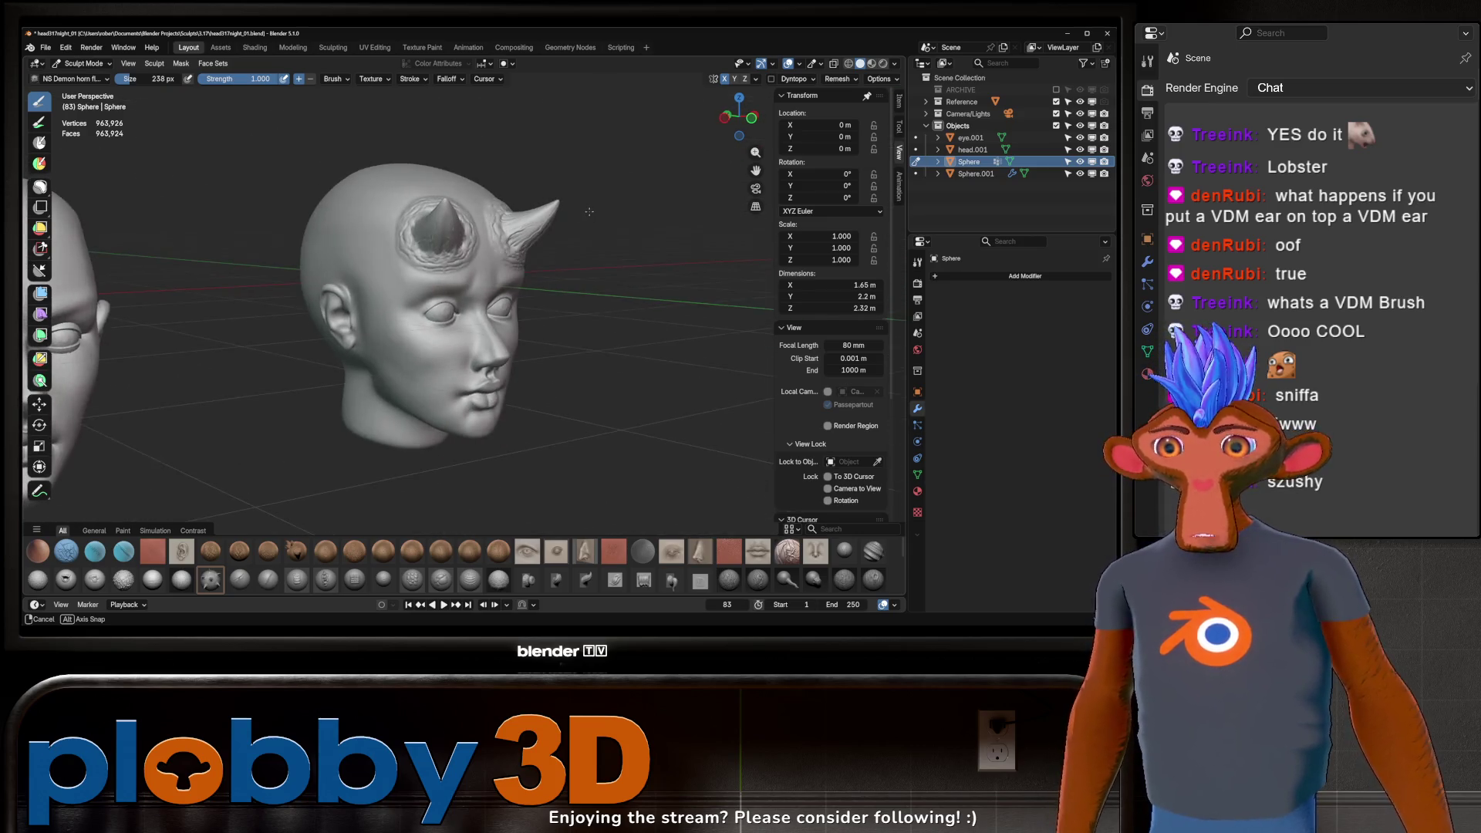
pyautogui.moveTo(463, 209)
pyautogui.mouseDown(button='middle')
pyautogui.moveTo(569, 241)
pyautogui.moveTo(404, 218)
pyautogui.moveTo(434, 215)
pyautogui.mouseUp(button='middle')
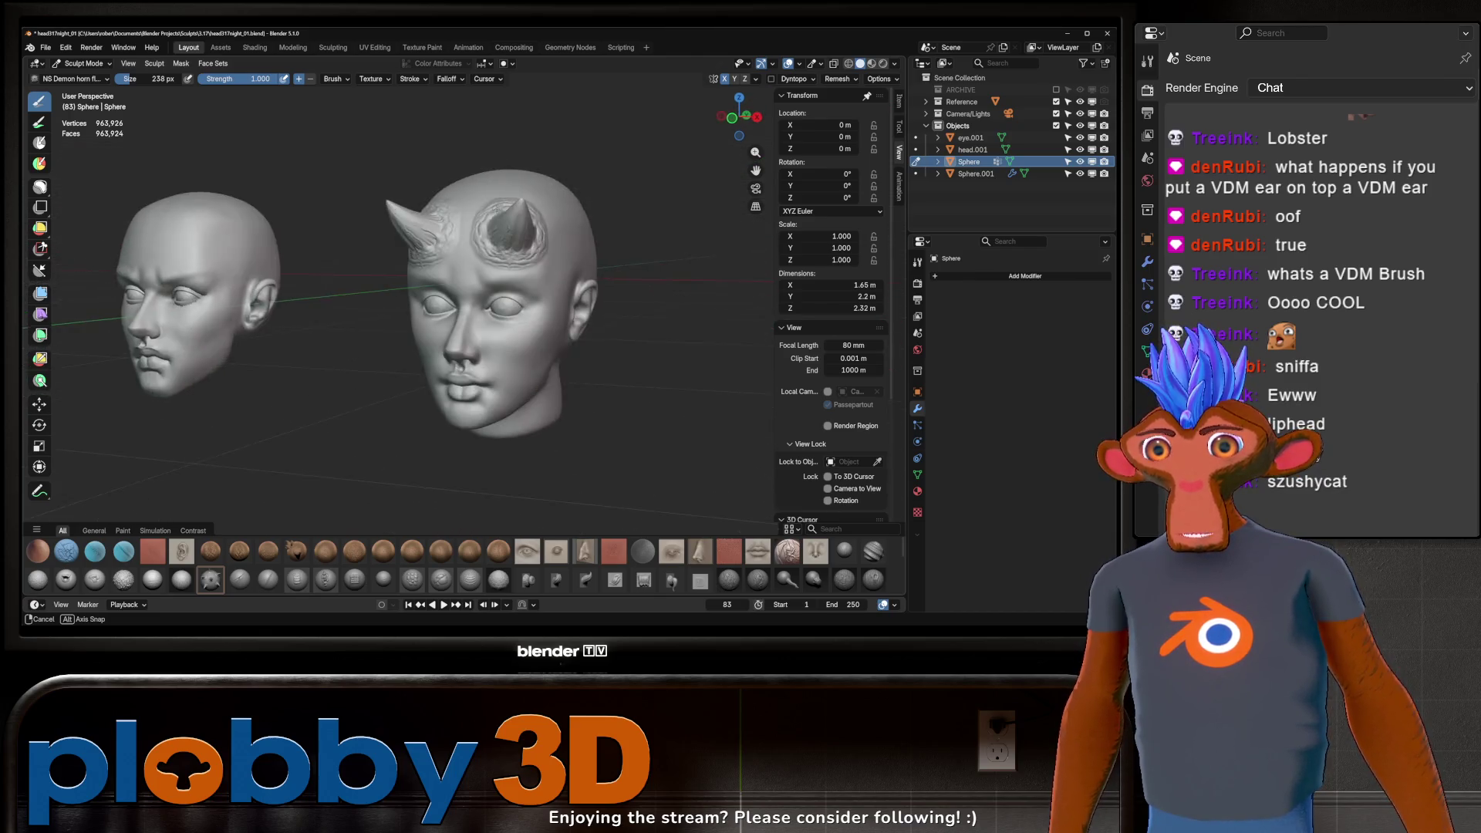
pyautogui.moveTo(429, 220); pyautogui.dragTo(483, 232, button='middle')
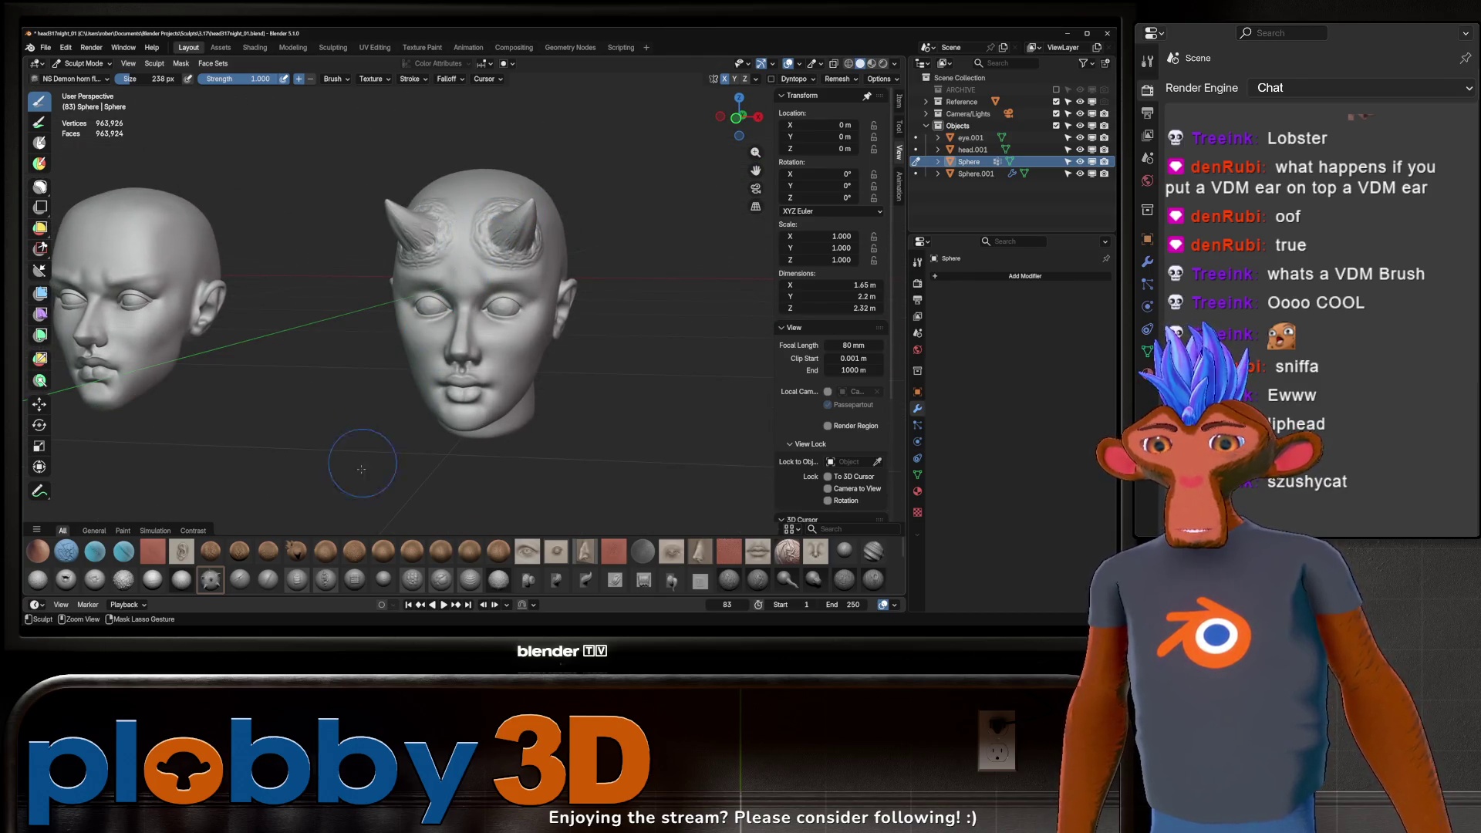
pyautogui.hotkey('ctrl', 'z')
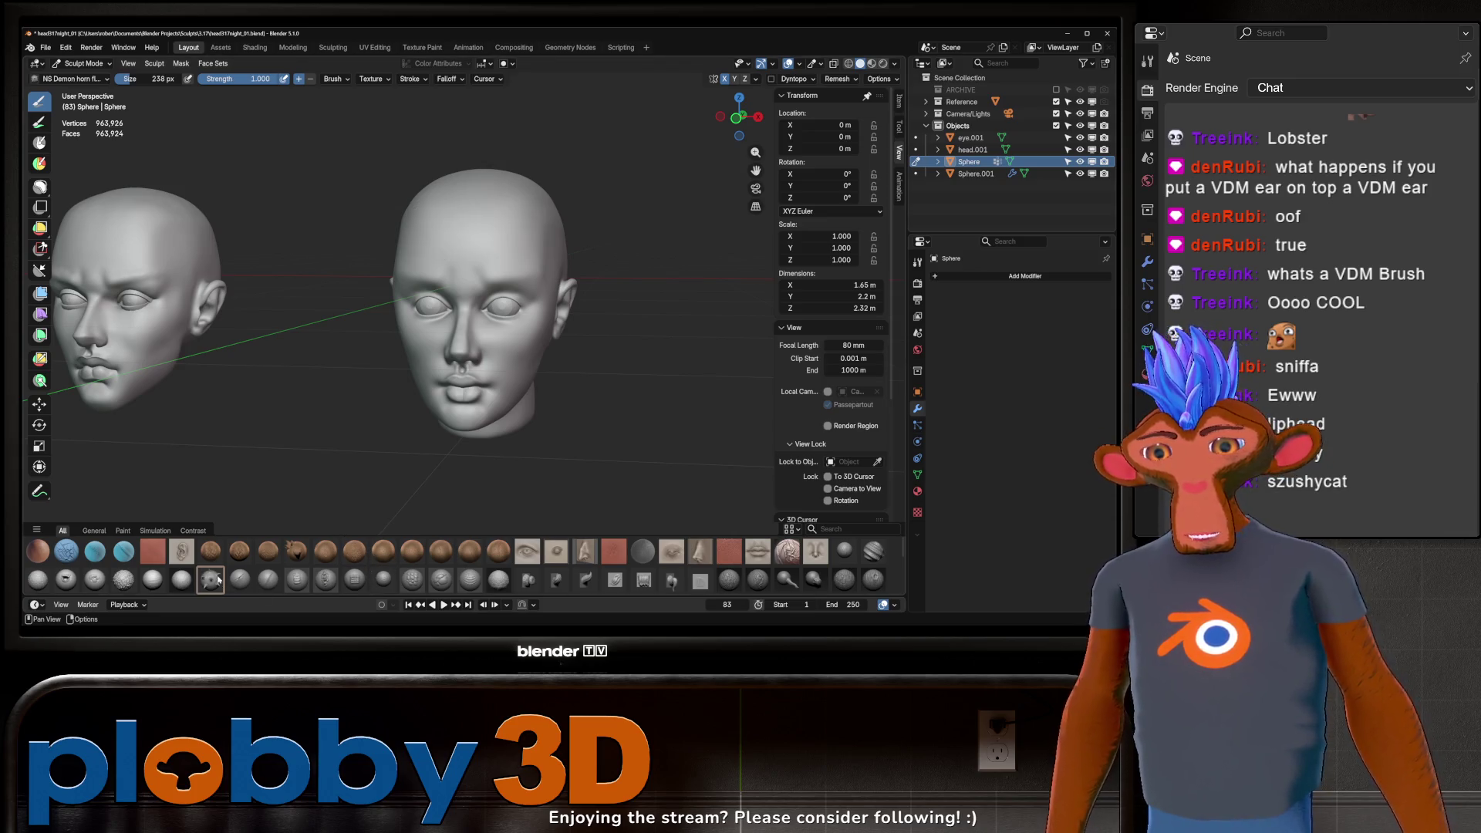
pyautogui.click(325, 579)
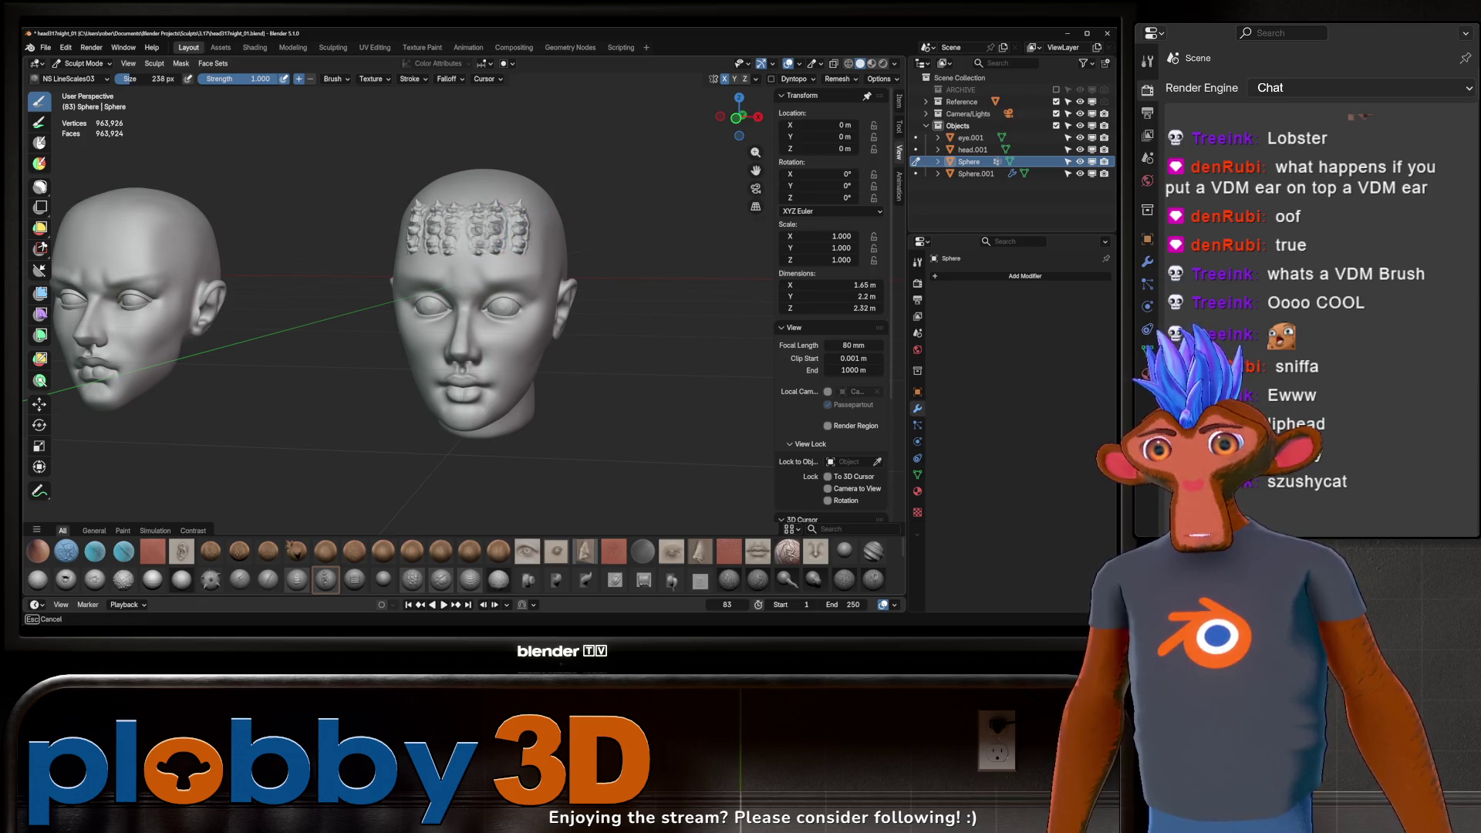
pyautogui.moveTo(463, 232)
pyautogui.mouseDown(button='middle')
pyautogui.moveTo(569, 215)
pyautogui.moveTo(407, 230)
pyautogui.moveTo(563, 248)
pyautogui.moveTo(550, 220)
pyautogui.moveTo(537, 225)
pyautogui.moveTo(589, 219)
pyautogui.moveTo(281, 488)
pyautogui.mouseUp(button='middle')
pyautogui.hotkey('ctrl', 'z')
pyautogui.hotkey('ctrl', 'z')
pyautogui.hotkey('ctrl', 'z')
pyautogui.hotkey('ctrl', 'z')
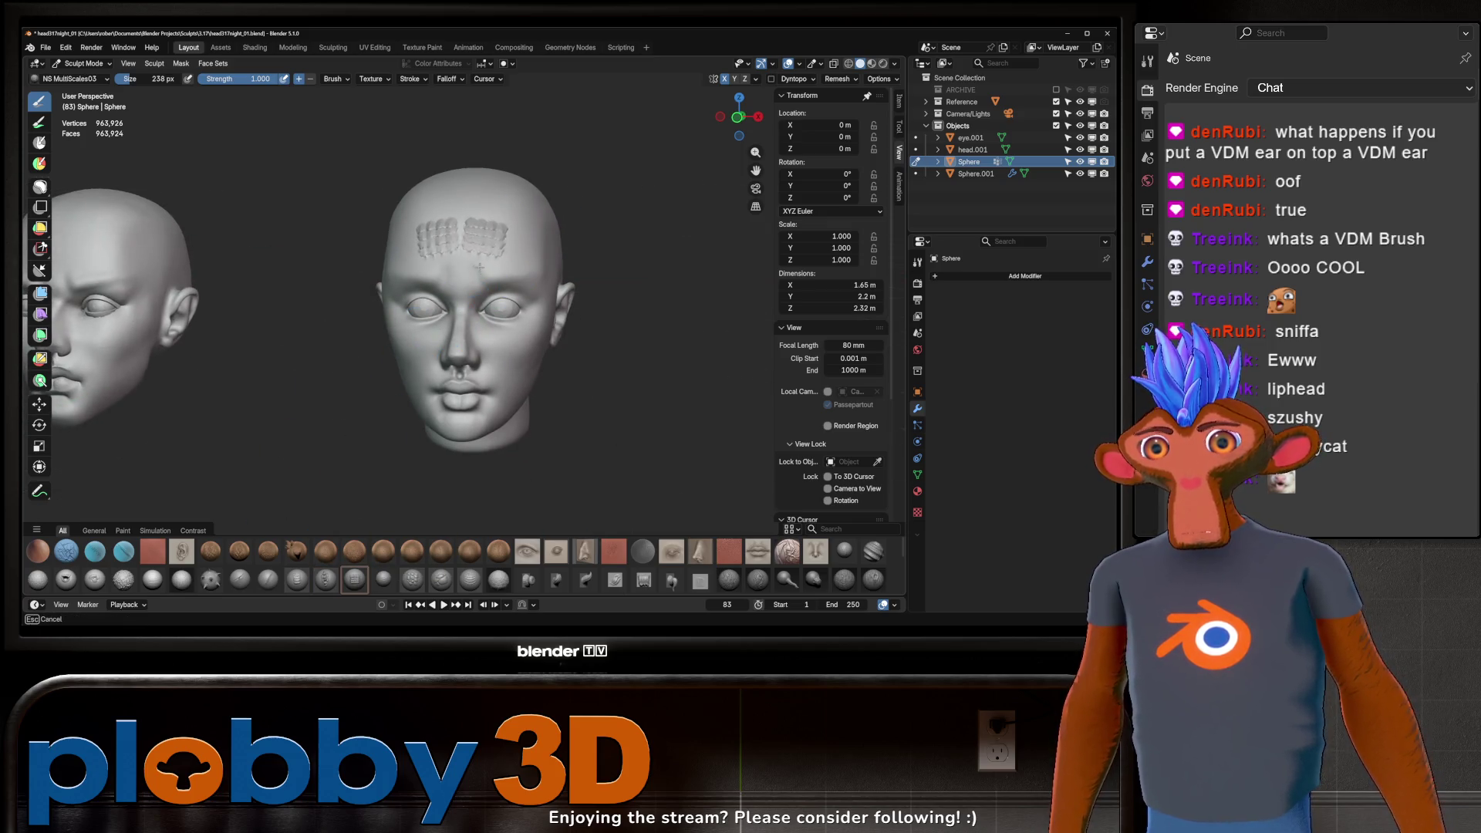
pyautogui.hotkey('ctrl', 'z')
pyautogui.moveTo(478, 269)
pyautogui.mouseDown()
pyautogui.moveTo(510, 252)
pyautogui.moveTo(521, 291)
pyautogui.mouseUp()
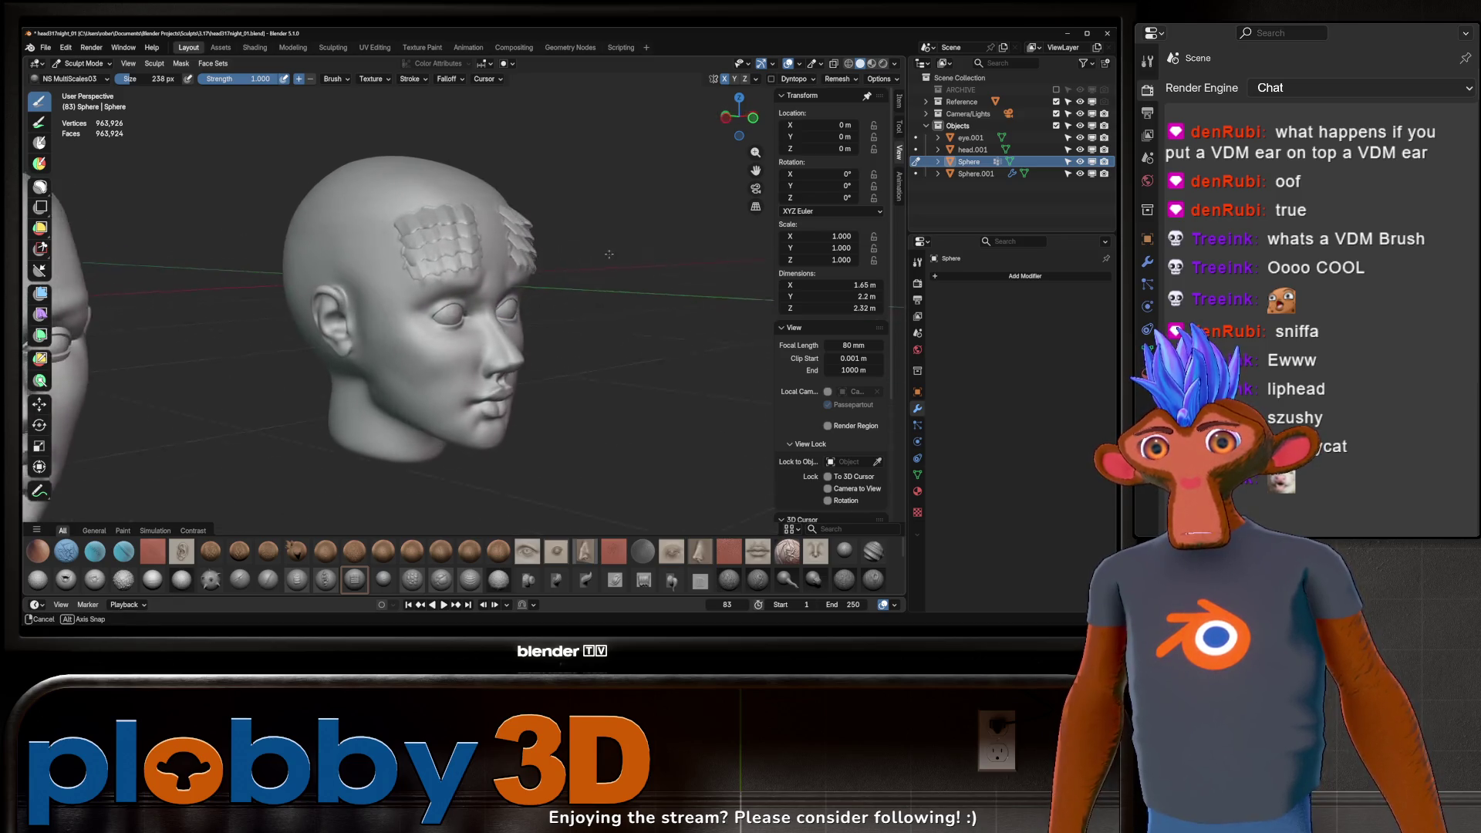
pyautogui.moveTo(510, 250); pyautogui.dragTo(524, 249, button='middle')
pyautogui.hotkey('ctrl', 'z')
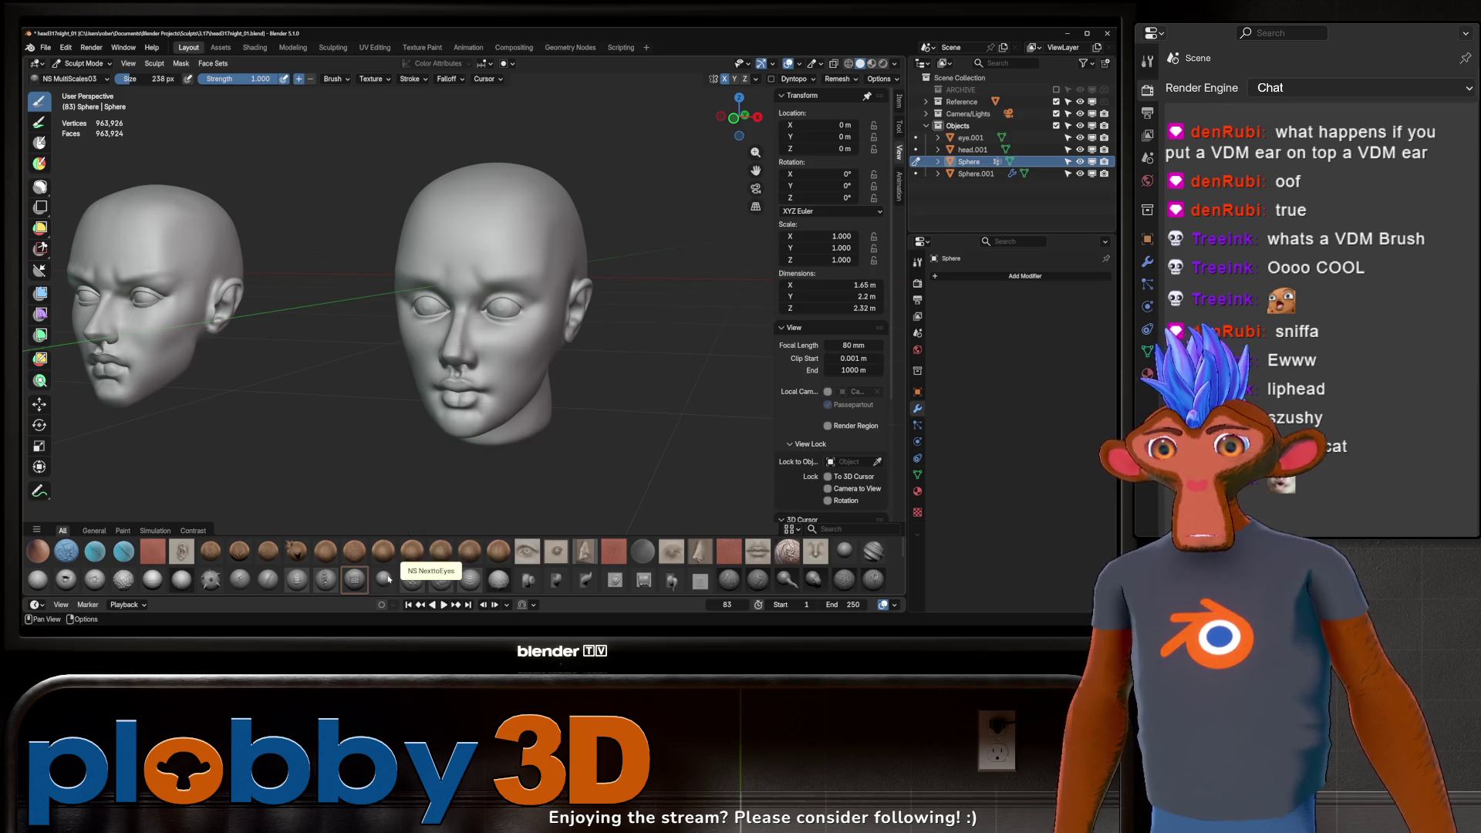
pyautogui.click(387, 578)
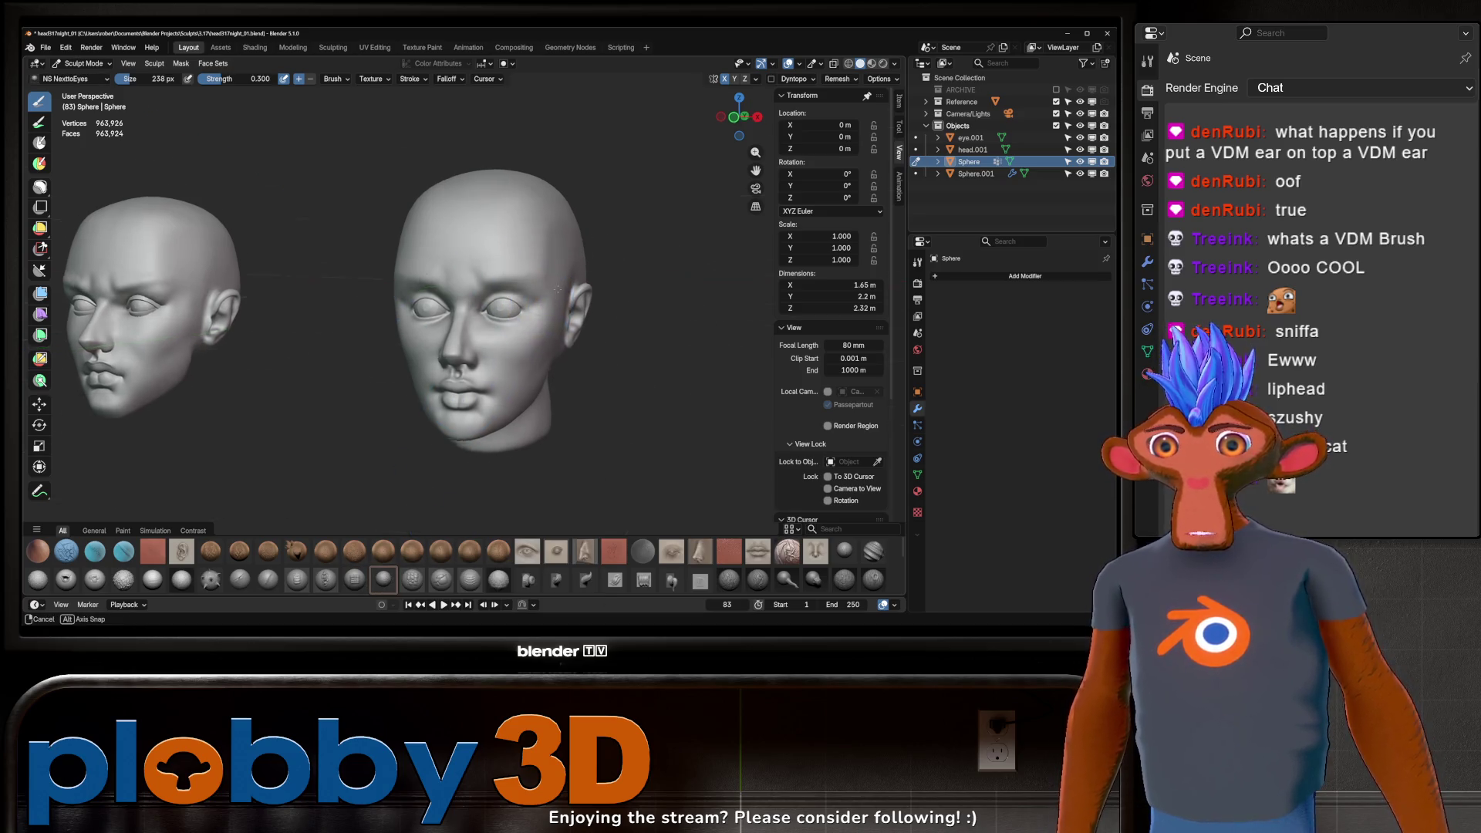
pyautogui.moveTo(552, 321); pyautogui.dragTo(532, 320, button='middle')
pyautogui.scroll(4, 525, 317)
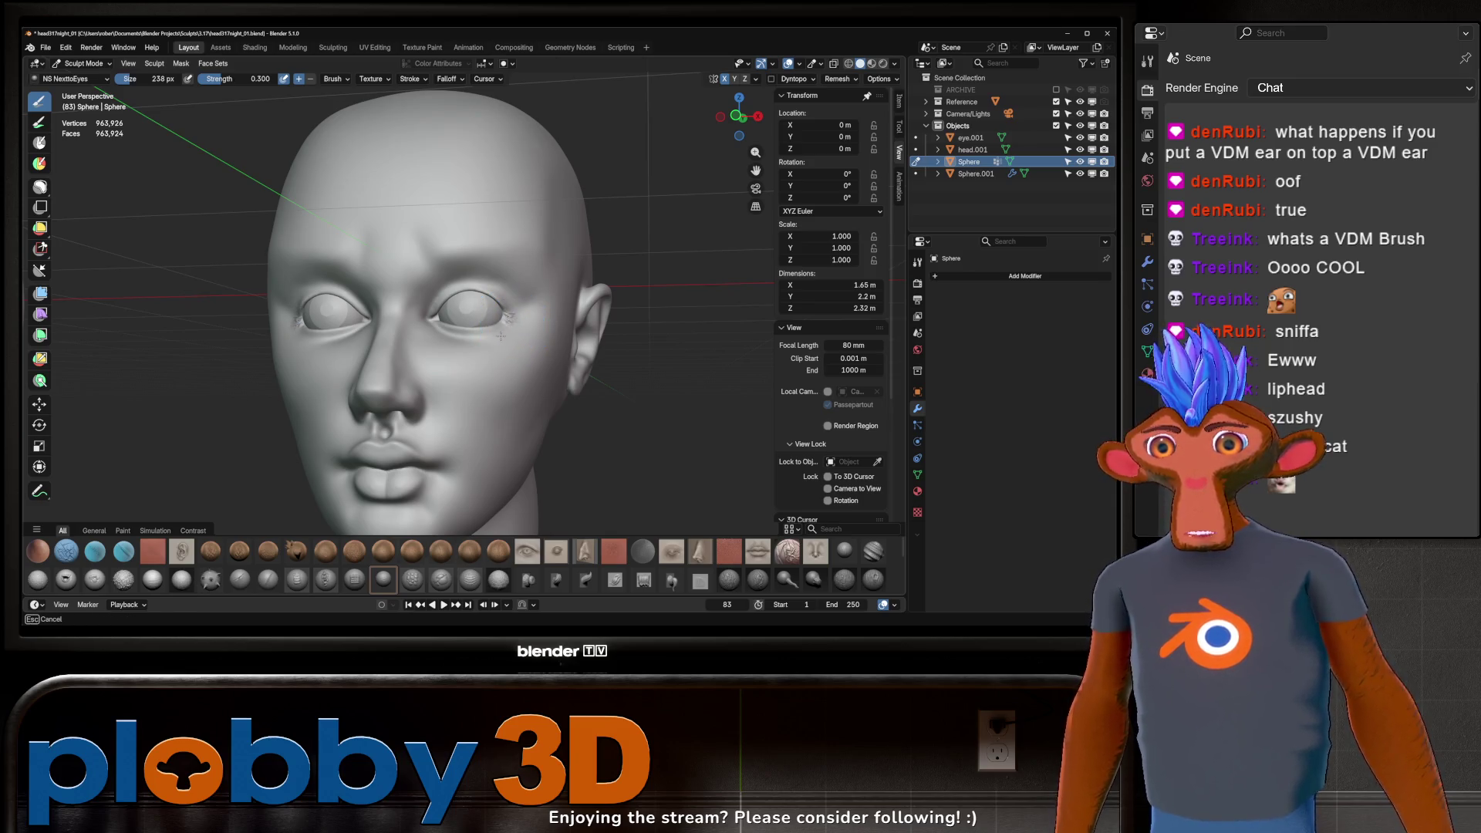
pyautogui.moveTo(512, 320)
pyautogui.mouseDown(button='middle')
pyautogui.moveTo(489, 313)
pyautogui.moveTo(513, 347)
pyautogui.moveTo(547, 320)
pyautogui.mouseUp(button='middle')
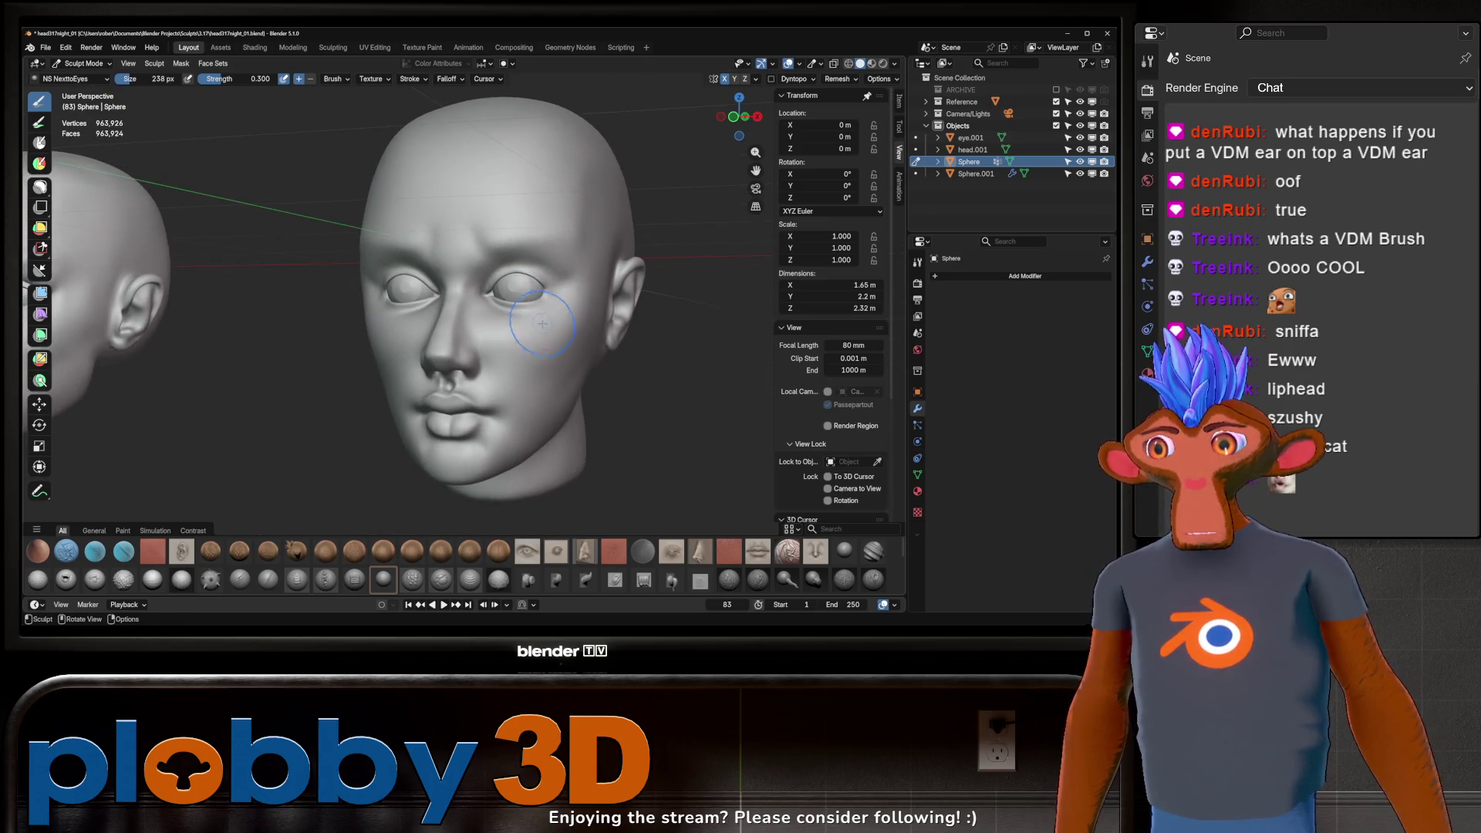
# Step: Stamp NS Scales06 patches on the forehead, undo, then restamp with a larger brush
pyautogui.click(412, 579)
pyautogui.moveTo(491, 191); pyautogui.dragTo(417, 196)
pyautogui.hotkey('ctrl', 'z')
pyautogui.hotkey('ctrl', 'z')
pyautogui.press('f')
pyautogui.click(509, 169)
pyautogui.moveTo(508, 170); pyautogui.dragTo(505, 178)
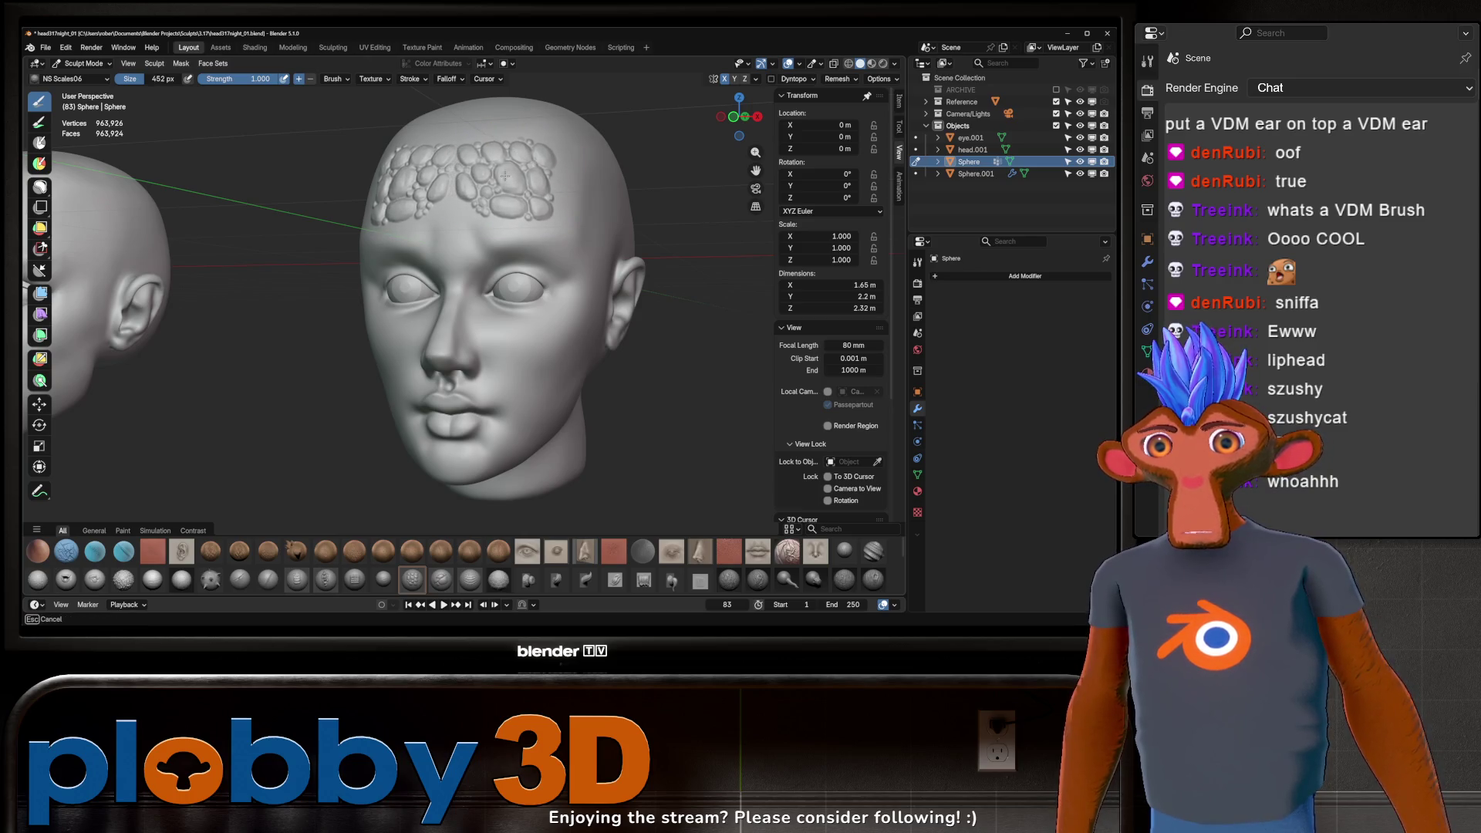
pyautogui.moveTo(596, 191); pyautogui.dragTo(587, 202)
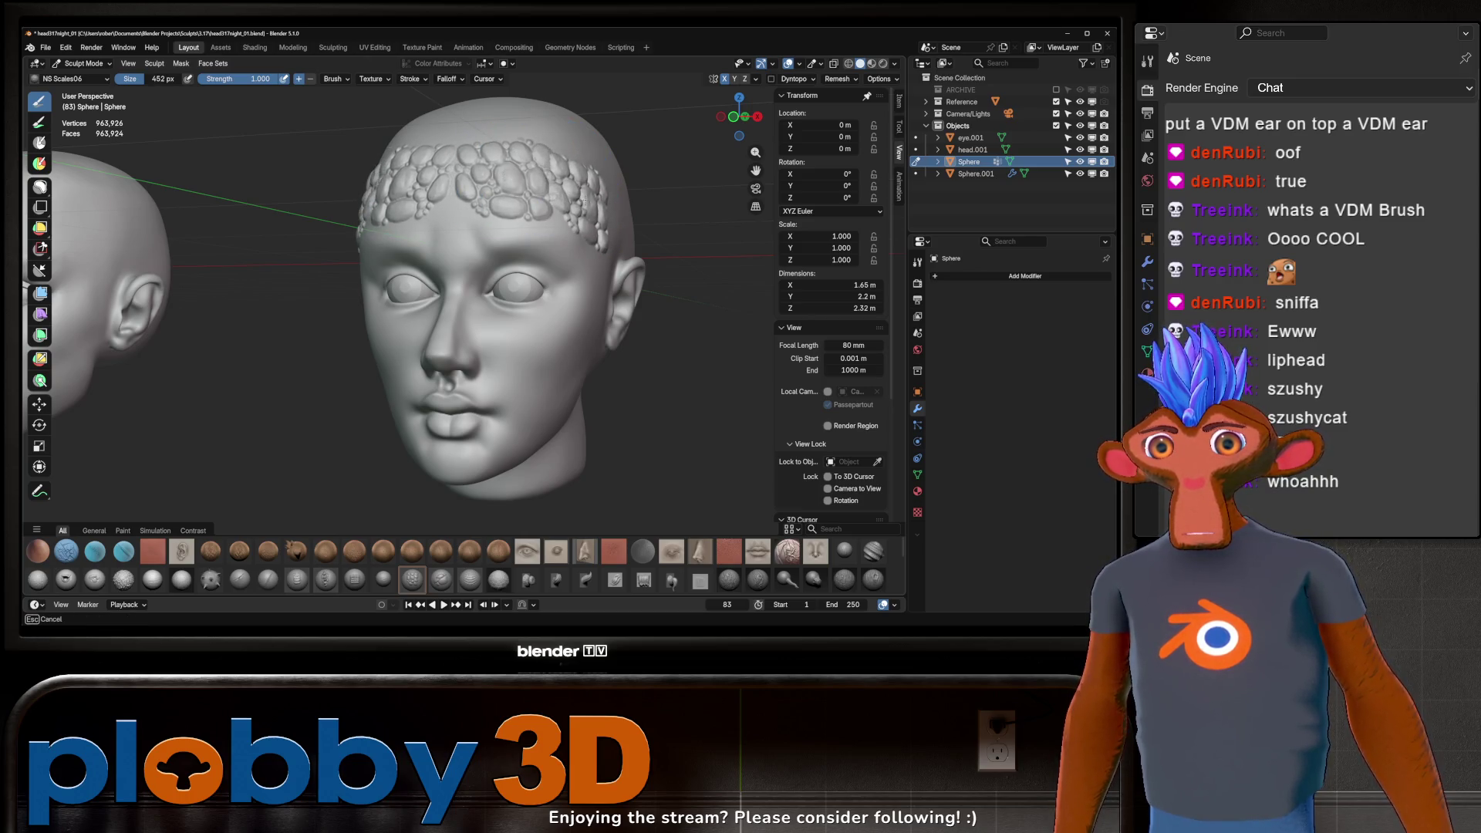
# Step: Undo and retry several scale patterns on the forehead, removing each one
pyautogui.moveTo(590, 208)
pyautogui.mouseDown(button='middle')
pyautogui.moveTo(604, 233)
pyautogui.moveTo(517, 312)
pyautogui.mouseUp(button='middle')
pyautogui.scroll(-3, 605, 232)
pyautogui.hotkey('ctrl', 'z')
pyautogui.scroll(3, 606, 233)
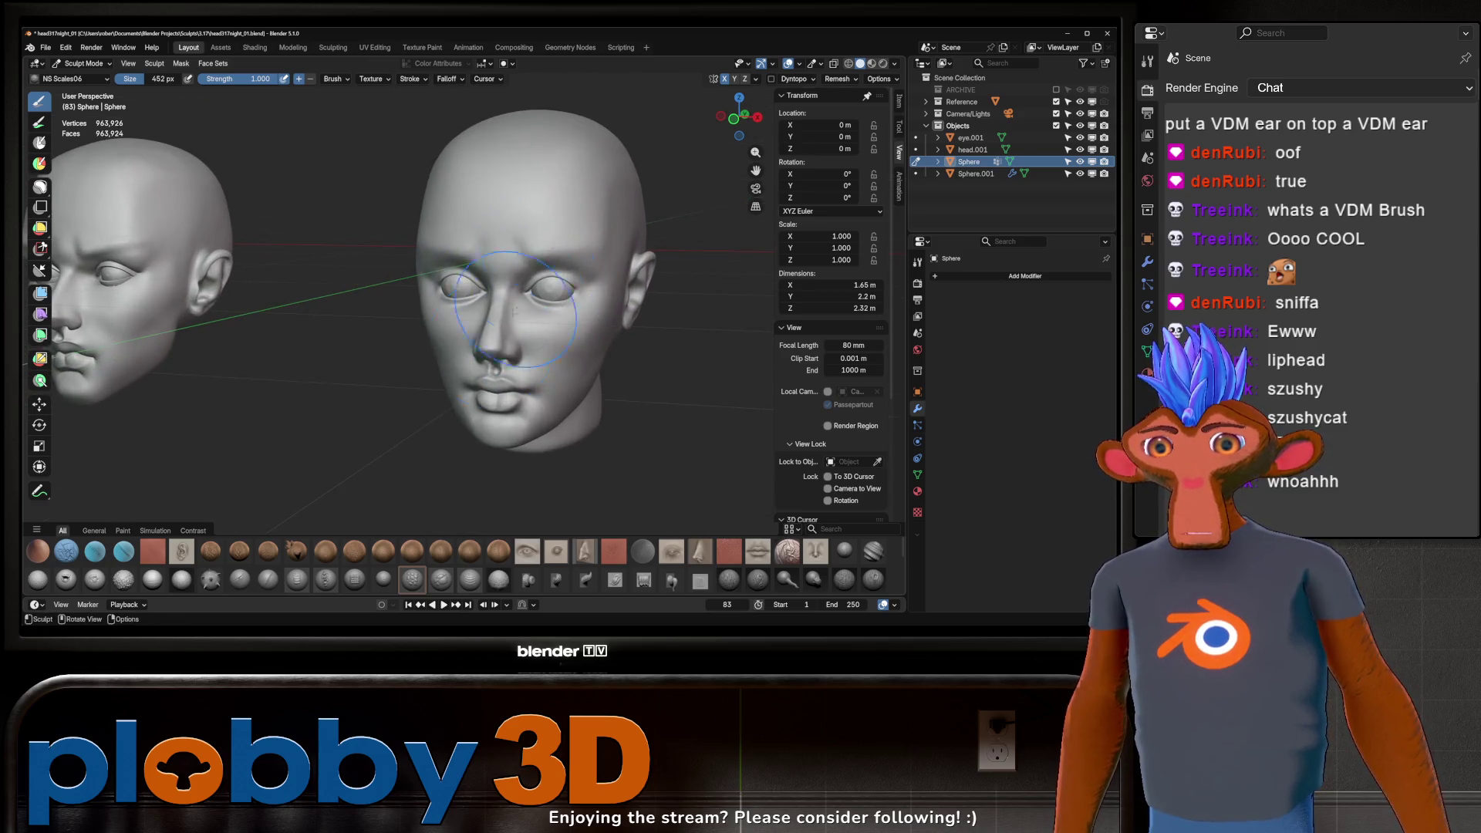
pyautogui.moveTo(553, 236); pyautogui.dragTo(554, 203)
pyautogui.hotkey('ctrl', 'z')
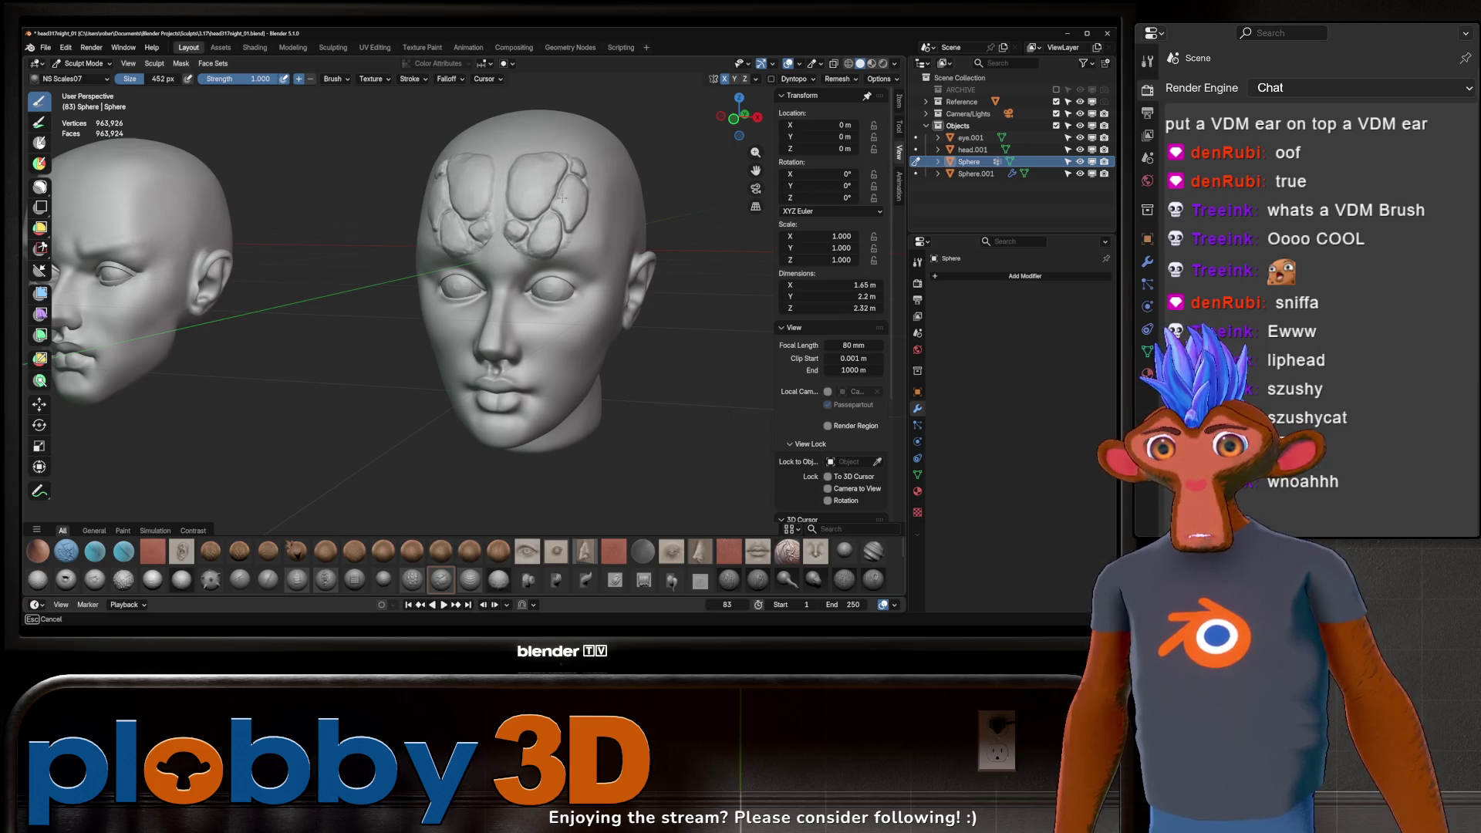
pyautogui.moveTo(554, 200); pyautogui.dragTo(617, 229)
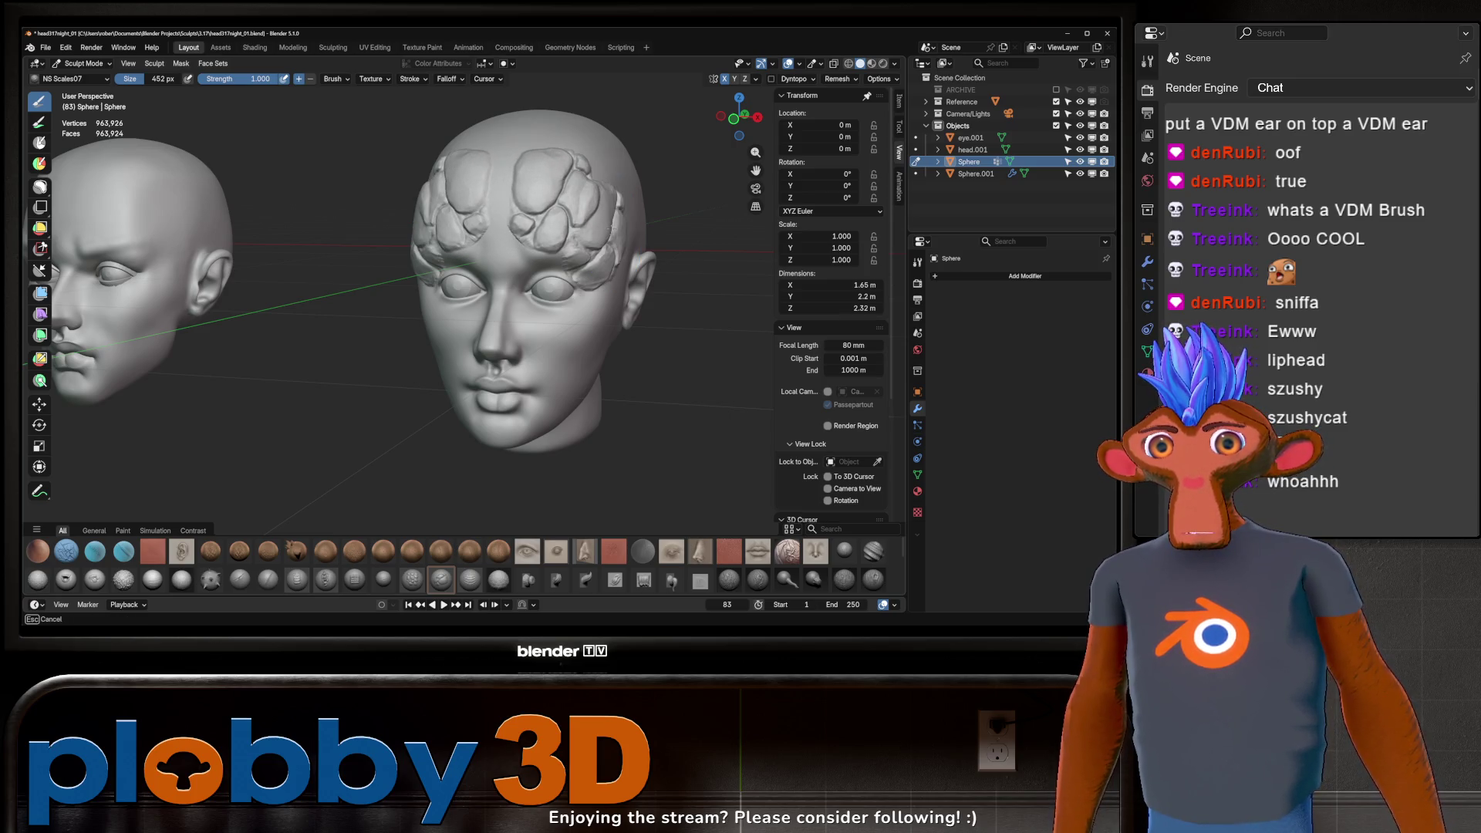
pyautogui.moveTo(602, 202)
pyautogui.mouseDown(button='middle')
pyautogui.moveTo(596, 249)
pyautogui.moveTo(489, 330)
pyautogui.mouseUp(button='middle')
pyautogui.hotkey('ctrl', 'z')
pyautogui.hotkey('ctrl', 'z')
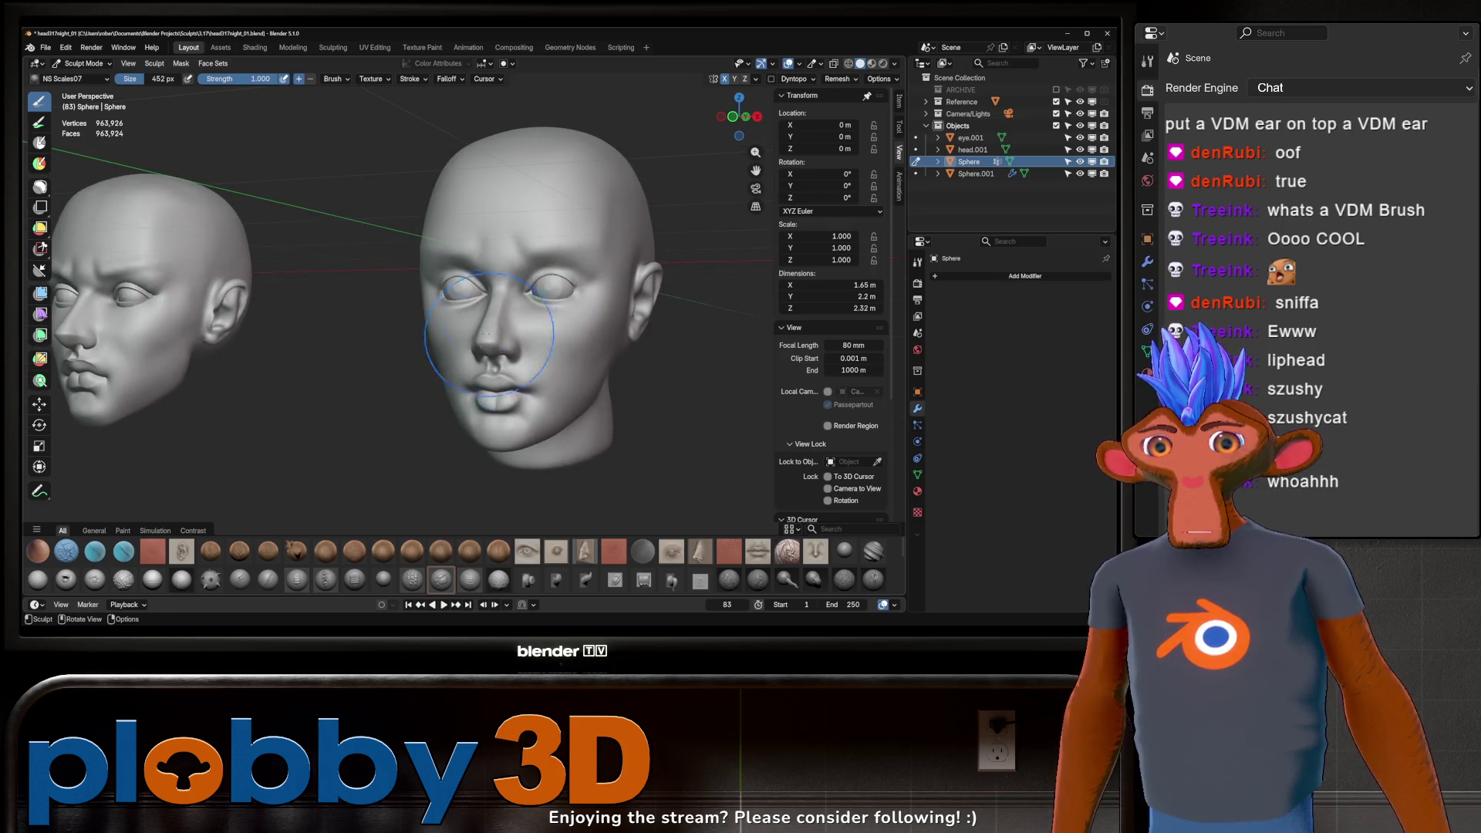
# Step: Sculpt NS SkinDetails01 wrinkles across the forehead, undo them, then test NS Stone Skin
pyautogui.click(469, 579)
pyautogui.moveTo(556, 226); pyautogui.dragTo(509, 174)
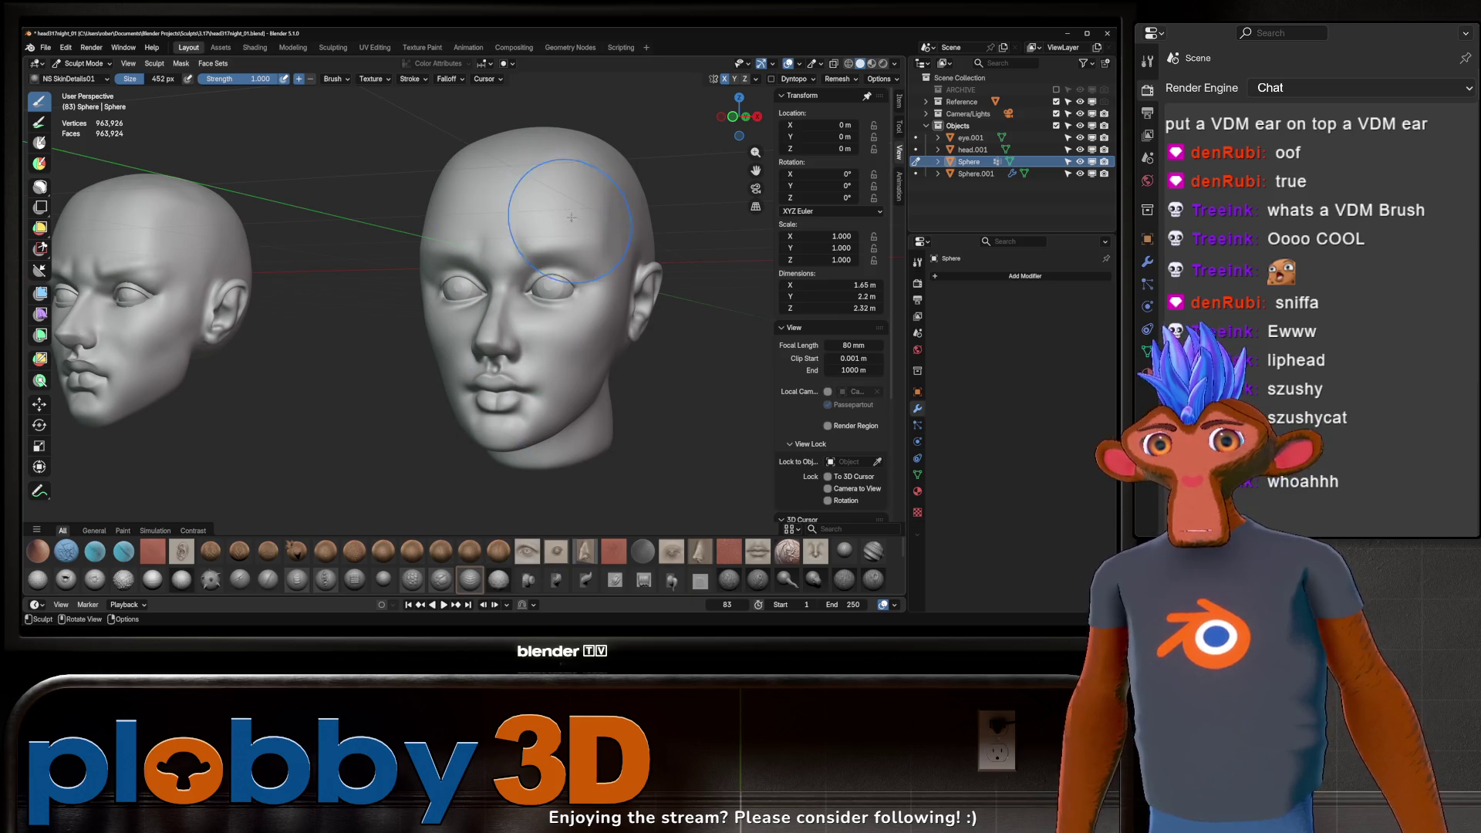
pyautogui.moveTo(555, 231); pyautogui.dragTo(555, 197)
pyautogui.moveTo(463, 214)
pyautogui.mouseDown()
pyautogui.moveTo(578, 192)
pyautogui.moveTo(539, 212)
pyautogui.mouseUp()
pyautogui.hotkey('ctrl', 'z')
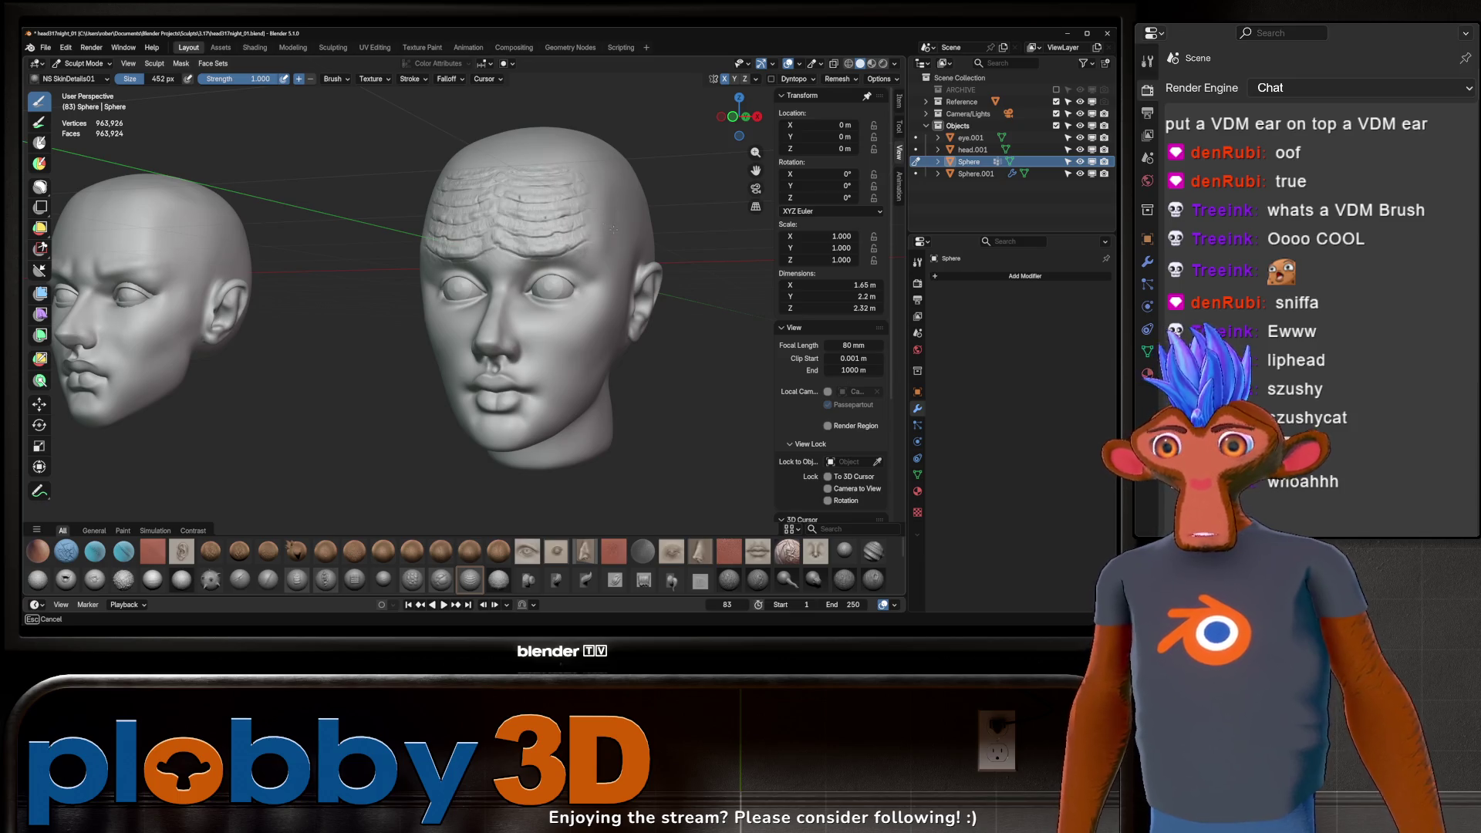
pyautogui.hotkey('ctrl', 'z')
pyautogui.hotkey('ctrl', 'z')
pyautogui.click(498, 579)
pyautogui.moveTo(498, 209); pyautogui.dragTo(553, 191)
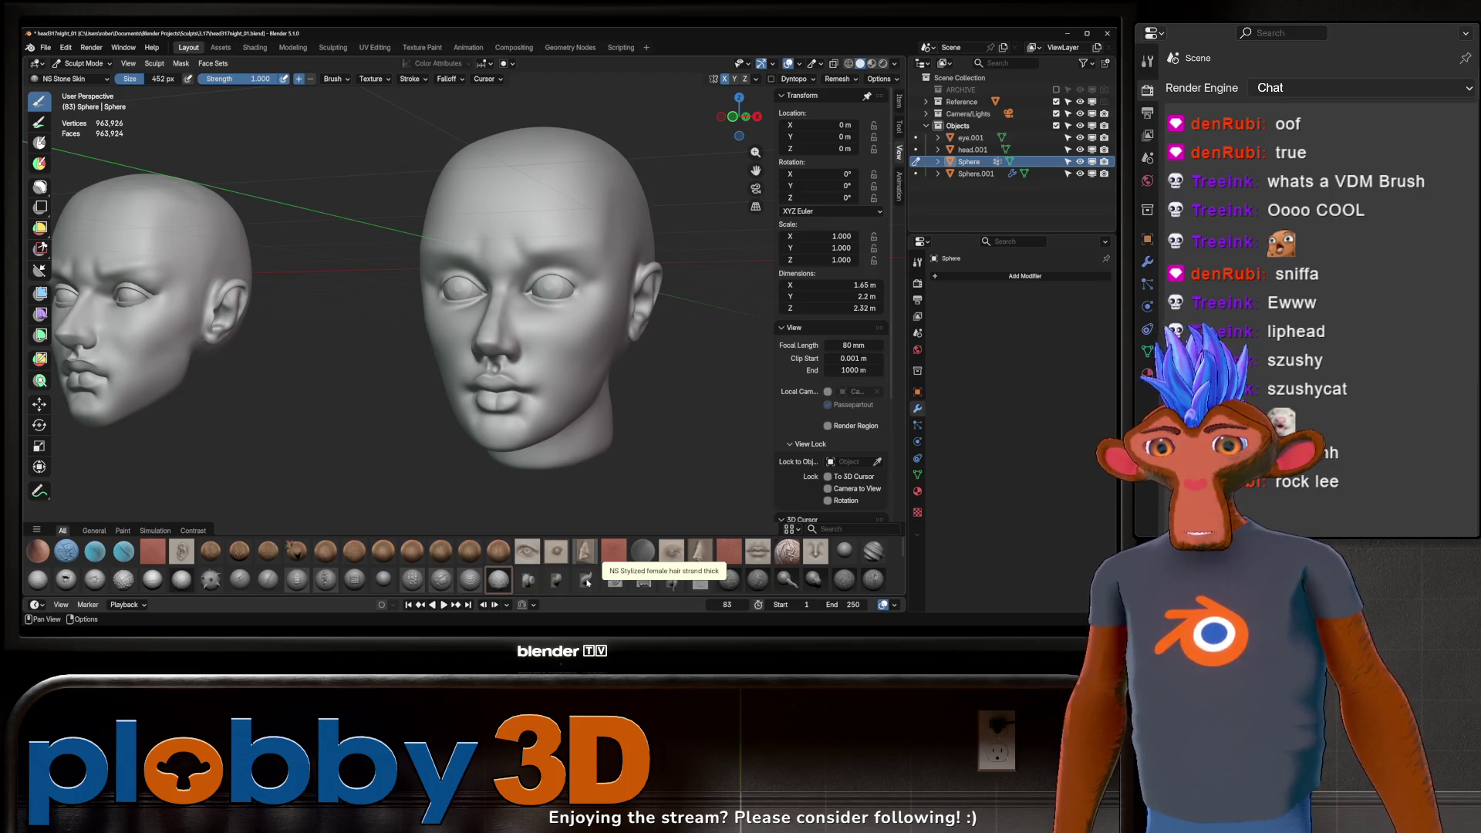
pyautogui.click(671, 578)
pyautogui.moveTo(694, 363)
pyautogui.mouseDown(button='middle')
pyautogui.moveTo(695, 324)
pyautogui.moveTo(614, 222)
pyautogui.mouseUp(button='middle')
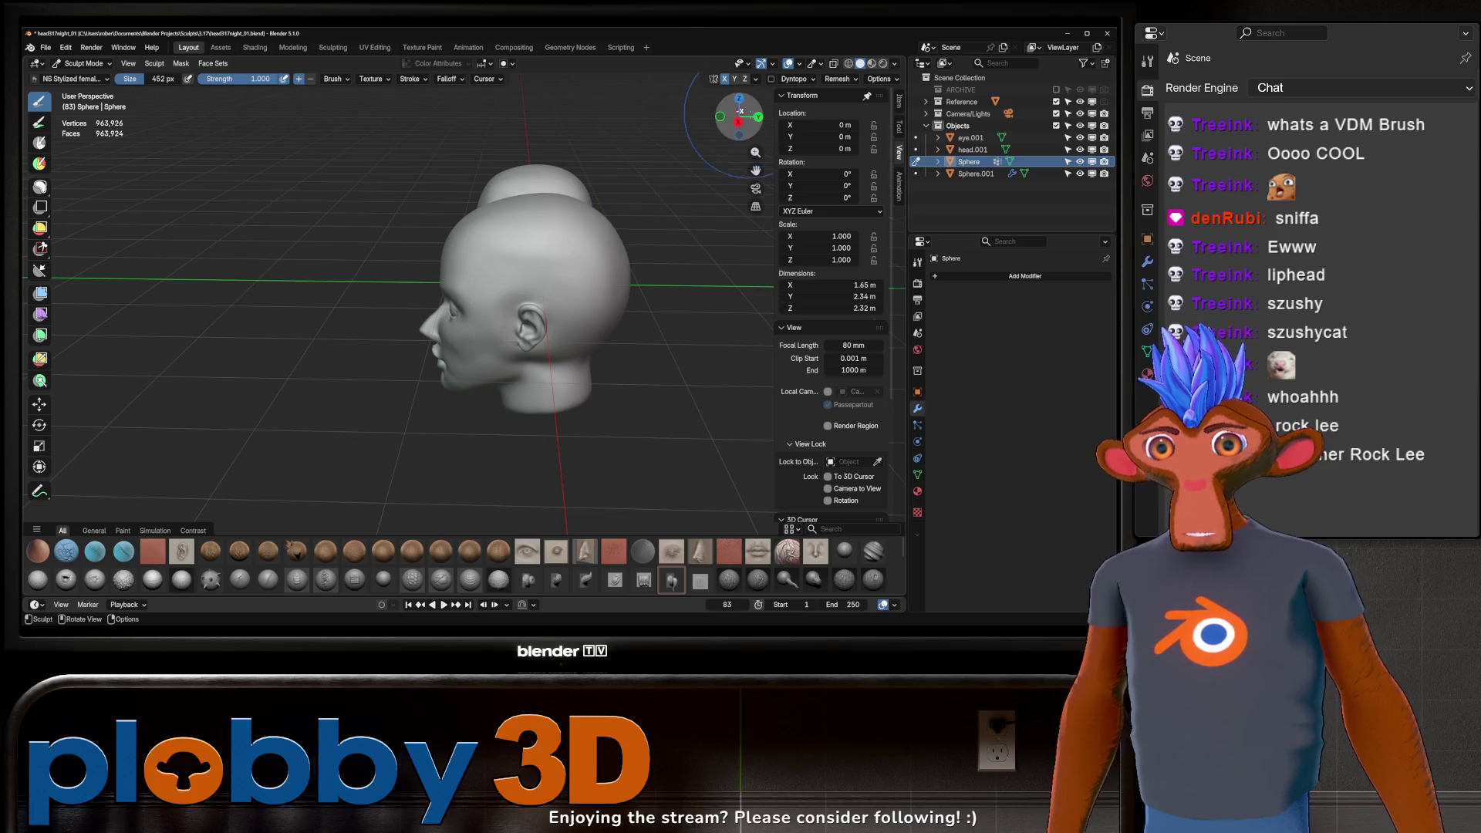
pyautogui.moveTo(741, 116); pyautogui.dragTo(726, 82)
pyautogui.moveTo(604, 242); pyautogui.dragTo(607, 237, button='middle')
pyautogui.moveTo(607, 238); pyautogui.dragTo(694, 196)
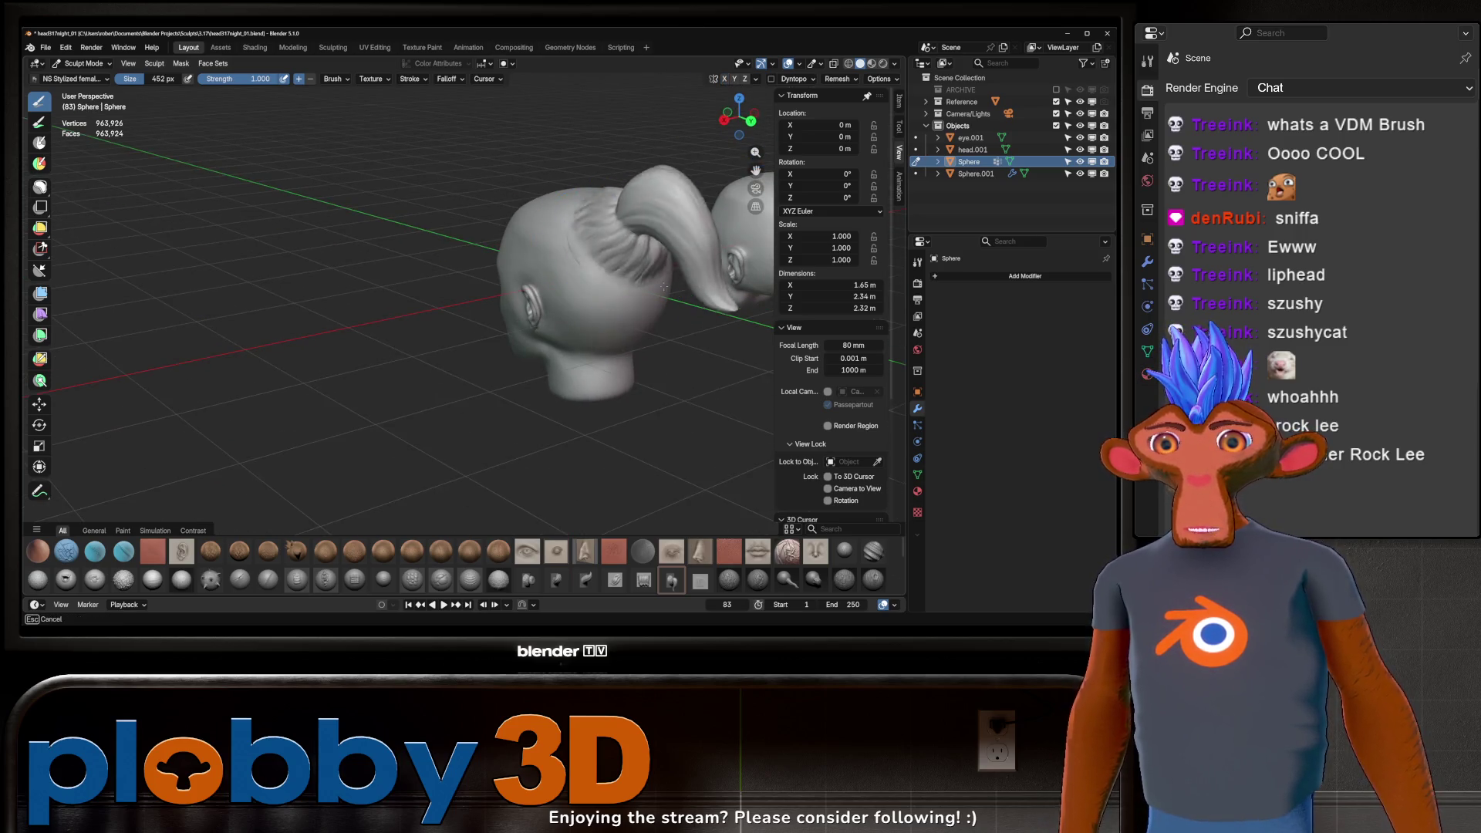
pyautogui.moveTo(694, 196)
pyautogui.mouseDown(button='middle')
pyautogui.moveTo(665, 283)
pyautogui.moveTo(577, 247)
pyautogui.mouseUp(button='middle')
pyautogui.hotkey('ctrl', 'z')
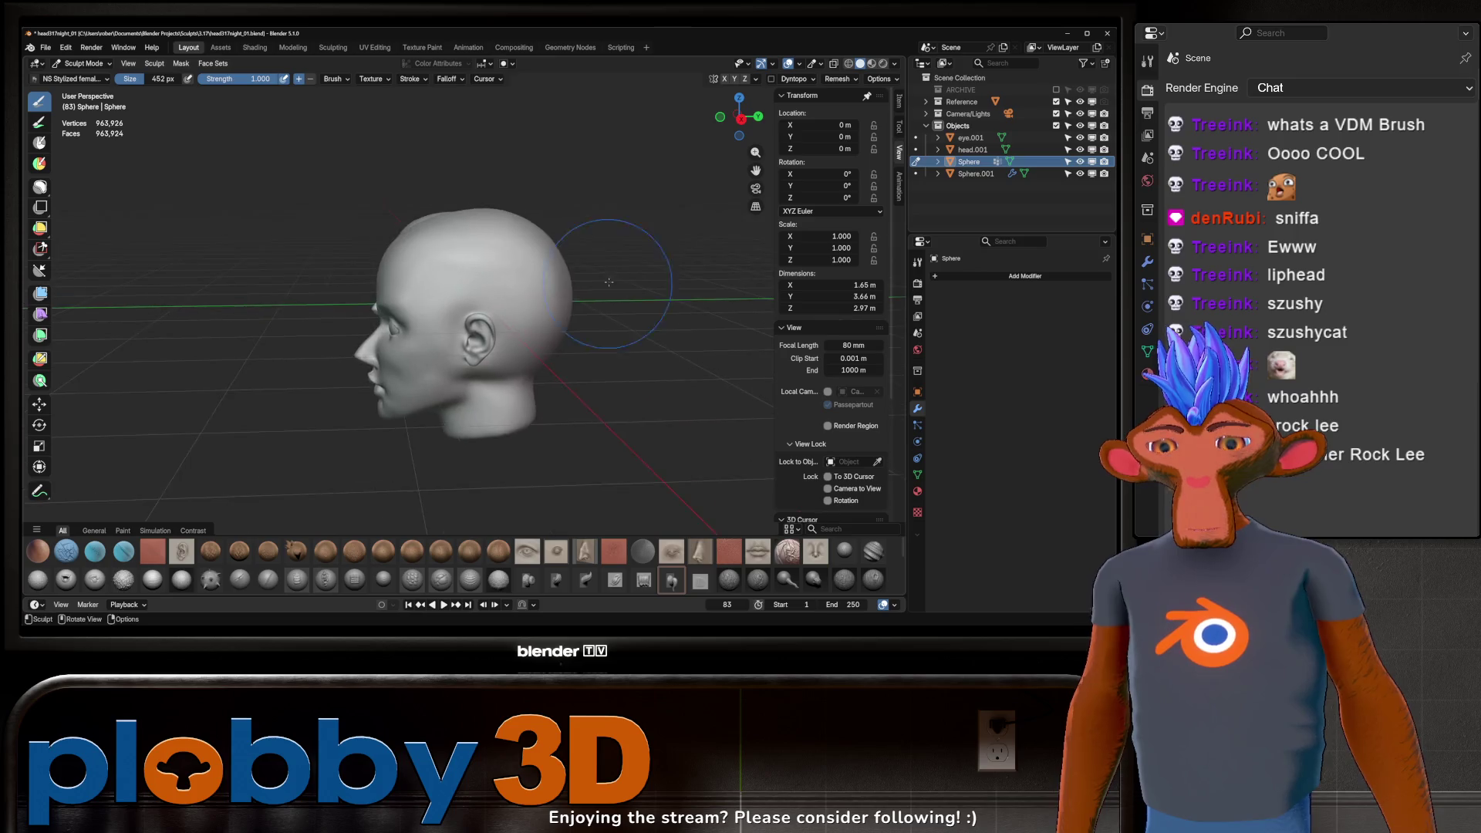
pyautogui.moveTo(559, 231); pyautogui.dragTo(634, 249)
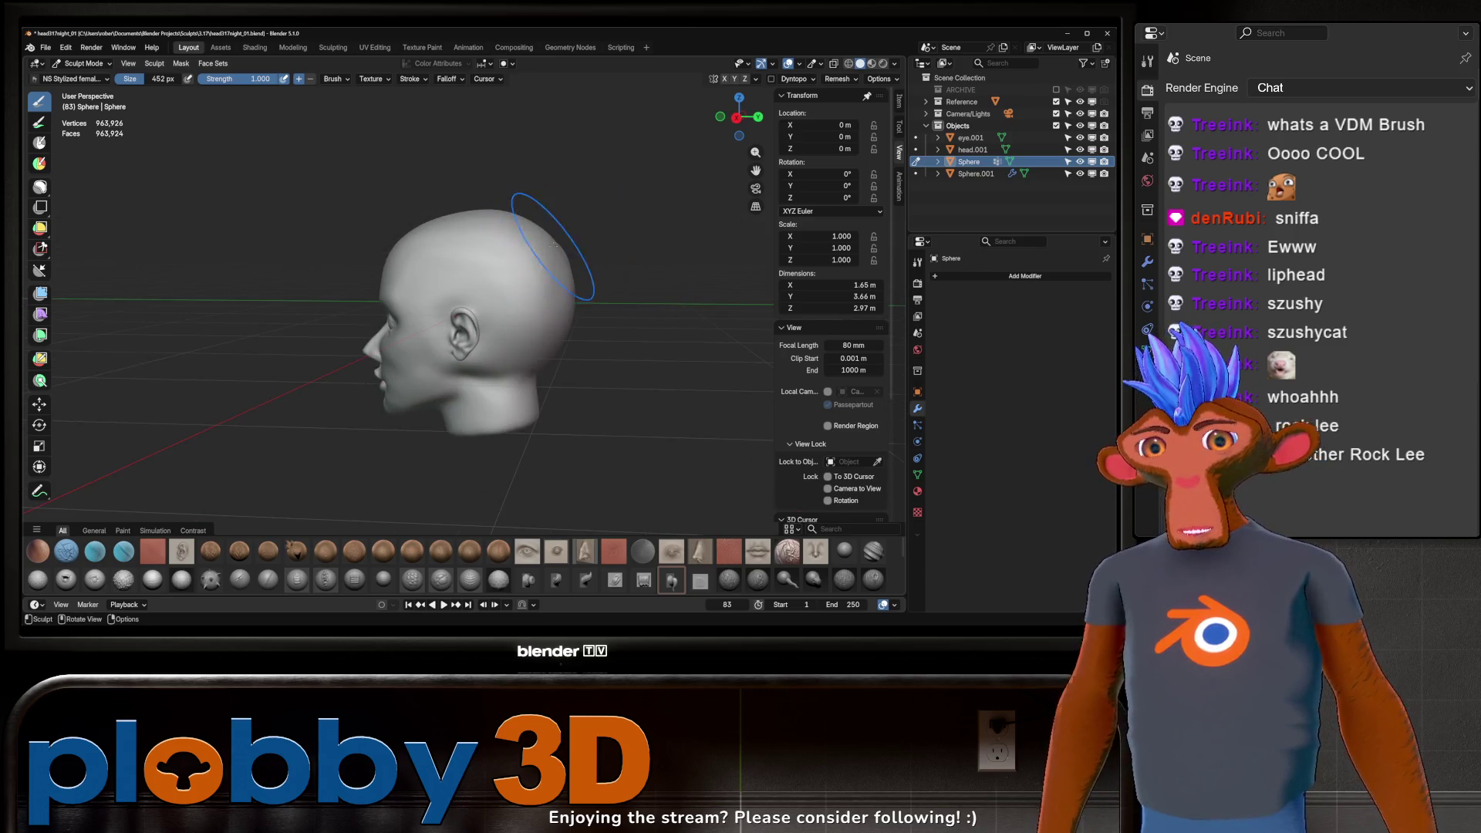
pyautogui.moveTo(573, 290)
pyautogui.mouseDown()
pyautogui.moveTo(607, 298)
pyautogui.moveTo(575, 284)
pyautogui.moveTo(591, 348)
pyautogui.mouseUp()
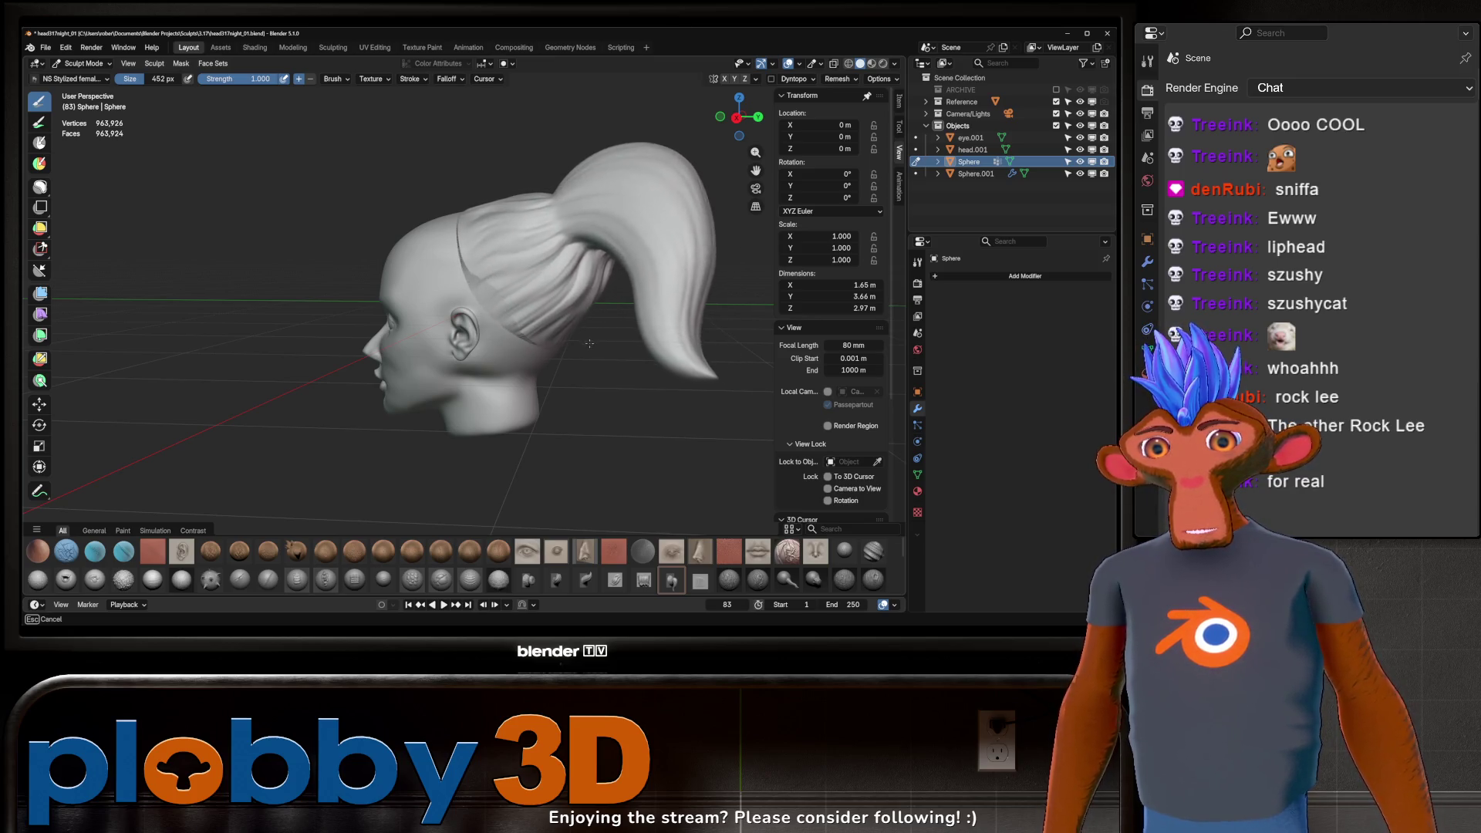
pyautogui.press('Escape')
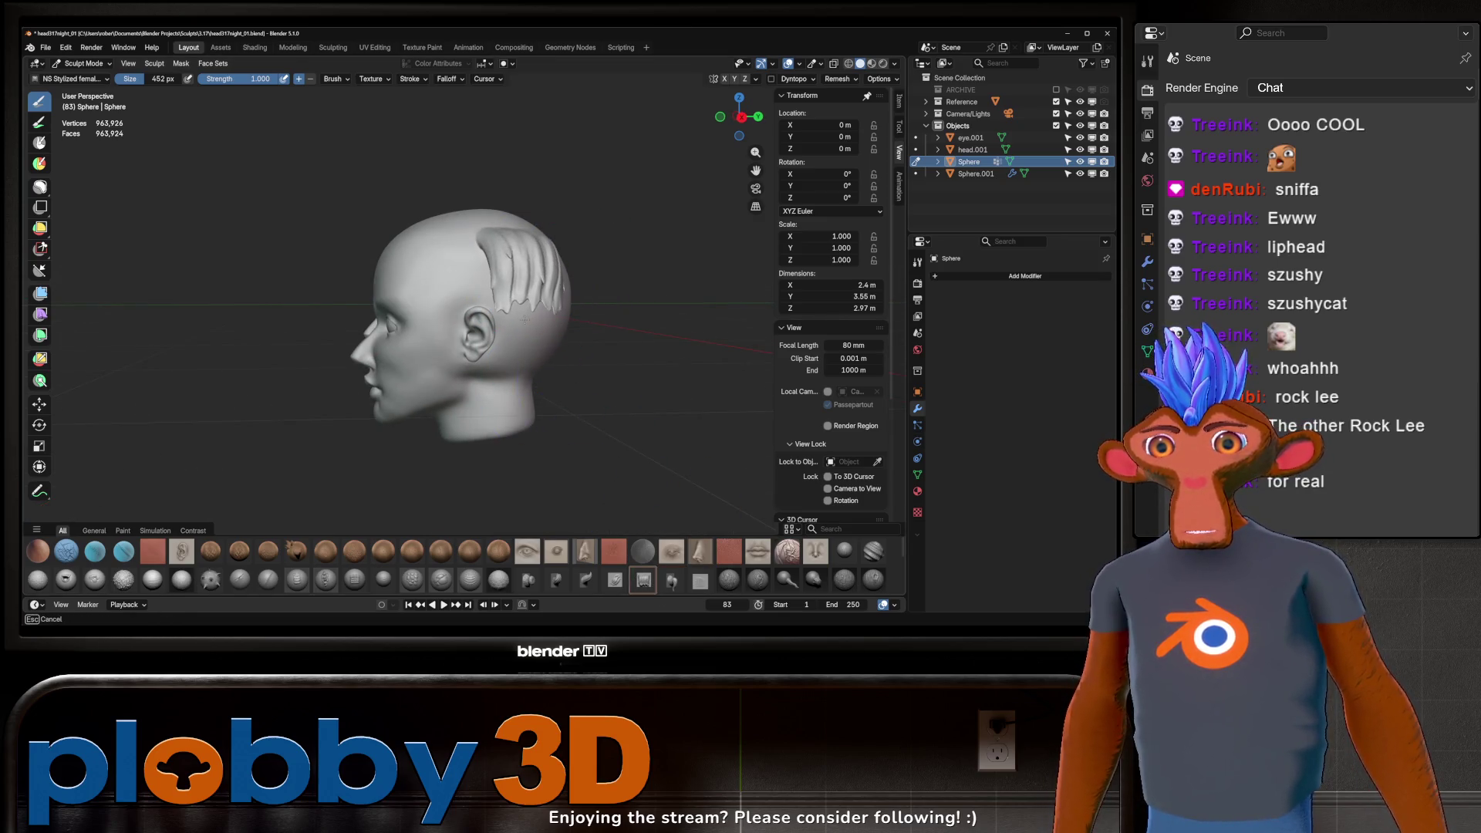
pyautogui.press('Escape')
pyautogui.moveTo(447, 248); pyautogui.dragTo(441, 311)
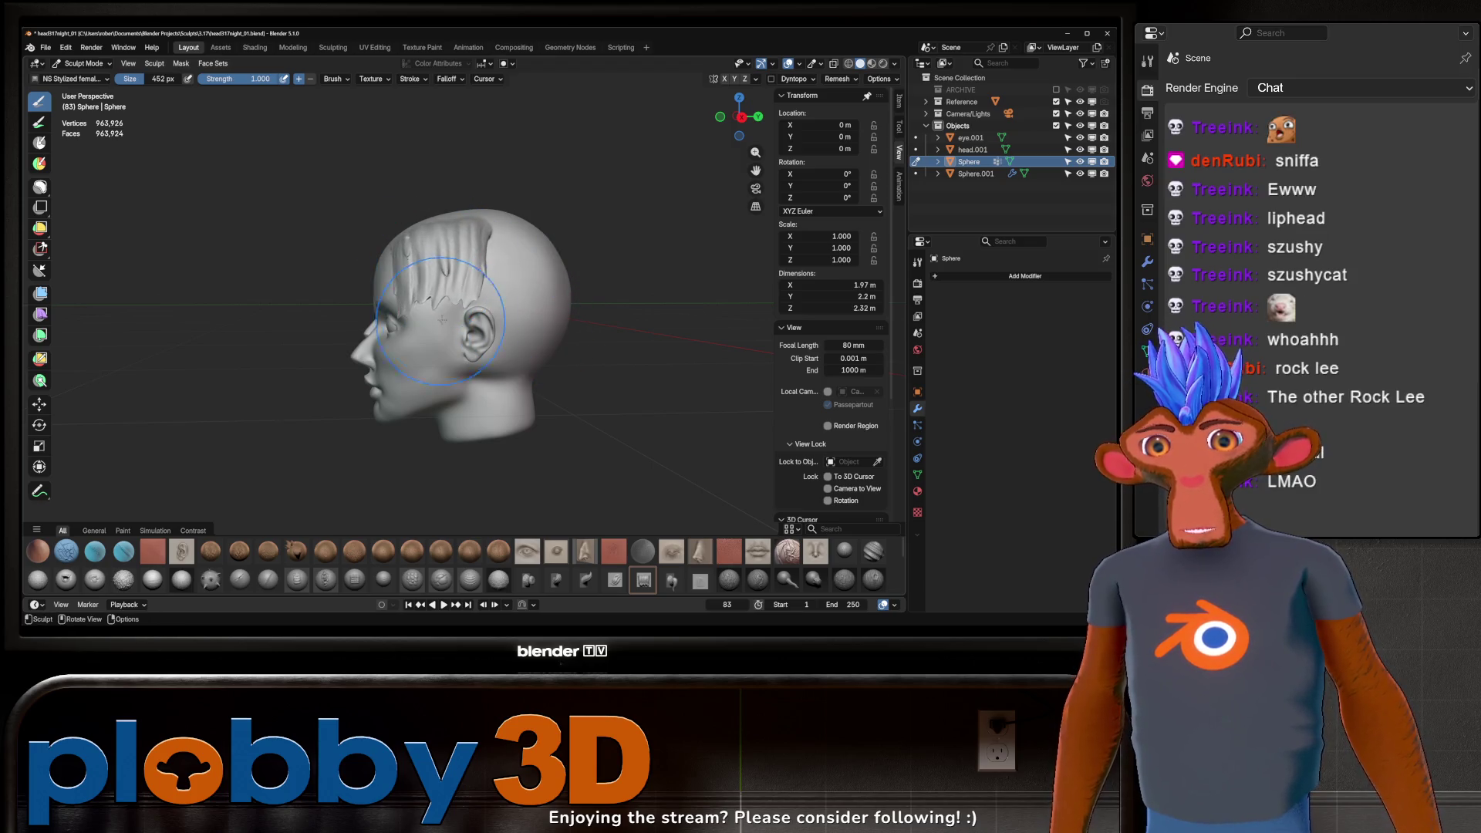
pyautogui.moveTo(502, 252); pyautogui.dragTo(501, 325)
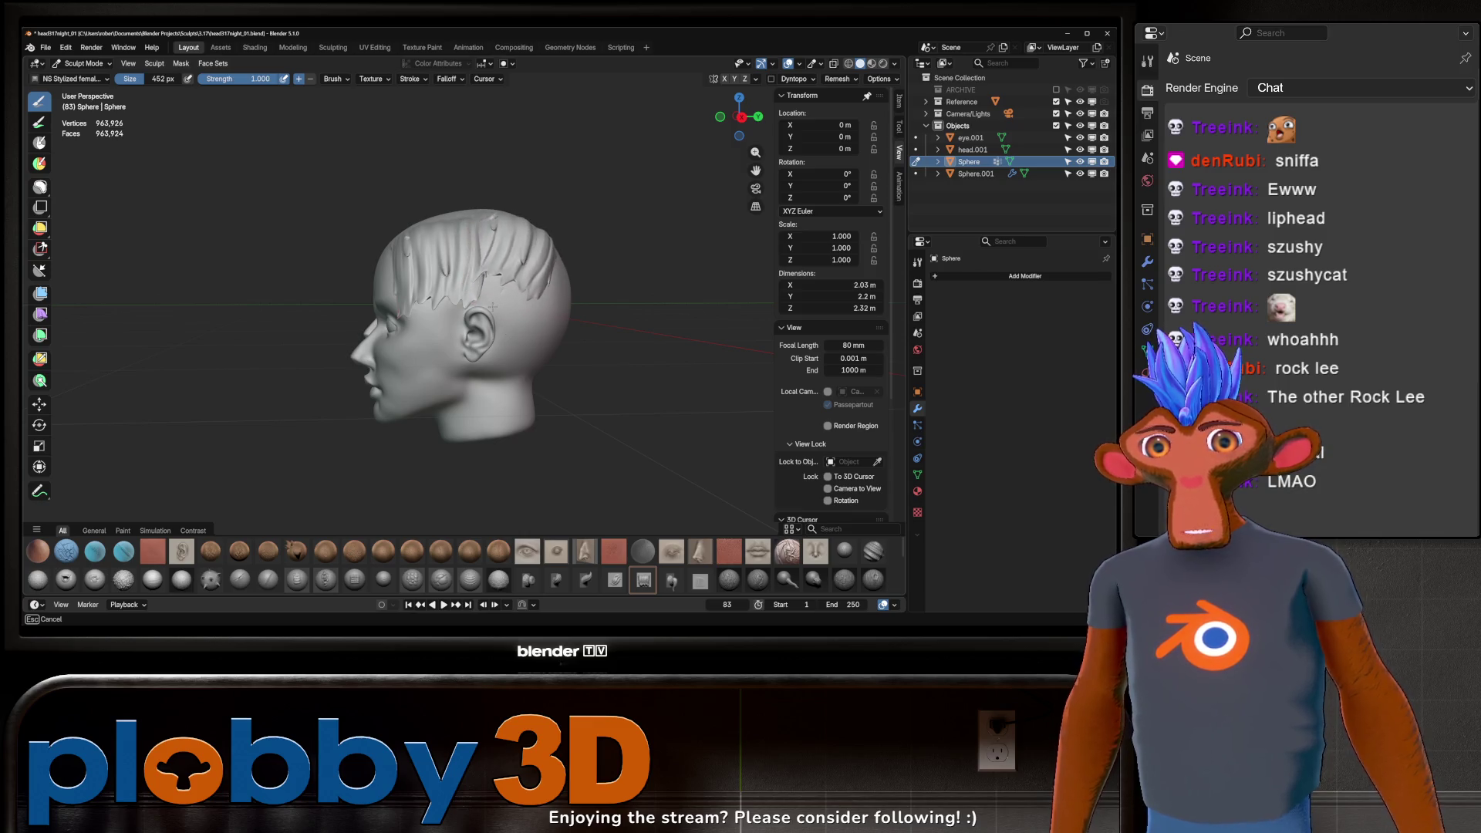
pyautogui.moveTo(486, 290)
pyautogui.mouseDown(button='middle')
pyautogui.moveTo(562, 247)
pyautogui.moveTo(544, 256)
pyautogui.mouseUp(button='middle')
pyautogui.moveTo(544, 255); pyautogui.dragTo(440, 277)
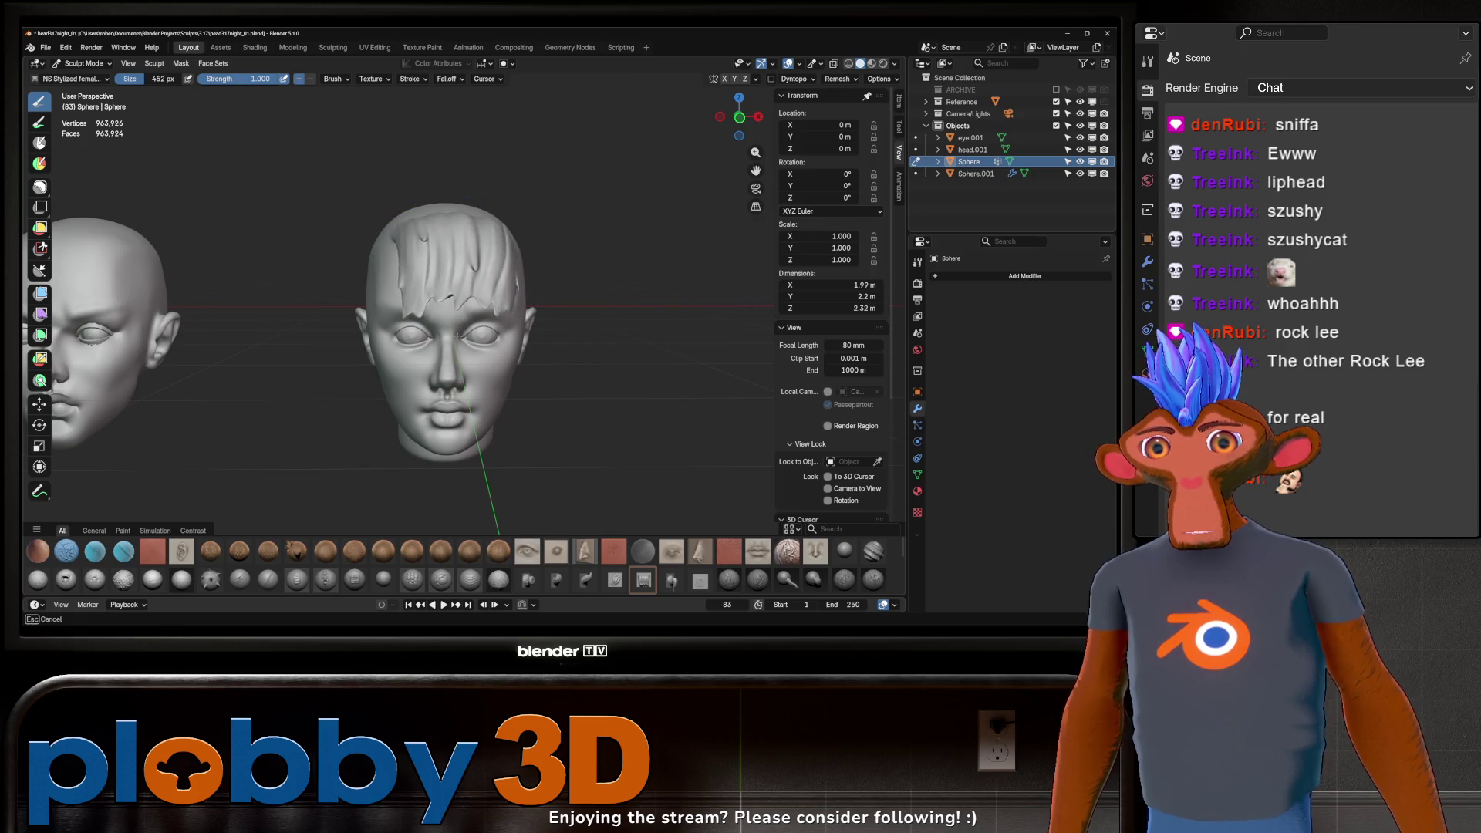
pyautogui.moveTo(463, 301); pyautogui.dragTo(544, 278, button='middle')
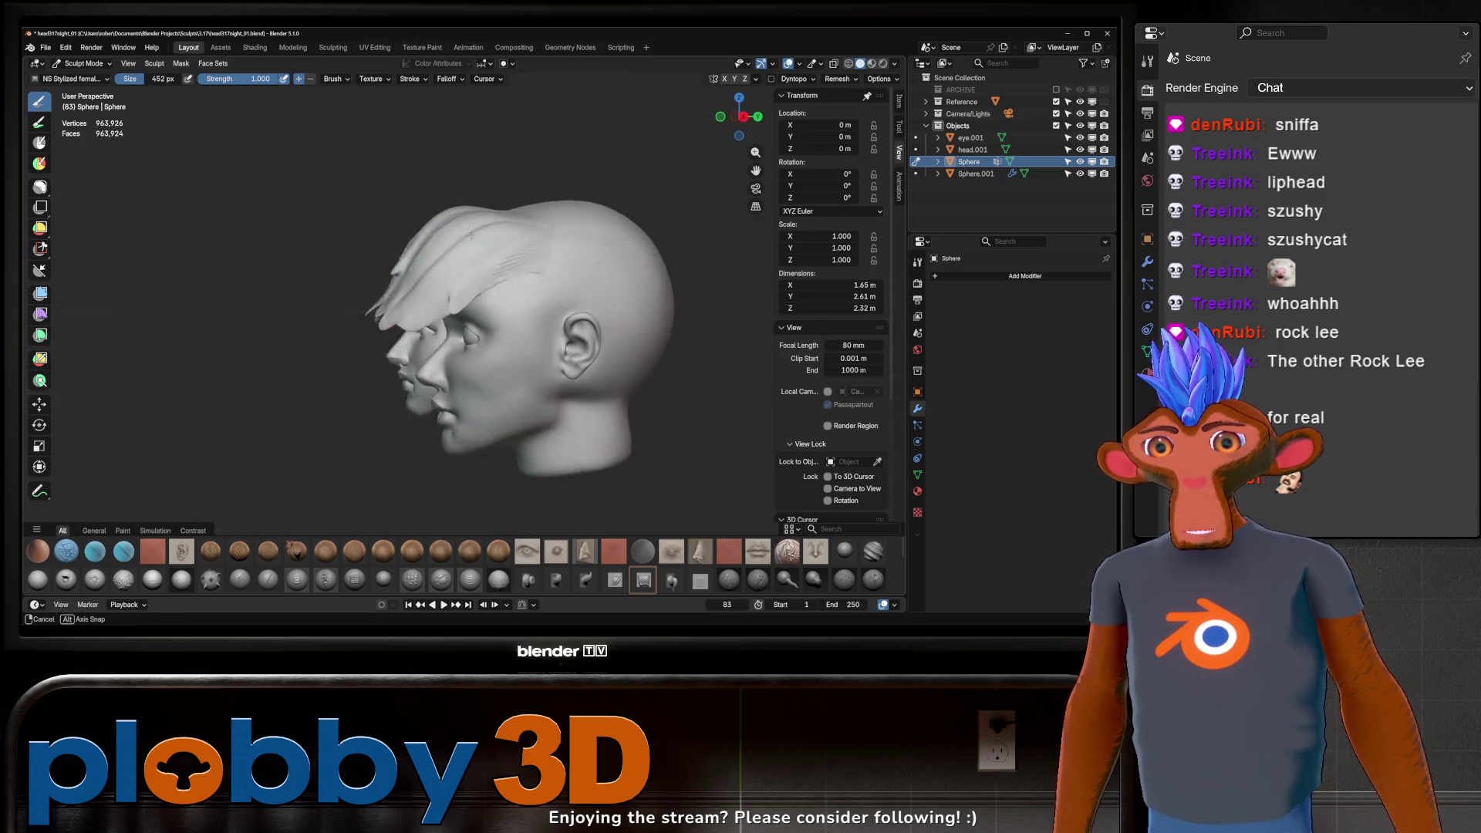
pyautogui.hotkey('ctrl', 'z')
pyautogui.moveTo(496, 199); pyautogui.dragTo(544, 231, button='middle')
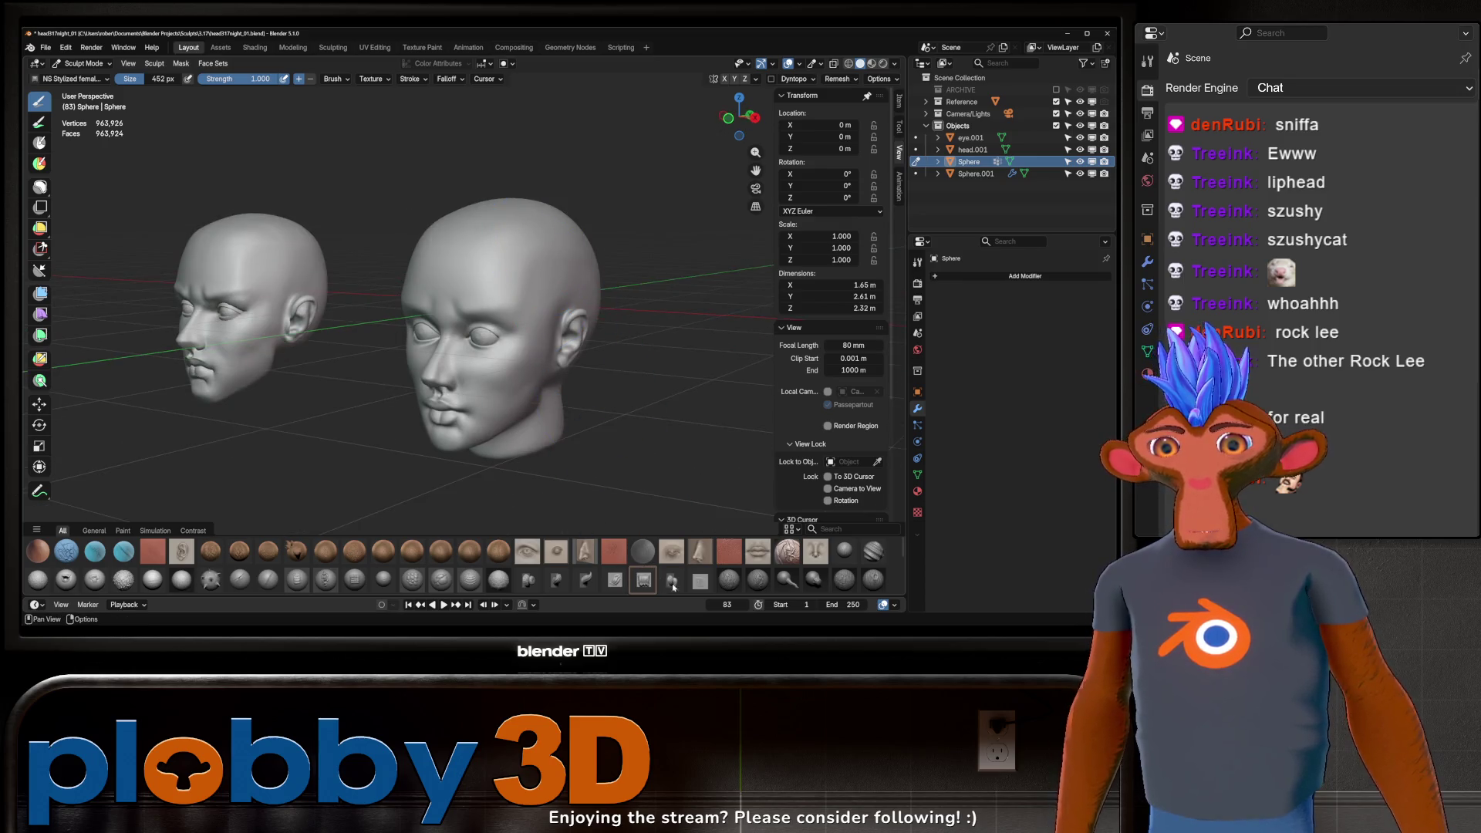
pyautogui.click(614, 582)
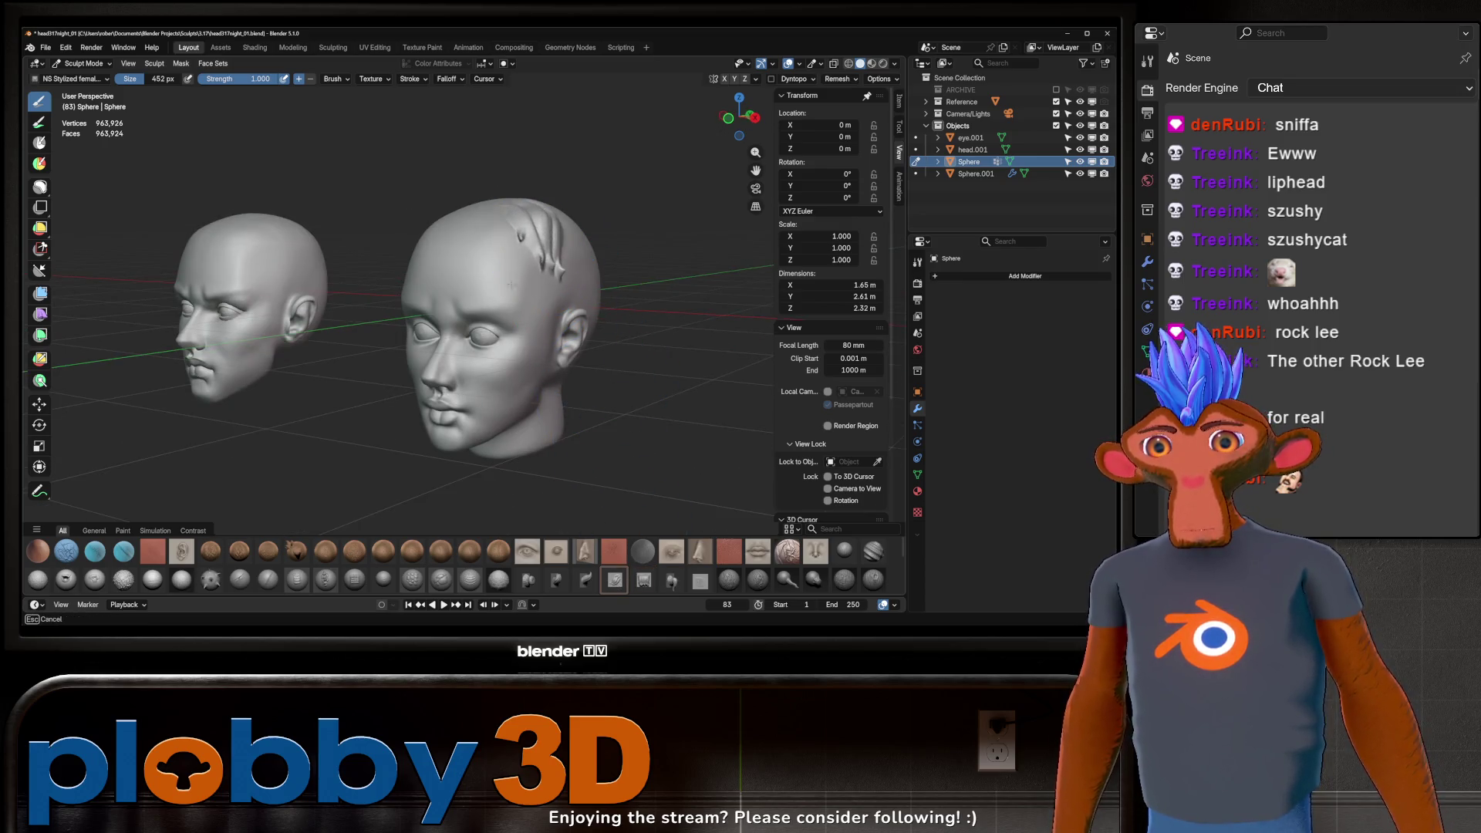
pyautogui.moveTo(575, 304); pyautogui.dragTo(597, 306)
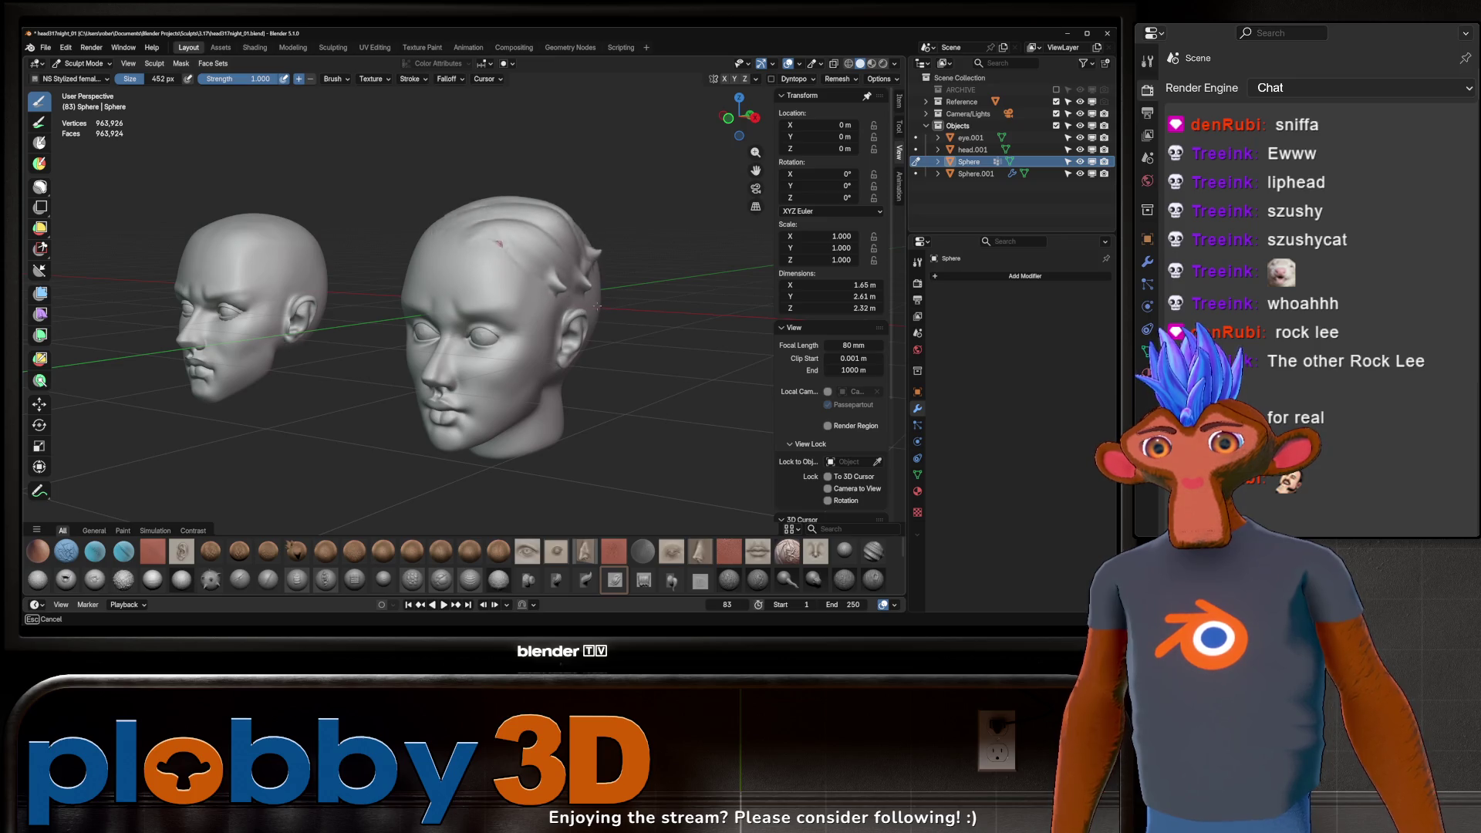
pyautogui.moveTo(578, 277); pyautogui.dragTo(600, 245, button='middle')
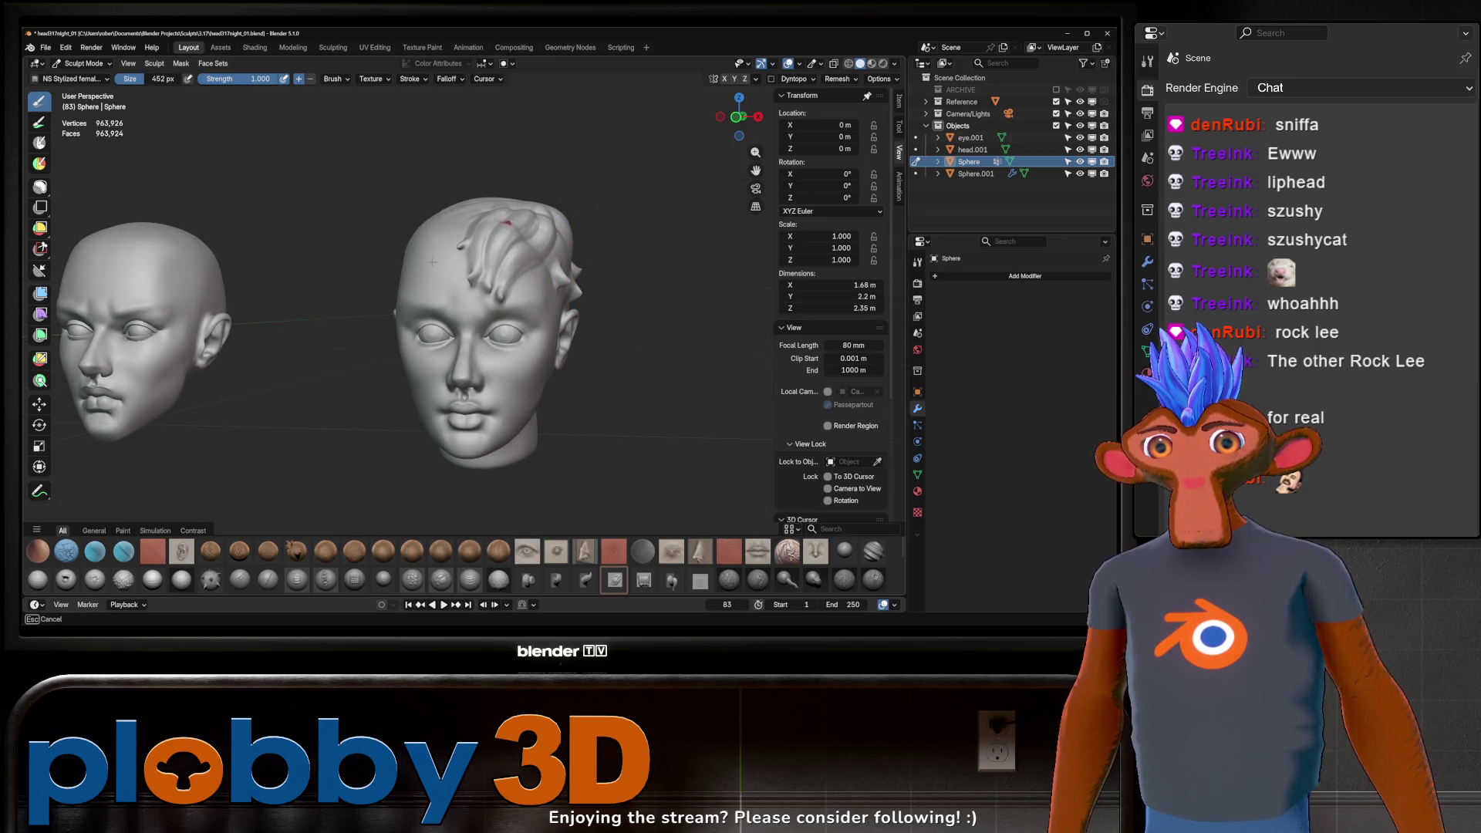
pyautogui.moveTo(460, 253); pyautogui.dragTo(382, 289, button='middle')
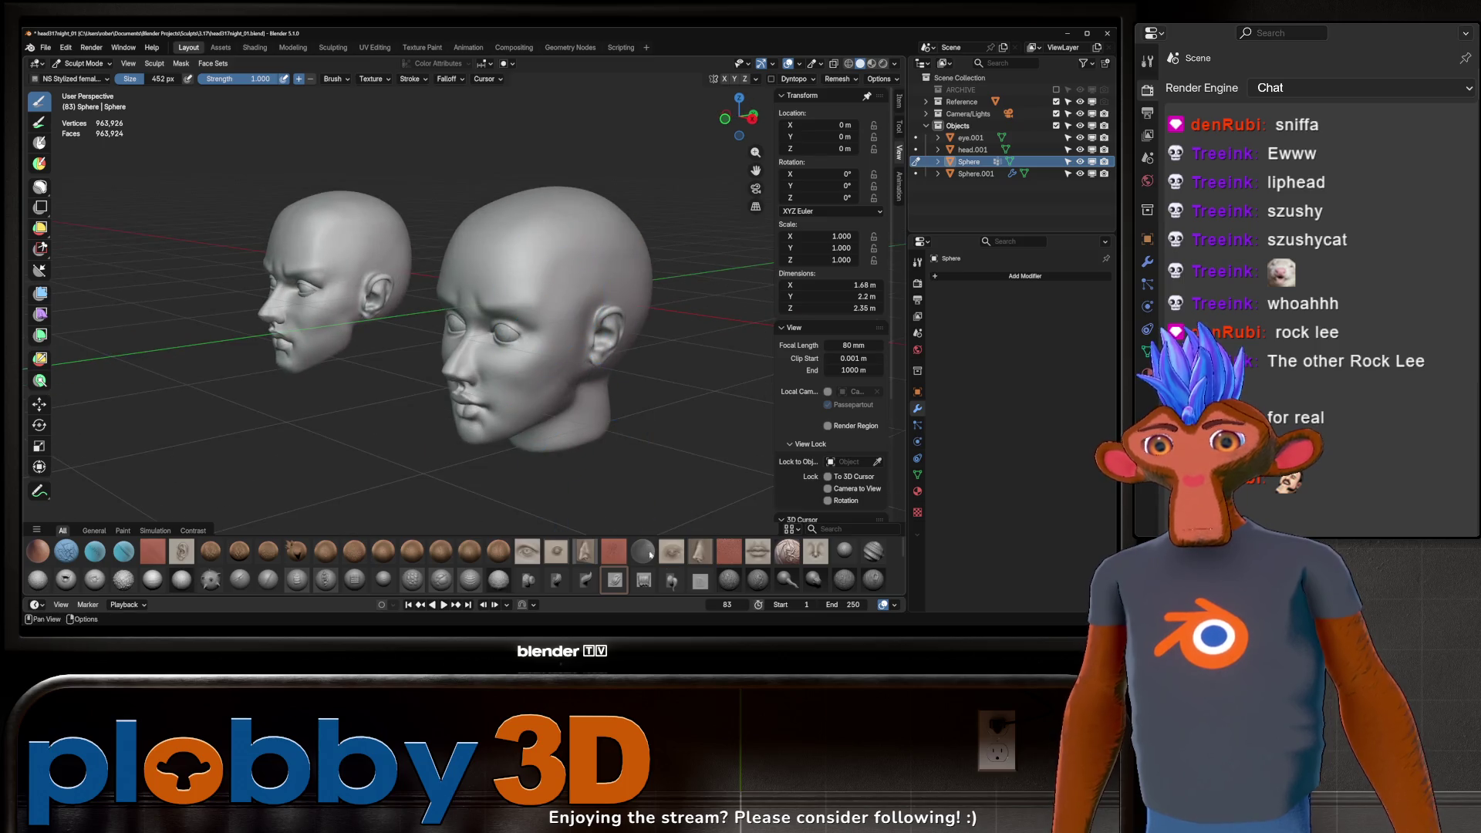
pyautogui.click(700, 582)
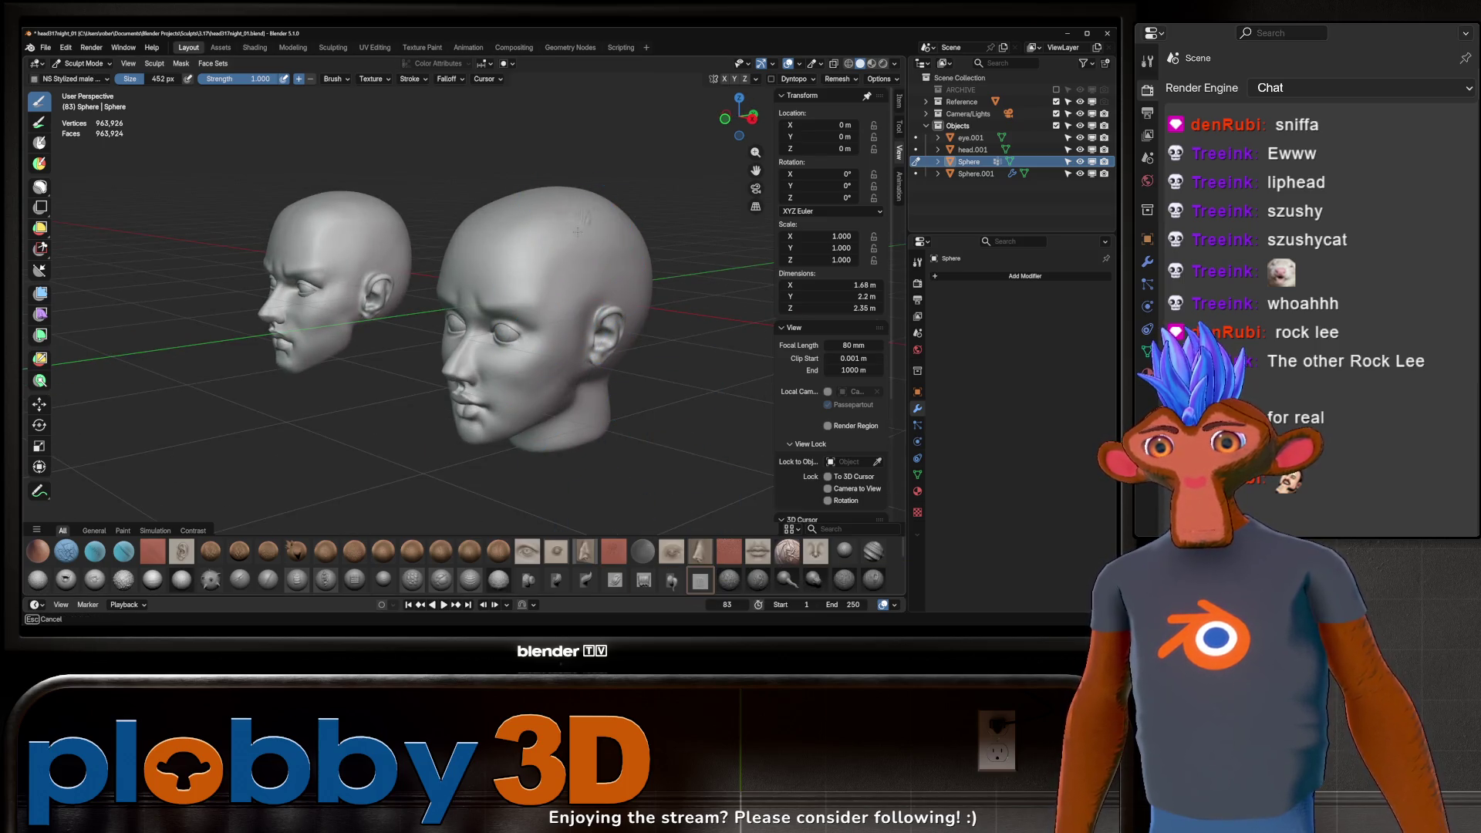
pyautogui.moveTo(601, 249)
pyautogui.mouseDown(button='middle')
pyautogui.moveTo(655, 247)
pyautogui.moveTo(649, 263)
pyautogui.mouseUp(button='middle')
pyautogui.moveTo(456, 188)
pyautogui.mouseDown(button='middle')
pyautogui.moveTo(495, 237)
pyautogui.moveTo(678, 266)
pyautogui.mouseUp(button='middle')
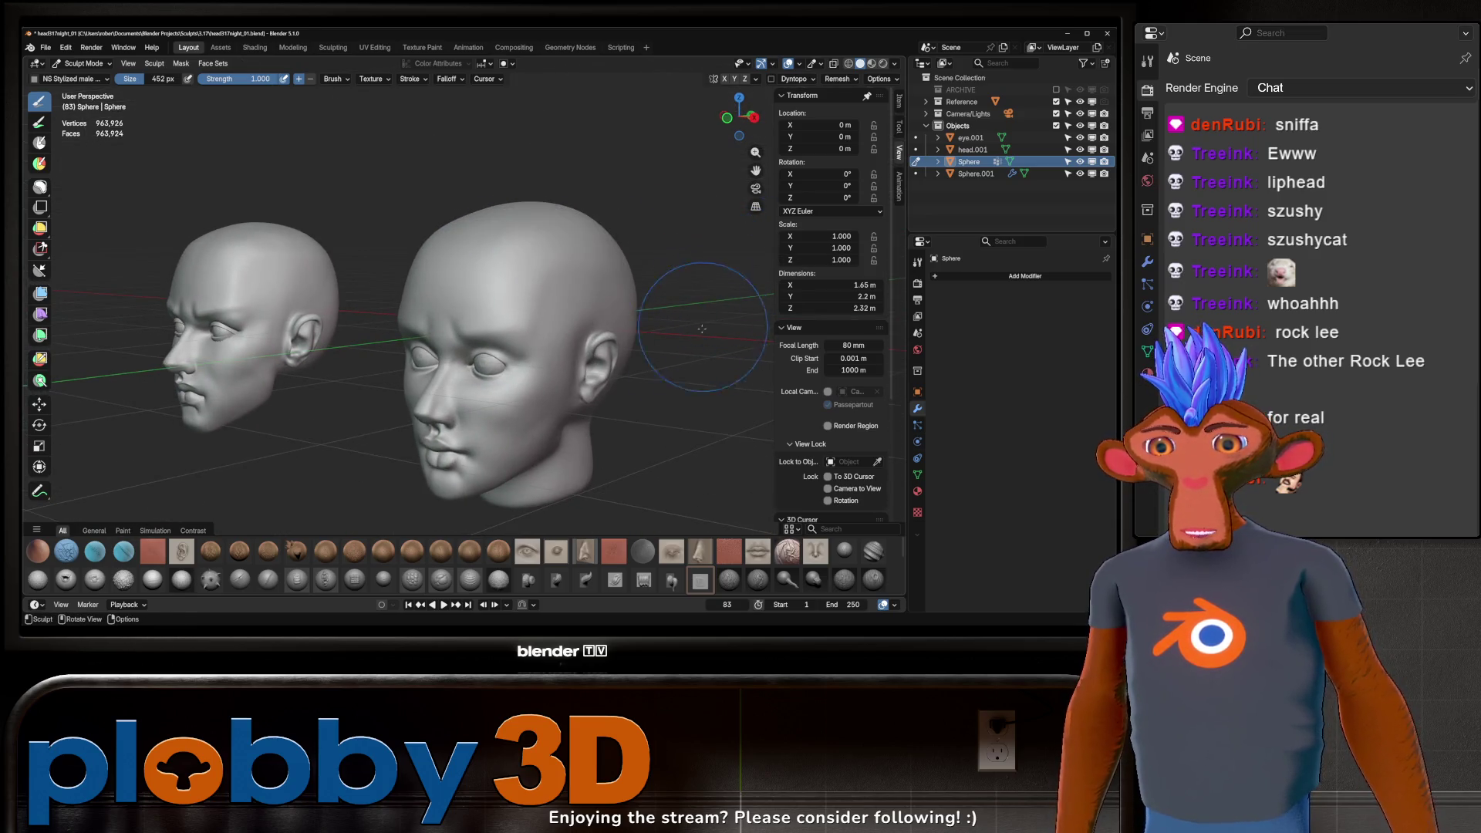
# Step: Test NS Tree bark rough on the crown and undo it, then keep the smoother bark brush texture
pyautogui.click(729, 582)
pyautogui.moveTo(512, 238); pyautogui.dragTo(577, 310)
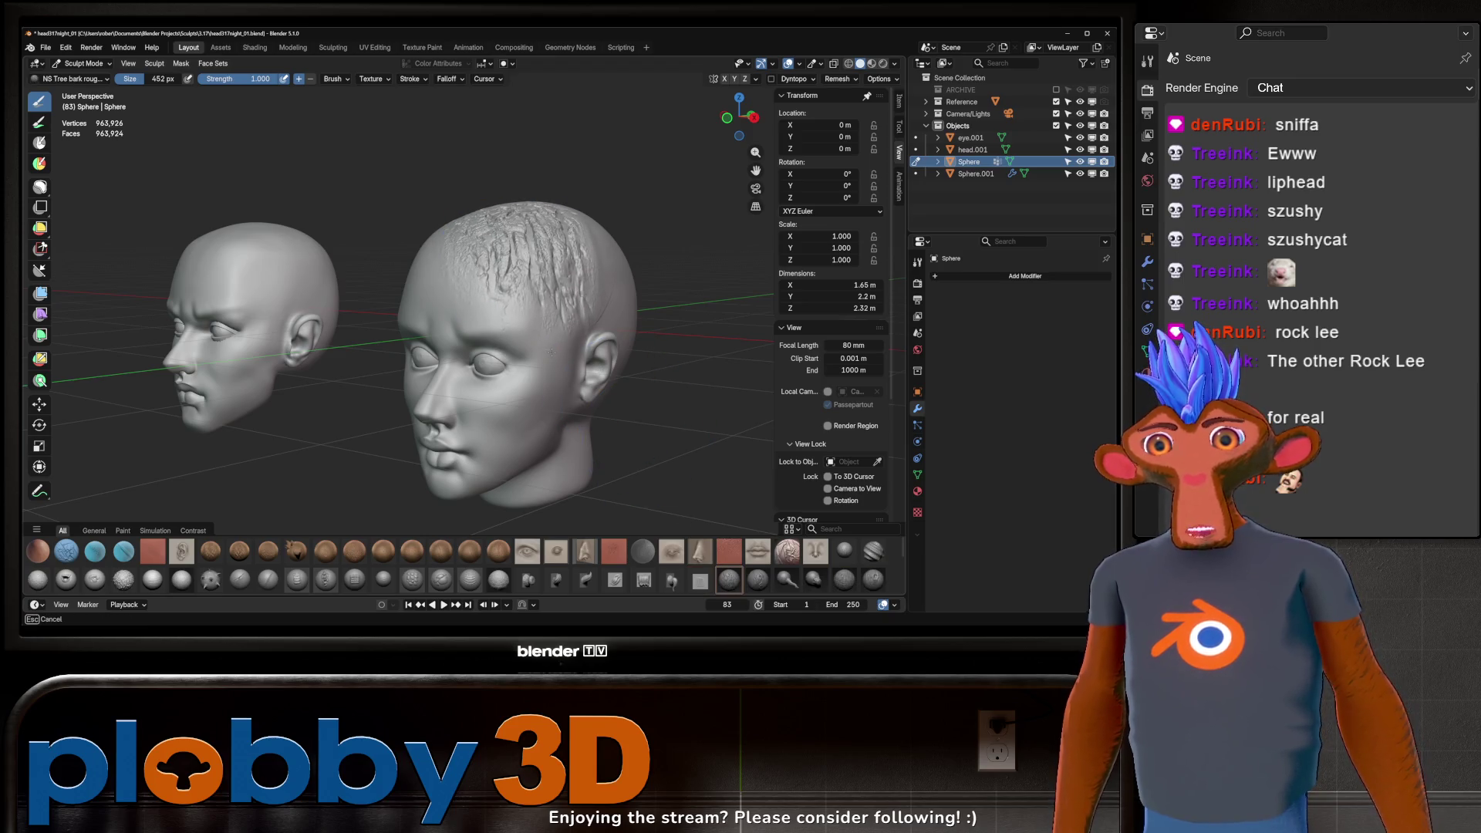
pyautogui.hotkey('ctrl', 'z')
pyautogui.click(758, 579)
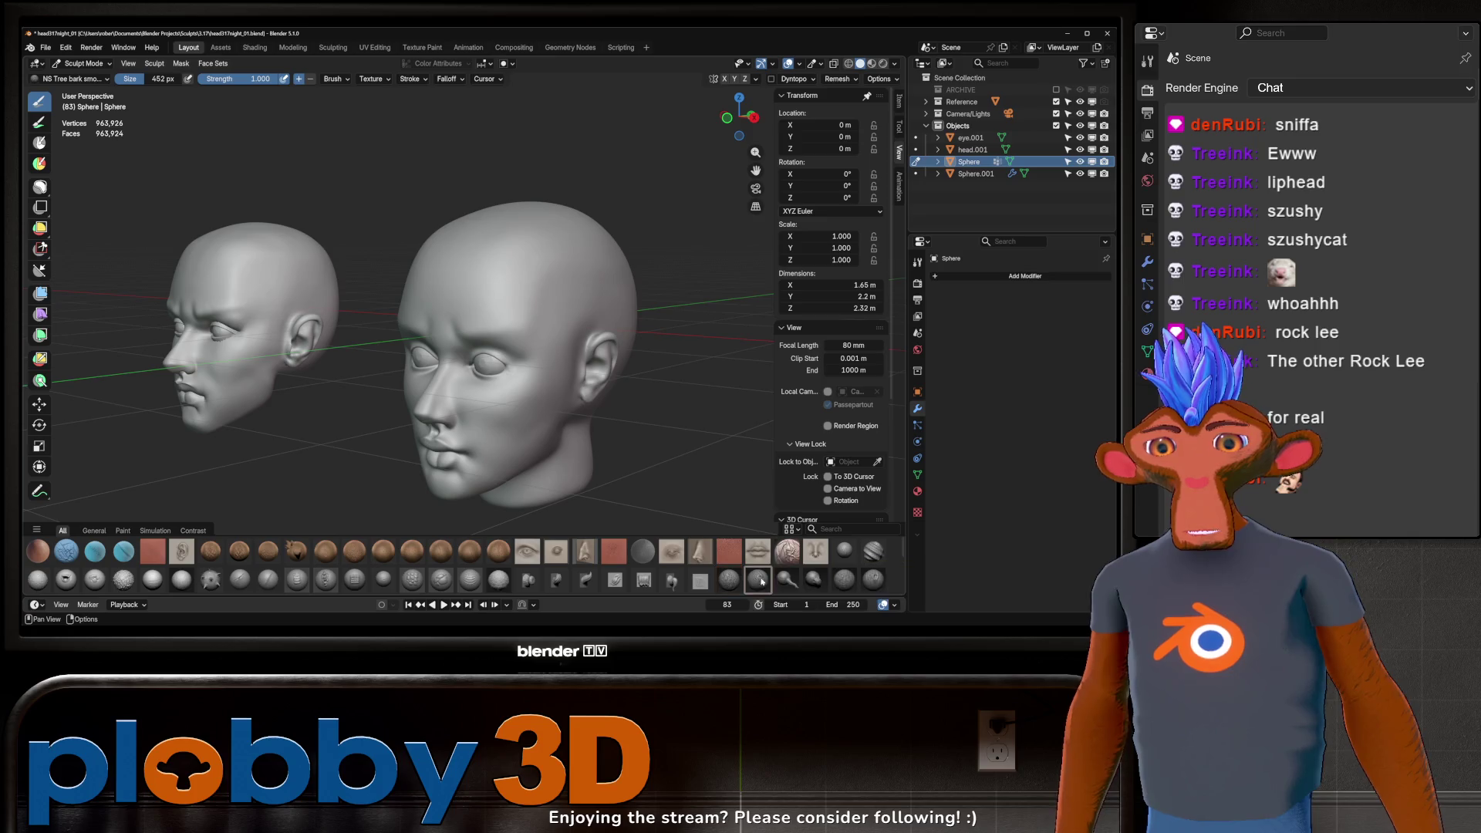
pyautogui.moveTo(579, 290); pyautogui.dragTo(602, 278)
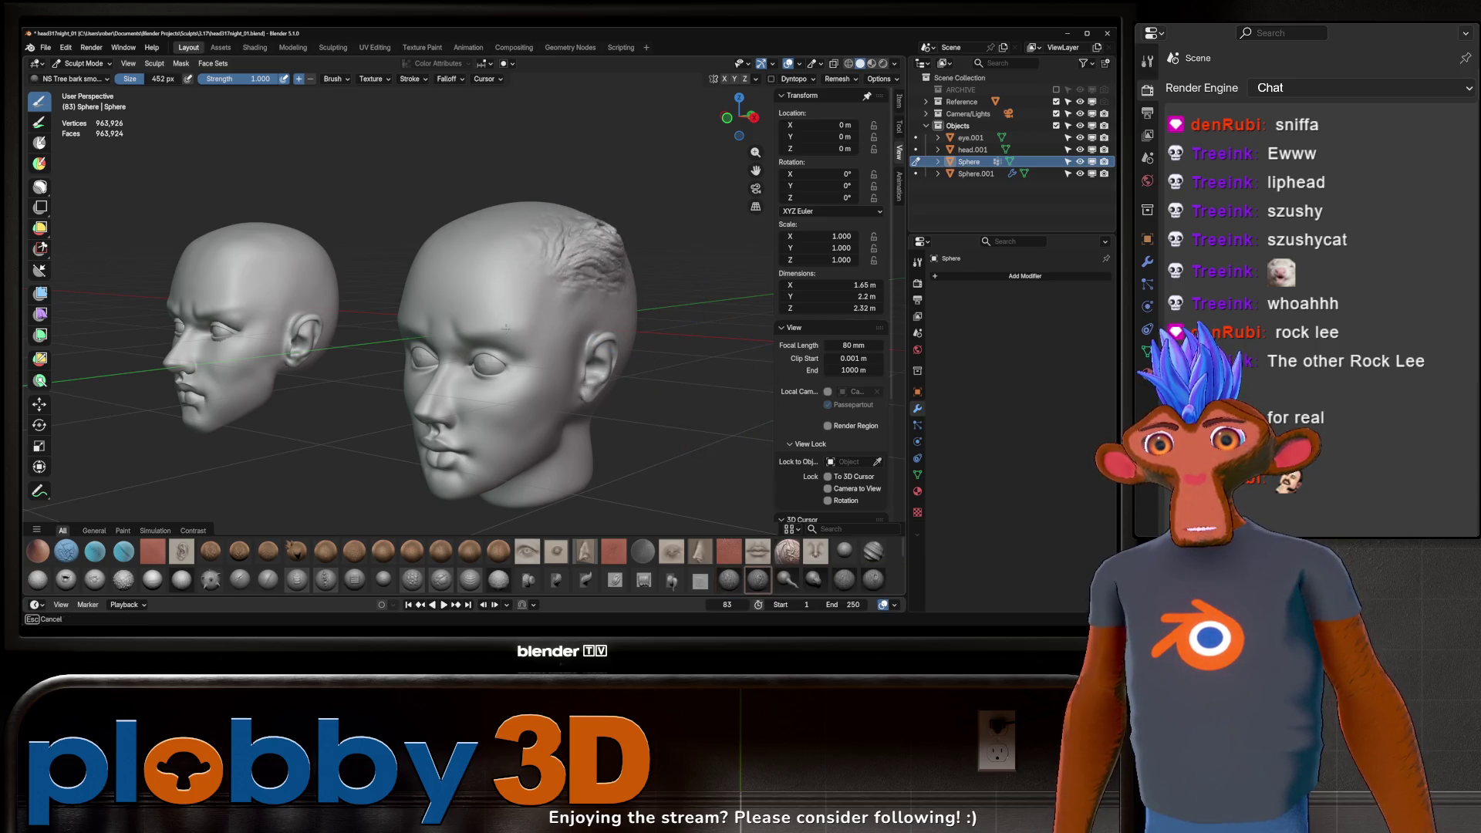
pyautogui.moveTo(601, 278)
pyautogui.mouseDown(button='middle')
pyautogui.moveTo(527, 306)
pyautogui.moveTo(664, 362)
pyautogui.mouseUp(button='middle')
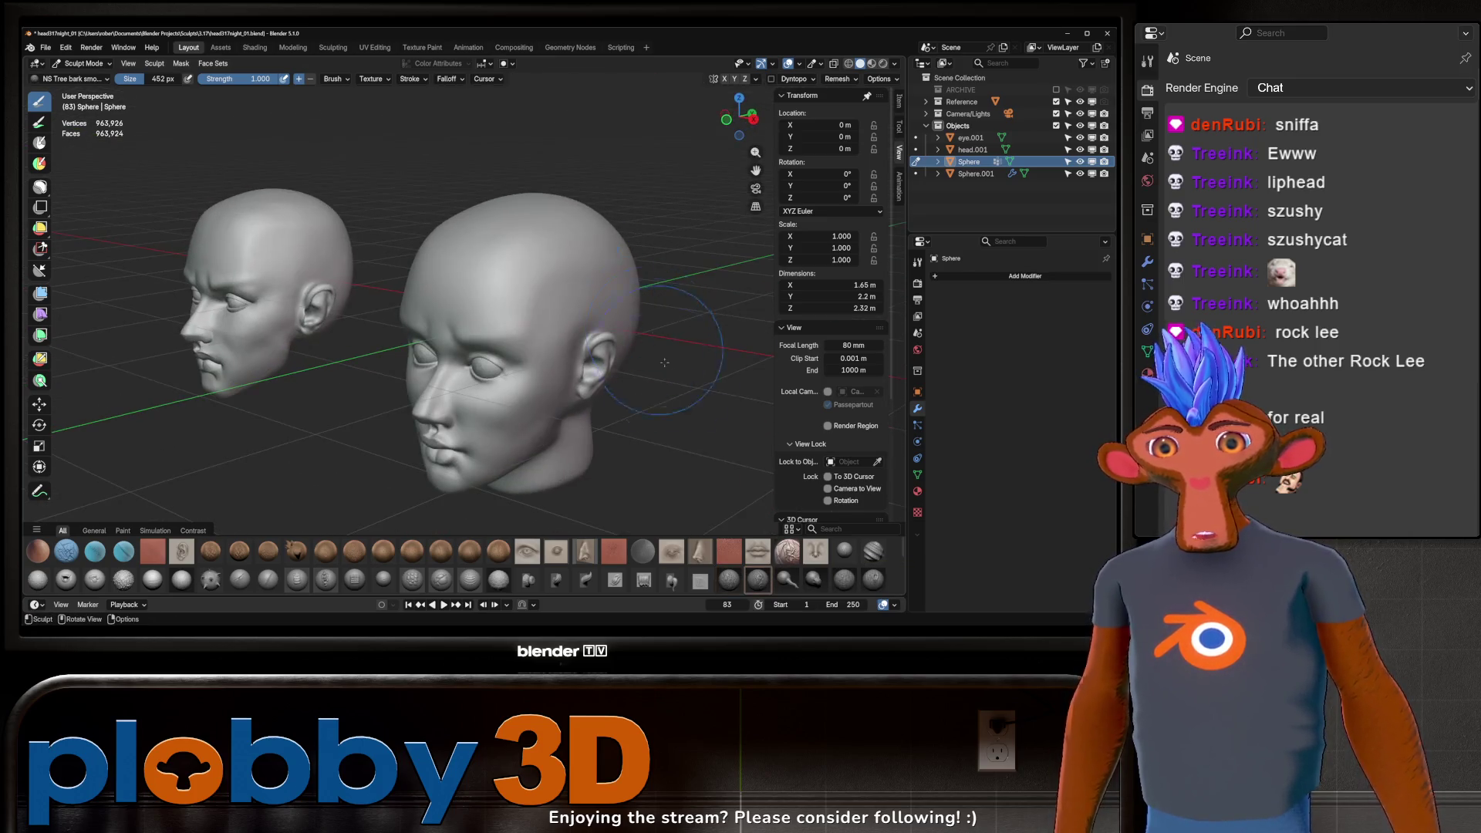
# Step: Grow a branch shape from the head with NS Tree branch cut, then undo it
pyautogui.click(785, 578)
pyautogui.moveTo(578, 238)
pyautogui.mouseDown()
pyautogui.moveTo(746, 175)
pyautogui.moveTo(625, 325)
pyautogui.mouseUp()
pyautogui.moveTo(624, 324)
pyautogui.mouseDown(button='middle')
pyautogui.moveTo(631, 304)
pyautogui.moveTo(580, 276)
pyautogui.moveTo(661, 314)
pyautogui.moveTo(625, 318)
pyautogui.mouseUp(button='middle')
pyautogui.hotkey('ctrl', 'z')
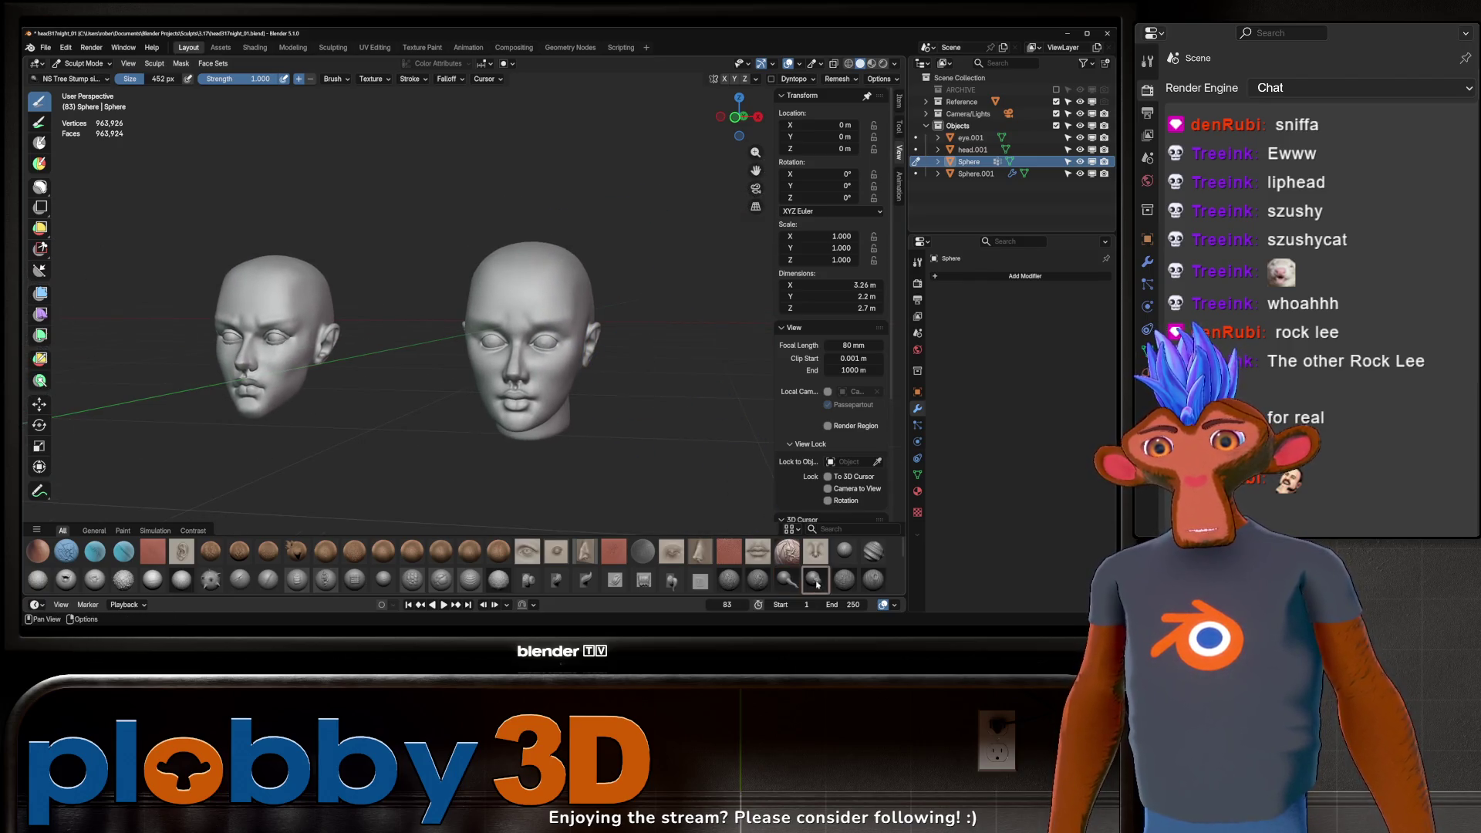
# Step: Stamp a tall hair mass on the right head's crown and undo the trial strokes
pyautogui.moveTo(532, 182); pyautogui.dragTo(539, 166)
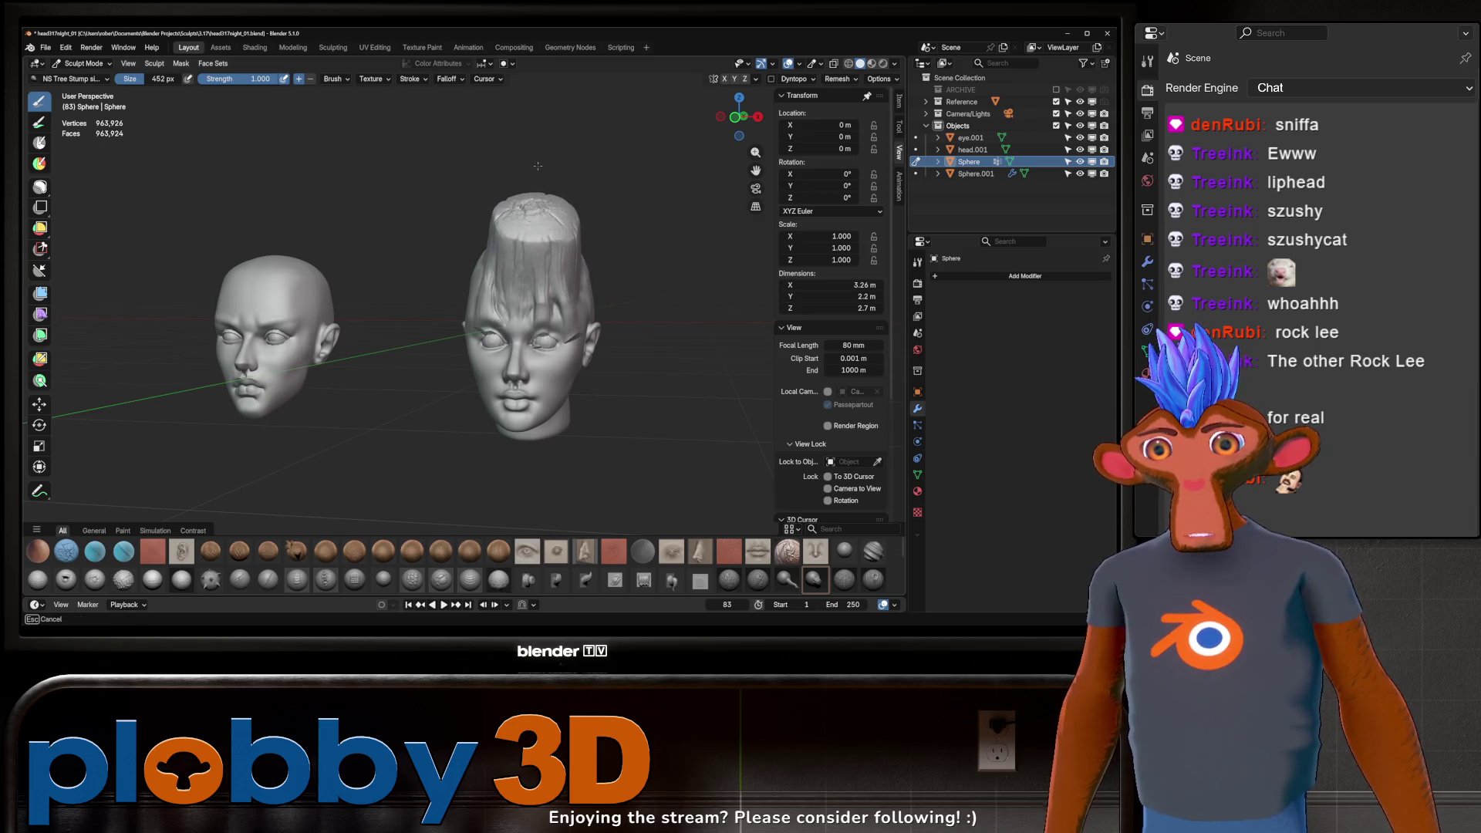
pyautogui.hotkey('ctrl', 'z')
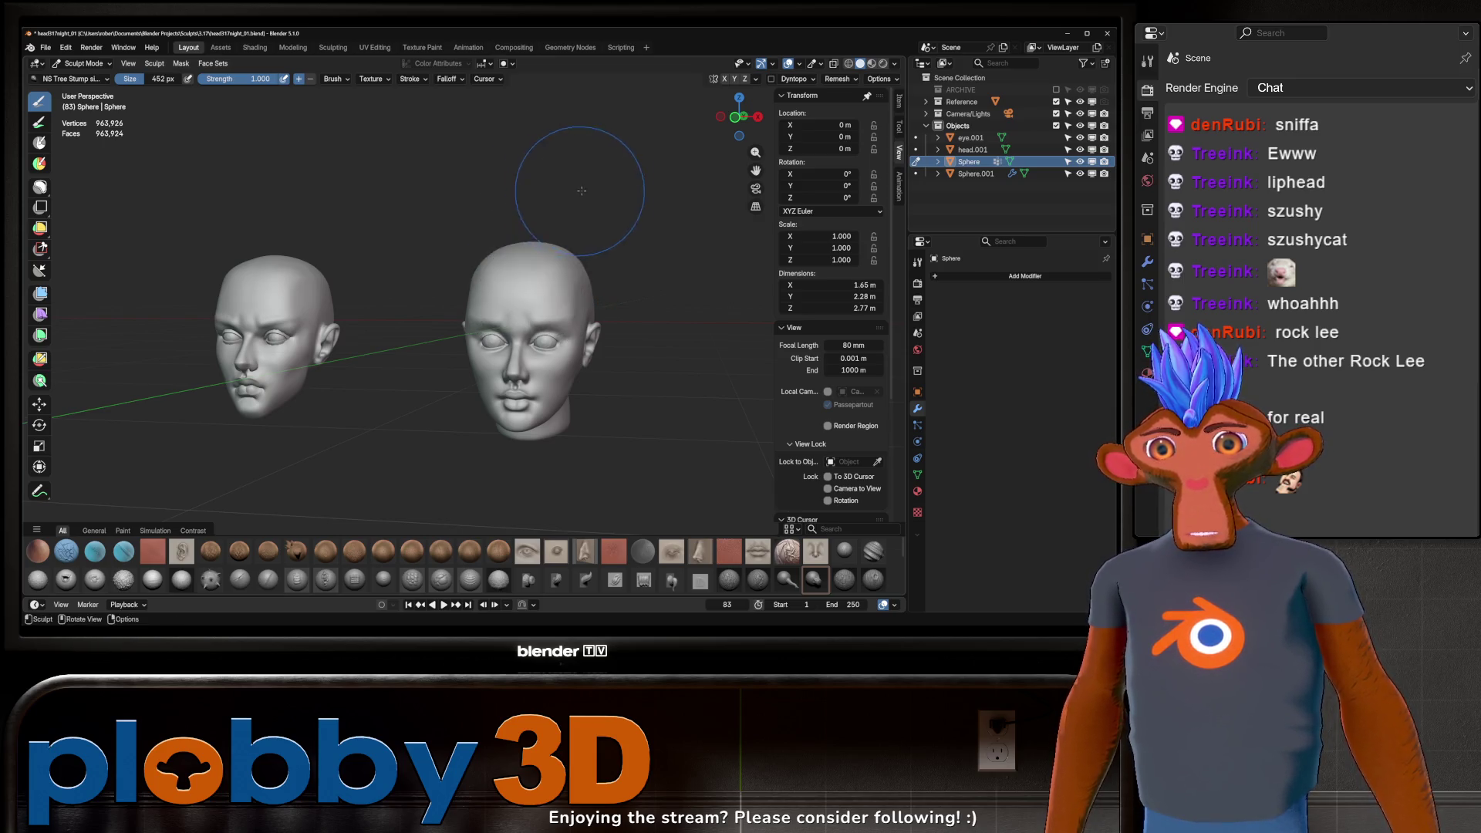
pyautogui.moveTo(595, 173); pyautogui.dragTo(562, 242, button='middle')
pyautogui.moveTo(637, 143)
pyautogui.mouseDown(button='middle')
pyautogui.moveTo(576, 273)
pyautogui.moveTo(553, 233)
pyautogui.mouseUp(button='middle')
pyautogui.hotkey('ctrl', 'z')
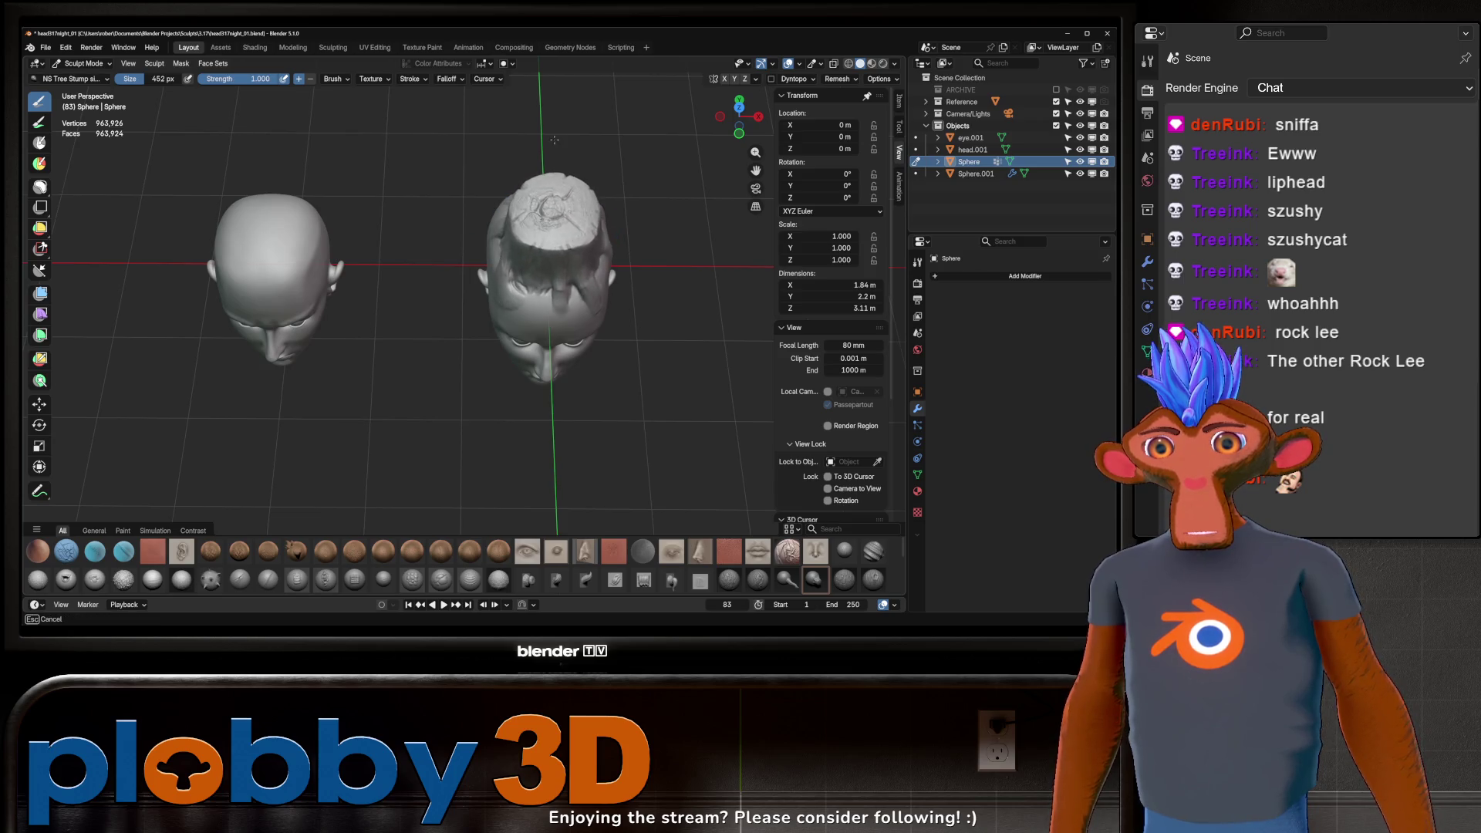
# Step: Inspect the tall stump from all sides, then undo it to leave the head bald
pyautogui.moveTo(554, 133); pyautogui.dragTo(570, 142, button='middle')
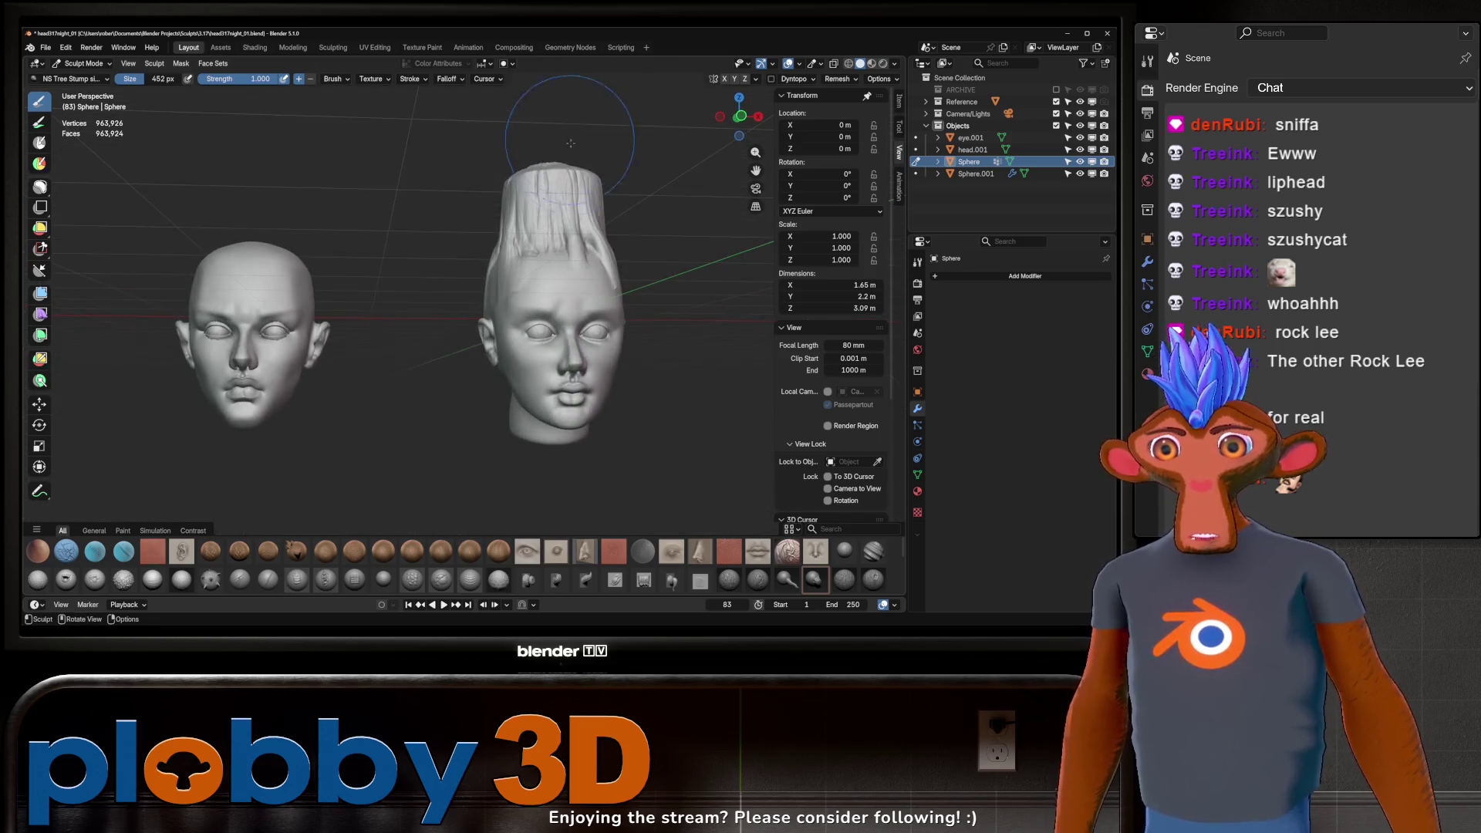
pyautogui.moveTo(584, 207)
pyautogui.mouseDown(button='middle')
pyautogui.moveTo(562, 219)
pyautogui.moveTo(675, 192)
pyautogui.moveTo(638, 229)
pyautogui.mouseUp(button='middle')
pyautogui.moveTo(596, 162)
pyautogui.mouseDown(button='middle')
pyautogui.moveTo(578, 266)
pyautogui.moveTo(618, 270)
pyautogui.moveTo(596, 260)
pyautogui.moveTo(527, 290)
pyautogui.mouseUp(button='middle')
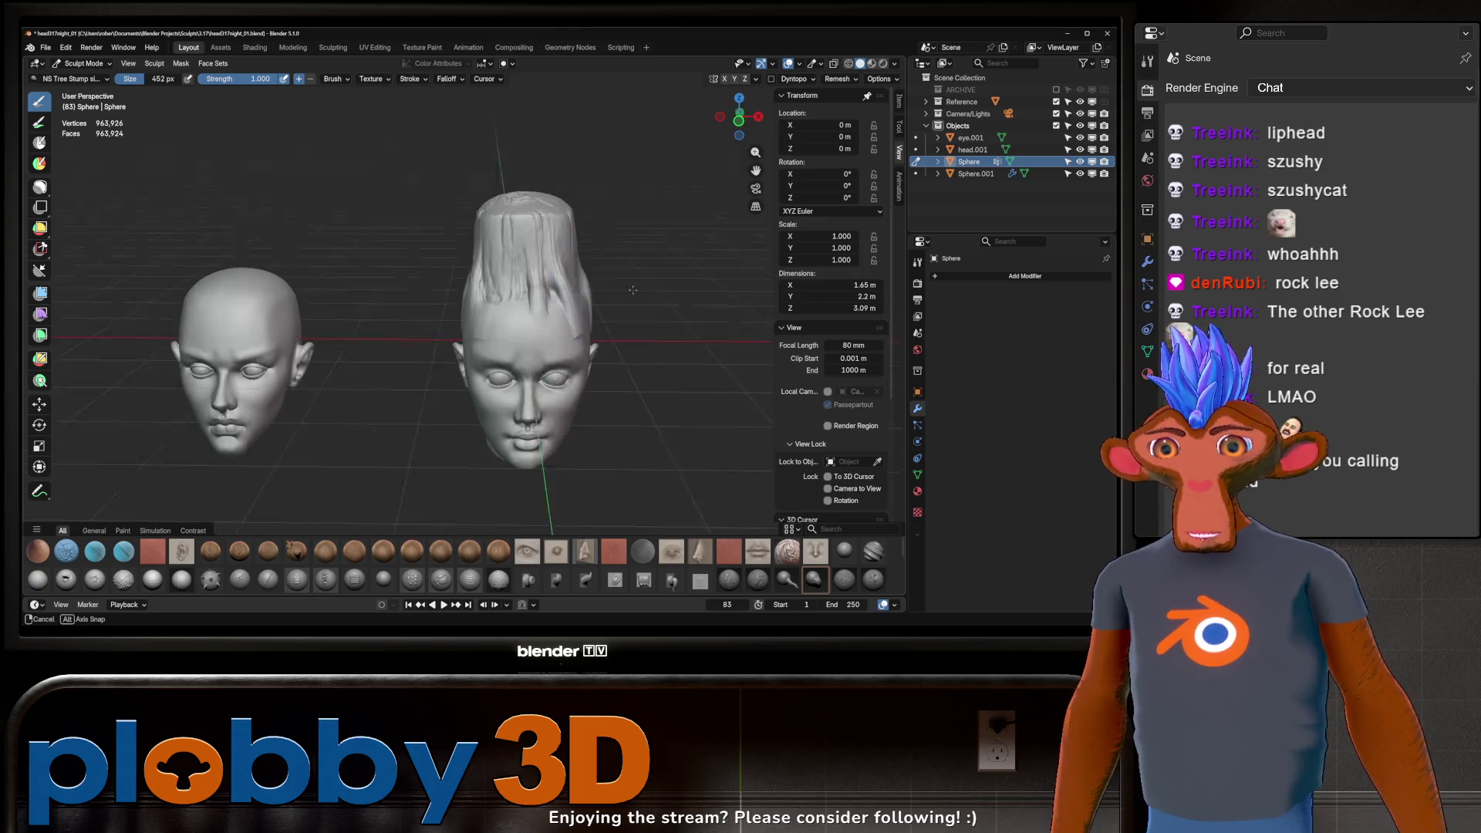
pyautogui.moveTo(526, 283); pyautogui.dragTo(532, 322)
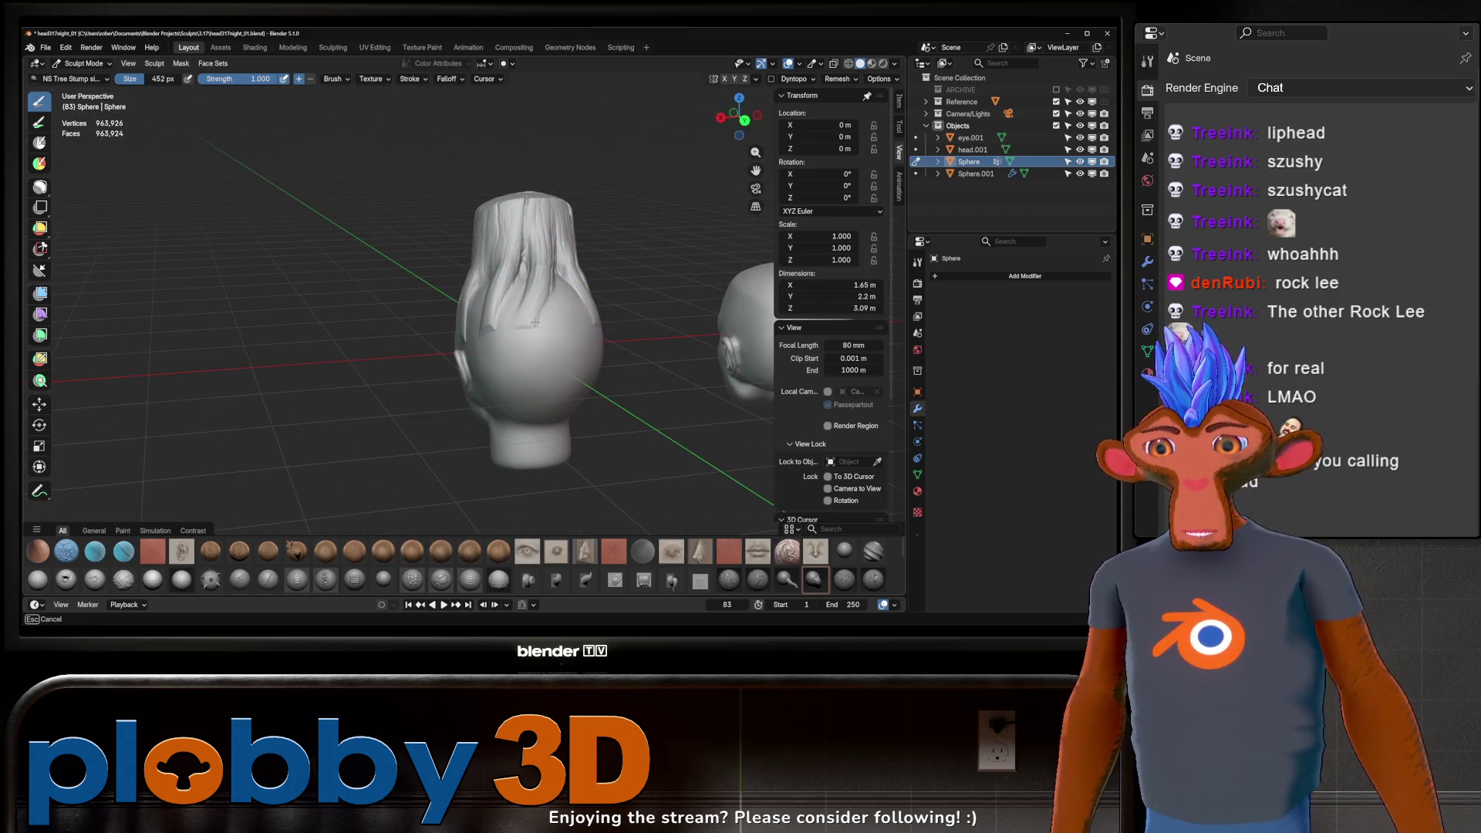
pyautogui.moveTo(532, 318); pyautogui.dragTo(600, 298, button='middle')
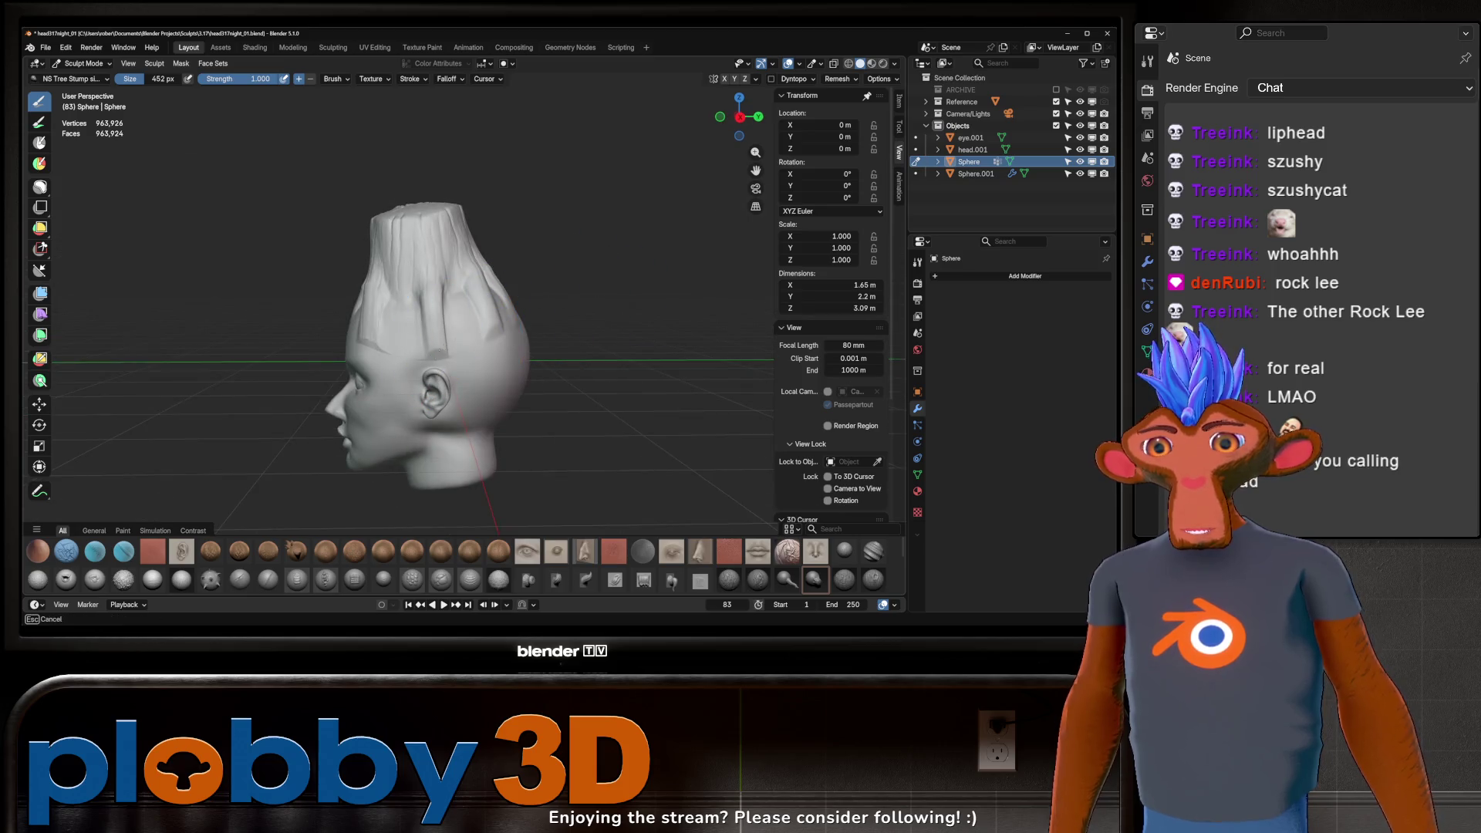
pyautogui.moveTo(498, 318); pyautogui.dragTo(529, 319, button='middle')
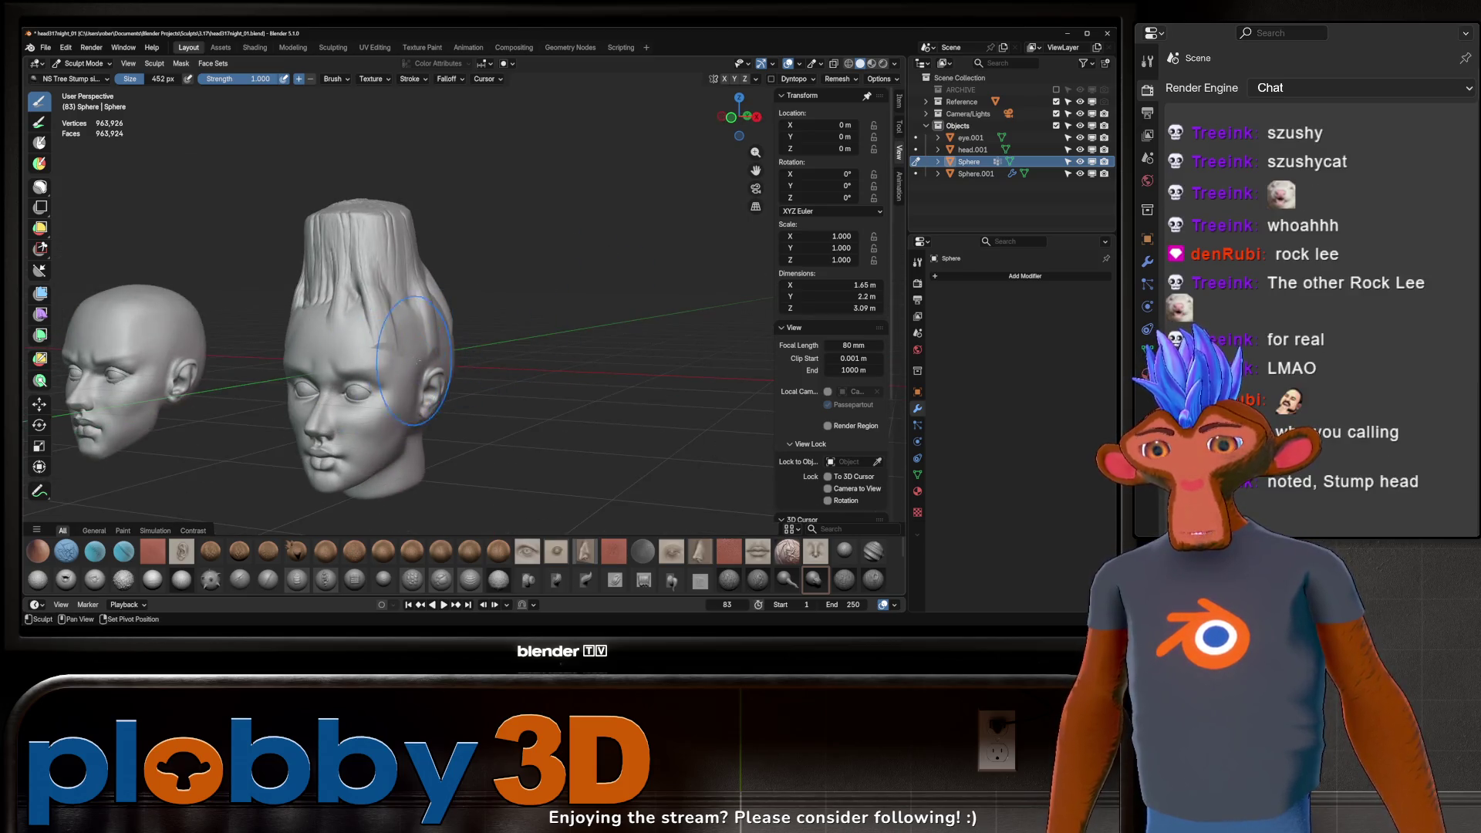
pyautogui.moveTo(405, 321); pyautogui.dragTo(505, 308, button='middle')
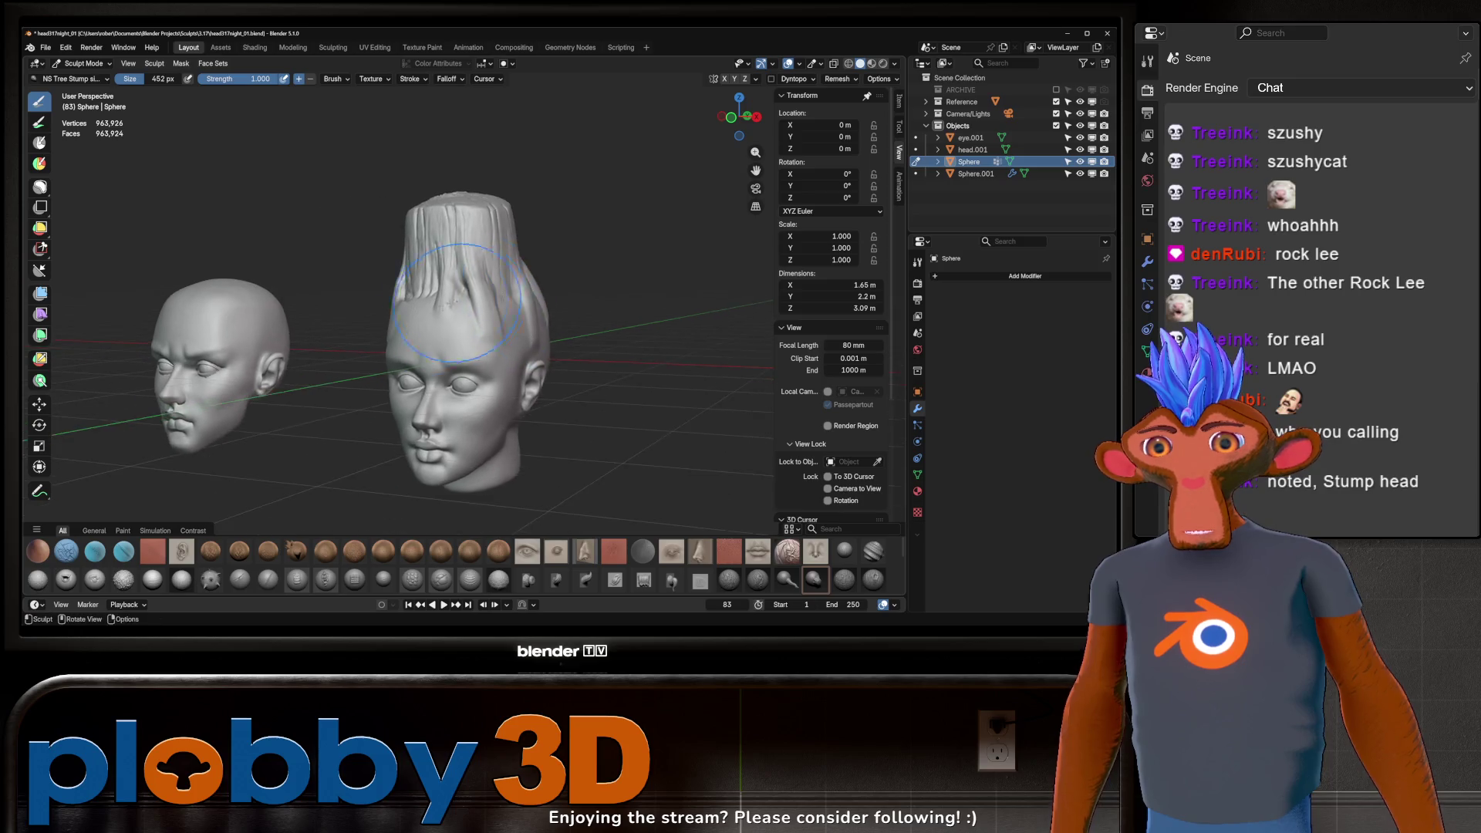
pyautogui.moveTo(347, 290); pyautogui.dragTo(353, 347, button='middle')
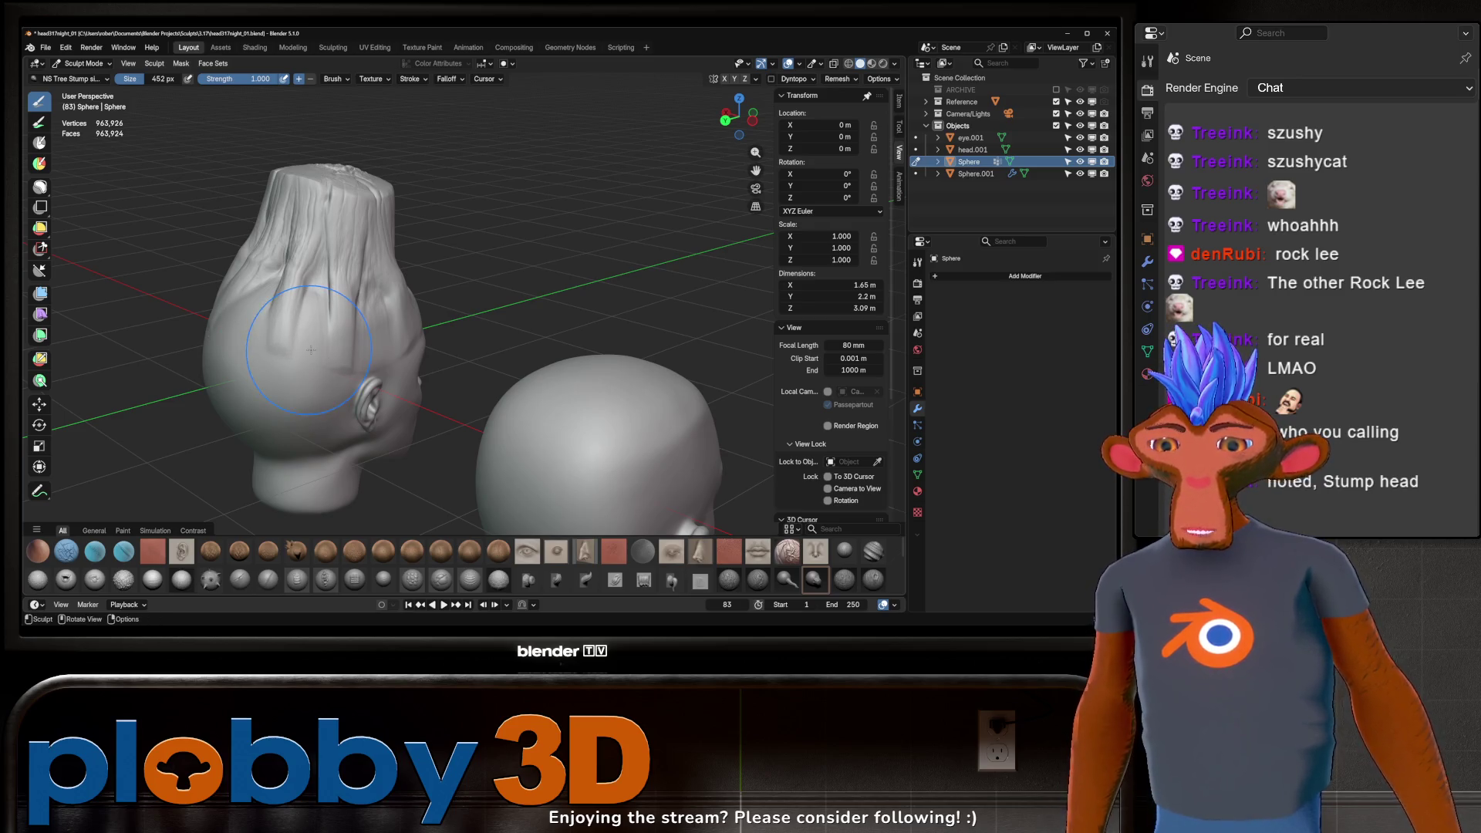
pyautogui.moveTo(310, 347); pyautogui.dragTo(486, 347, button='middle')
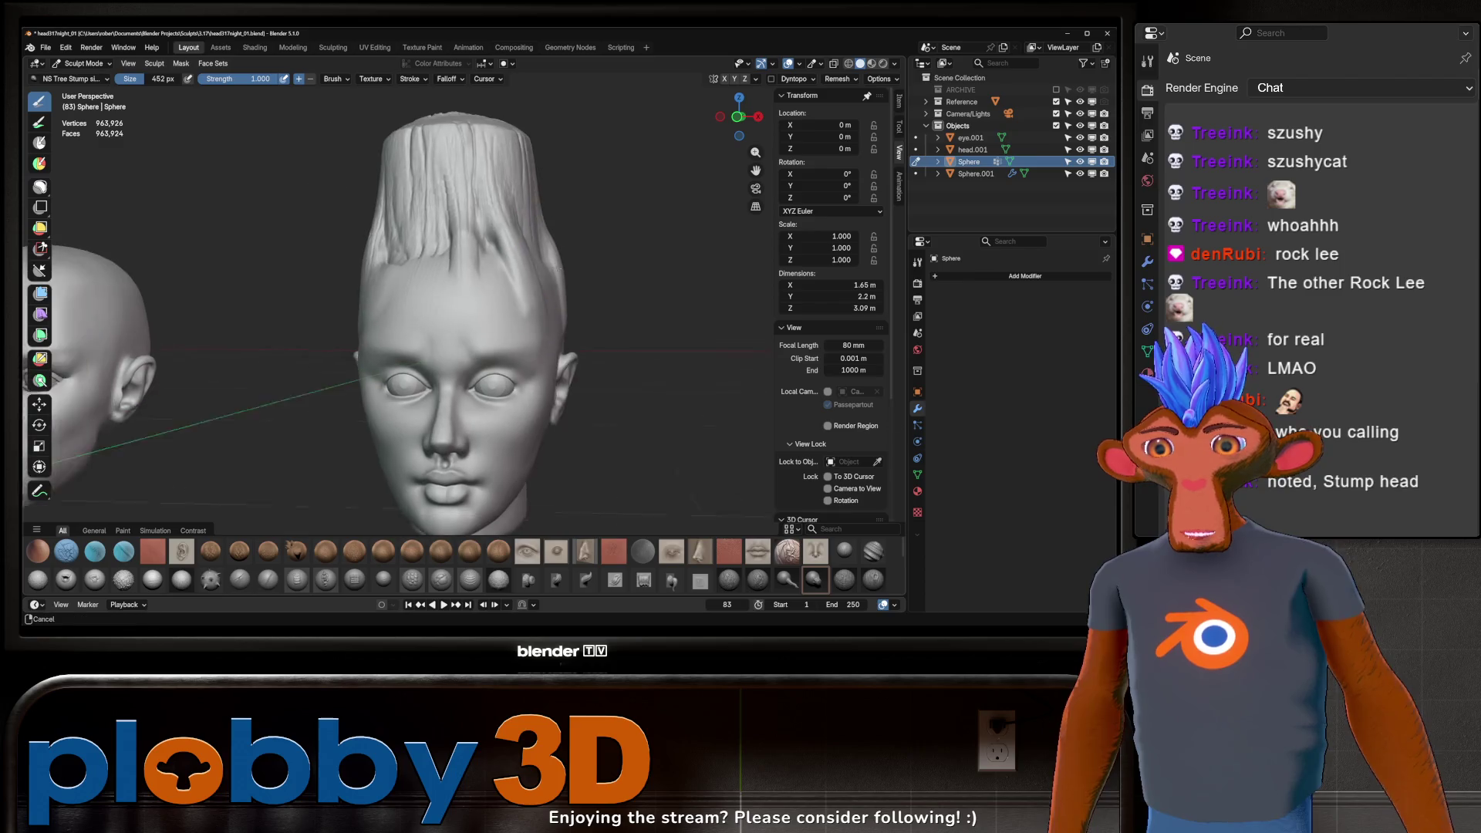
pyautogui.moveTo(486, 347)
pyautogui.mouseDown(button='middle')
pyautogui.moveTo(509, 310)
pyautogui.moveTo(601, 268)
pyautogui.moveTo(548, 282)
pyautogui.mouseUp(button='middle')
pyautogui.hotkey('ctrl', 'z')
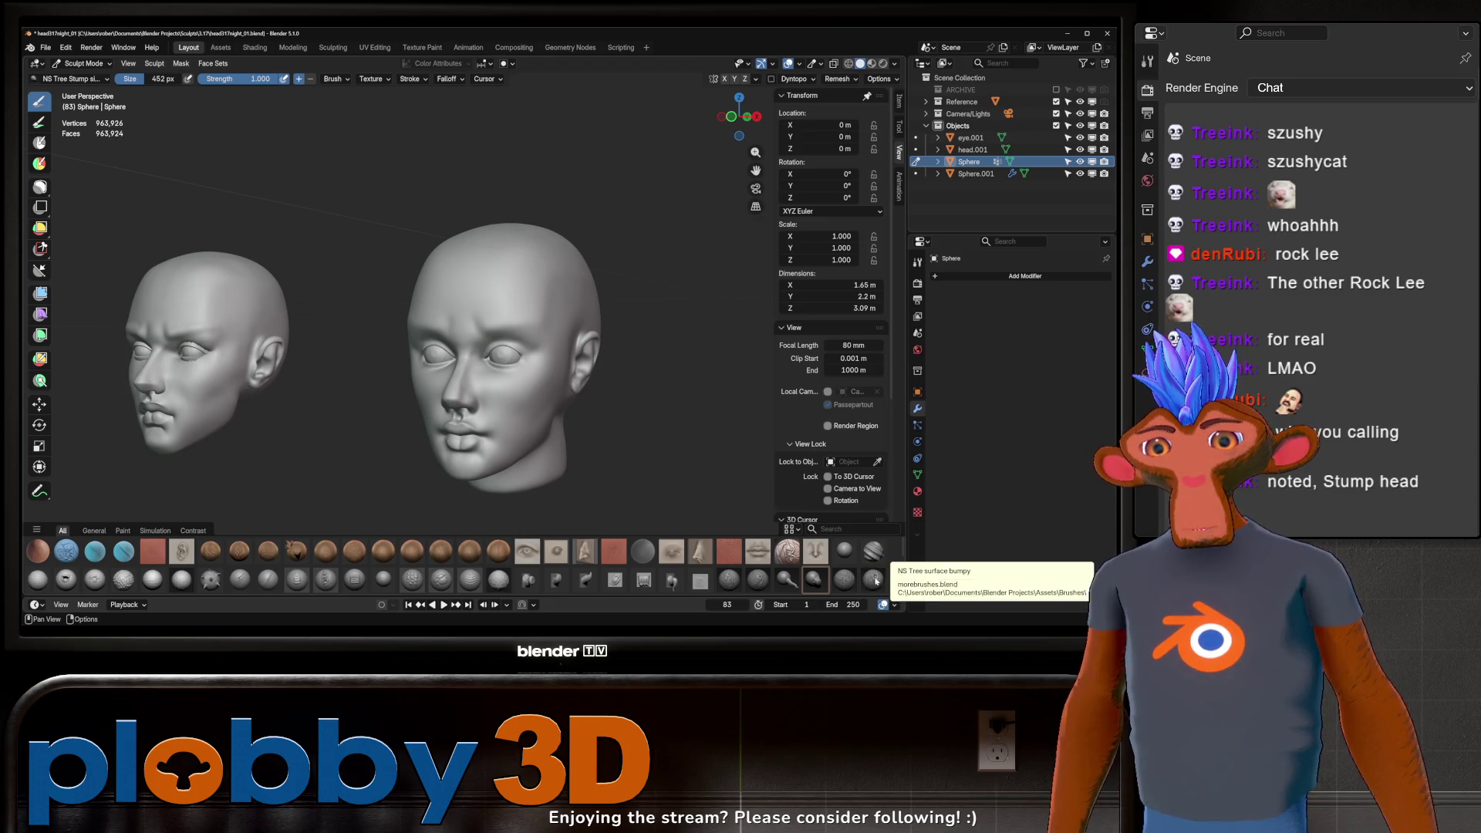
# Step: Test the two NS Tree surface brushes on the scalp and undo each stamp
pyautogui.click(844, 578)
pyautogui.moveTo(475, 236); pyautogui.dragTo(555, 249)
pyautogui.hotkey('ctrl', 'z')
pyautogui.click(871, 582)
pyautogui.moveTo(532, 246); pyautogui.dragTo(579, 296)
pyautogui.hotkey('ctrl', 'z')
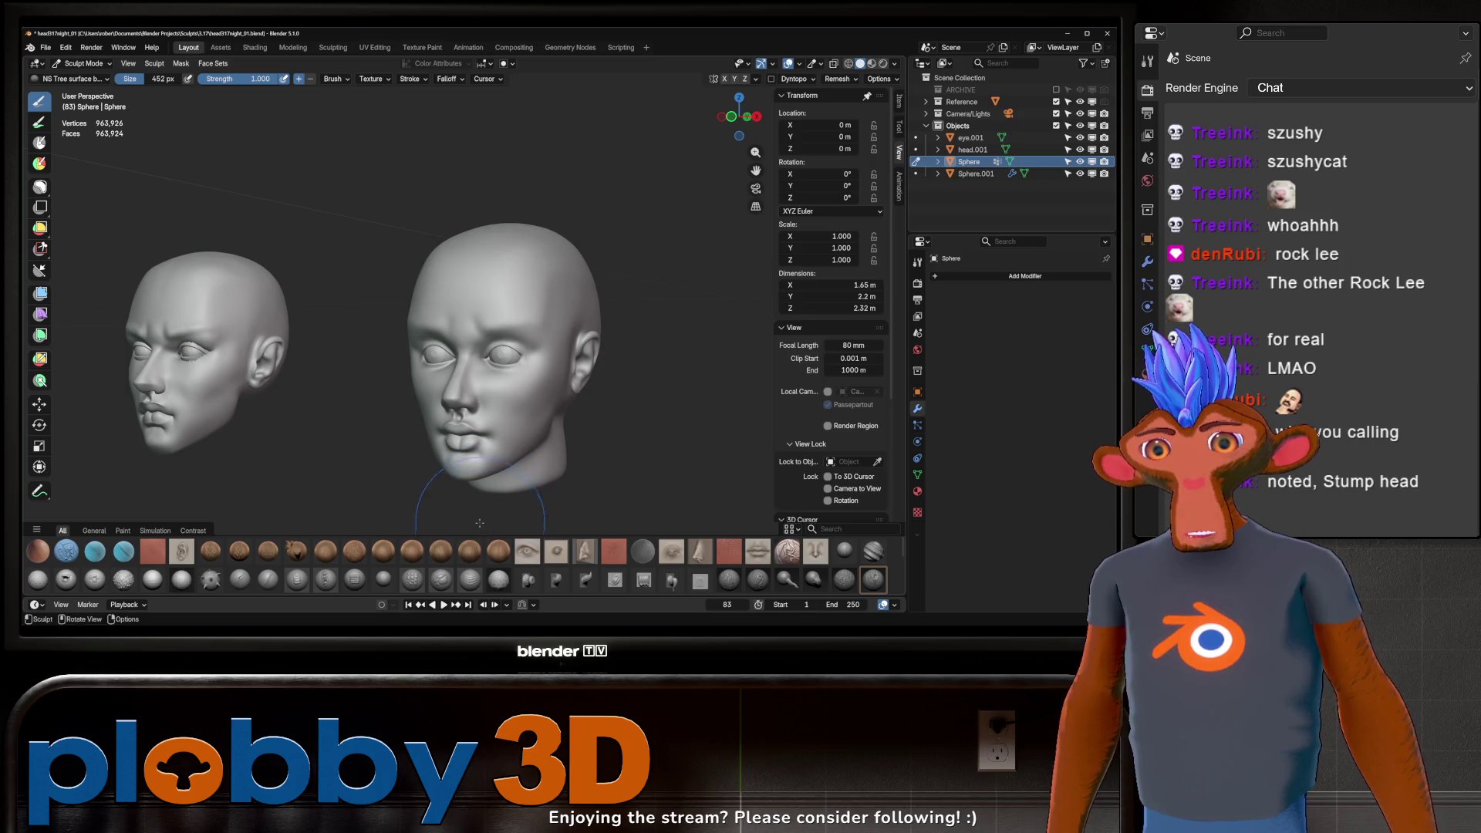
# Step: Resize the asset shelf to four rows, then paint NS Veins curved across the forehead and undo it
pyautogui.moveTo(479, 523); pyautogui.dragTo(471, 566)
pyautogui.moveTo(468, 508)
pyautogui.mouseDown()
pyautogui.moveTo(480, 424)
pyautogui.moveTo(473, 493)
pyautogui.mouseUp()
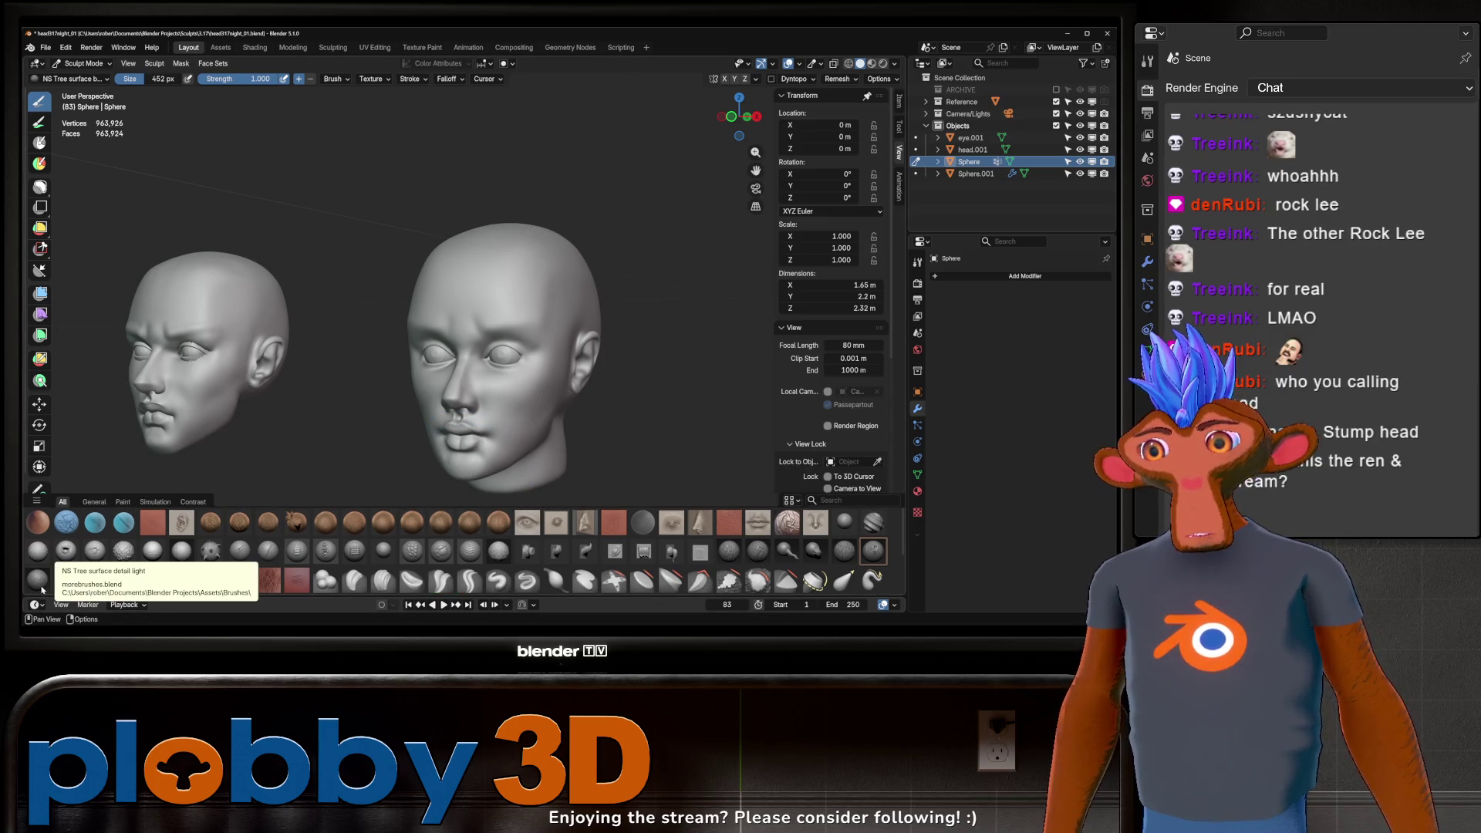
pyautogui.click(67, 581)
pyautogui.press('f')
pyautogui.moveTo(419, 347); pyautogui.dragTo(499, 335)
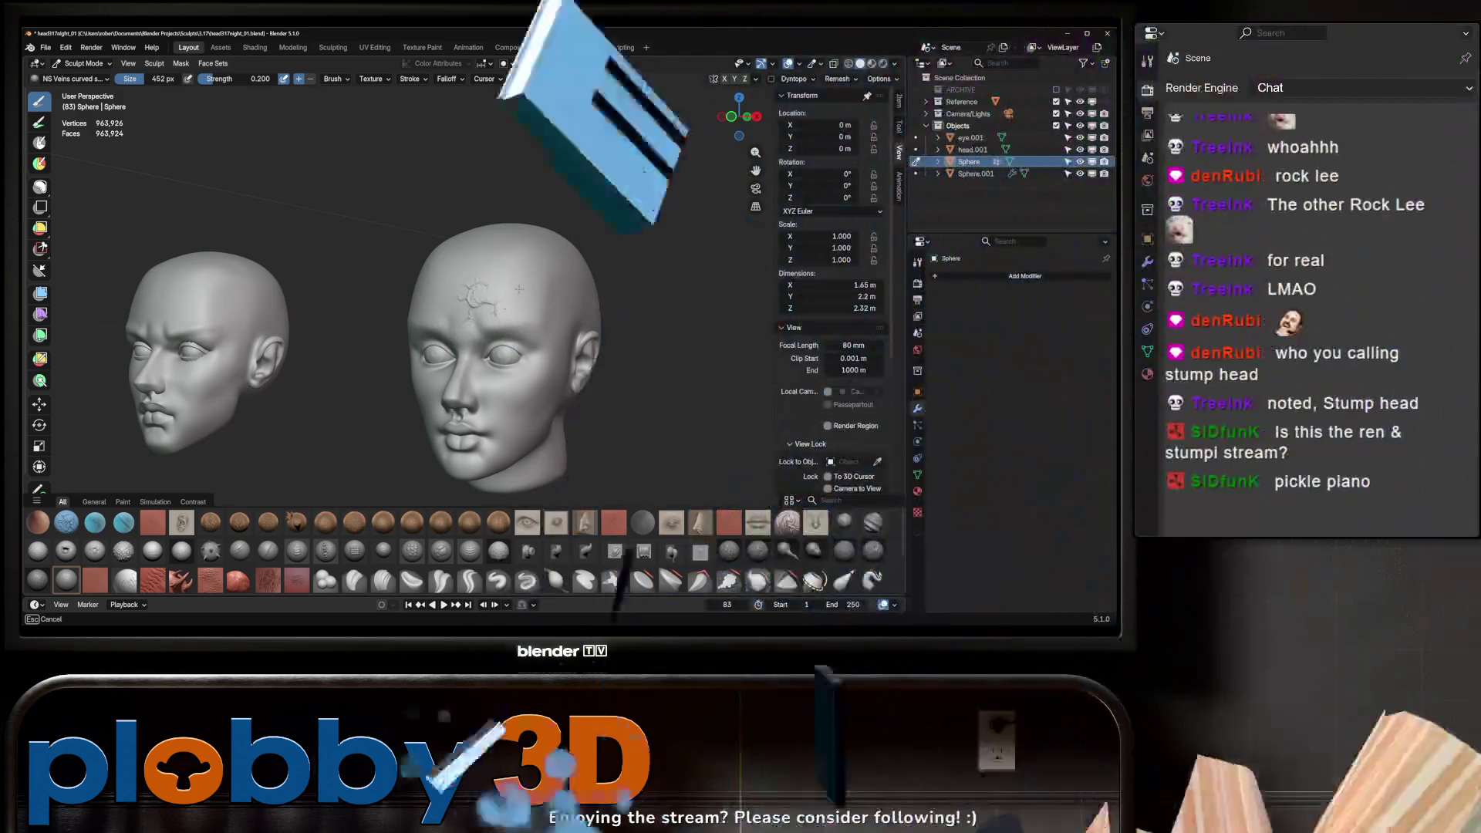
pyautogui.moveTo(602, 324); pyautogui.dragTo(537, 391, button='middle')
pyautogui.hotkey('ctrl', 'z')
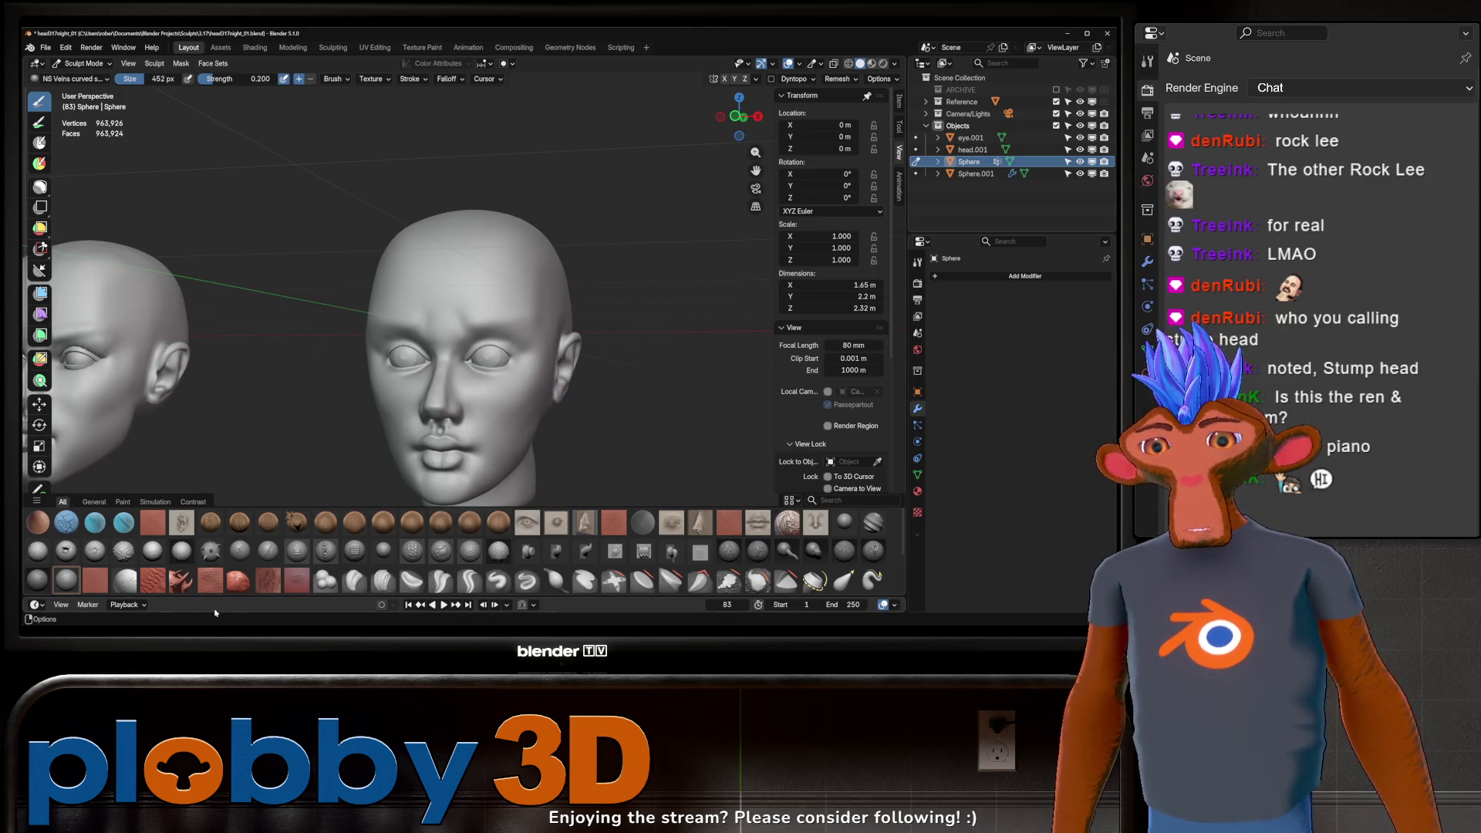
pyautogui.click(92, 581)
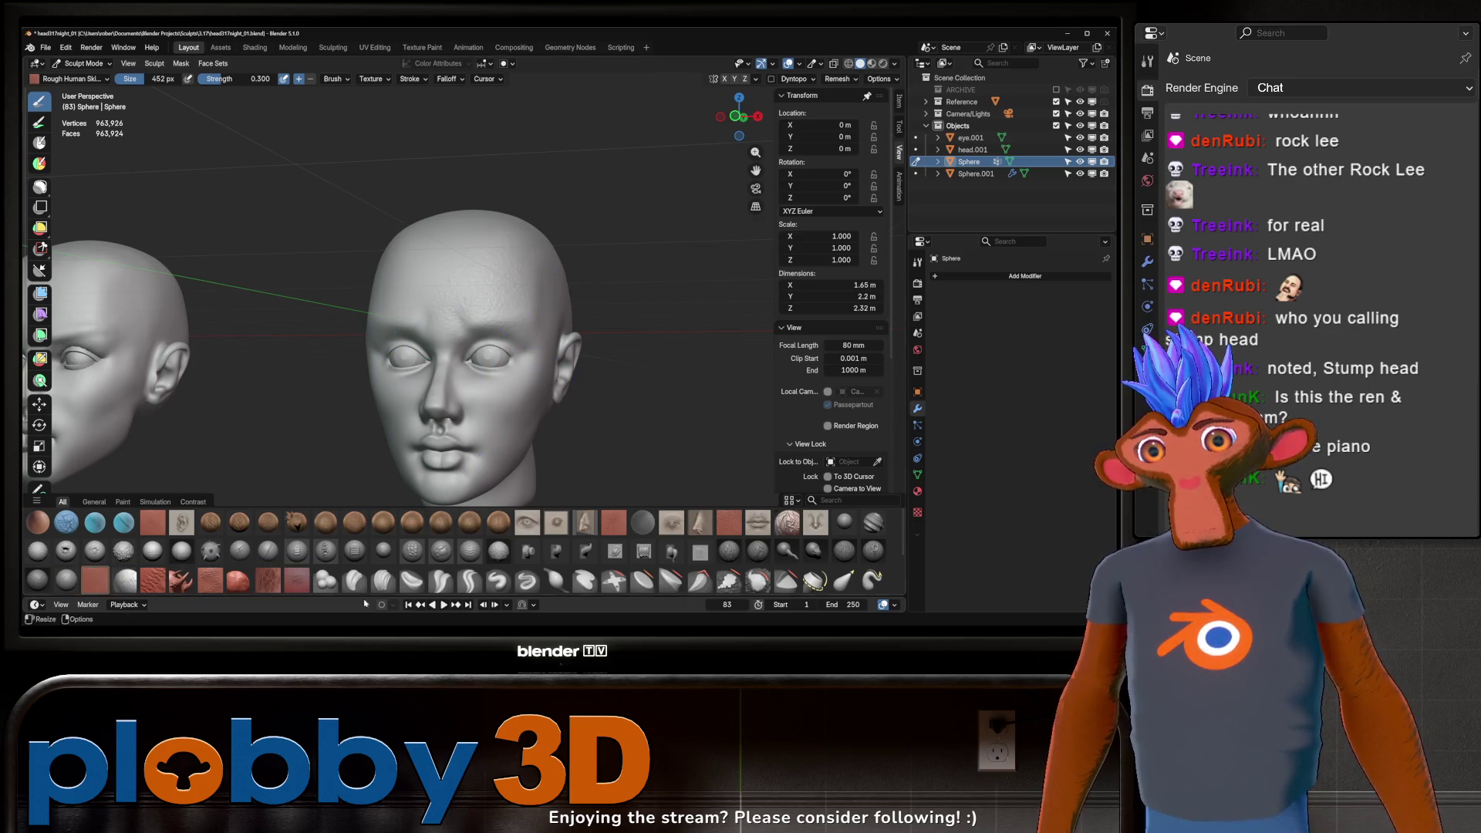
pyautogui.click(124, 579)
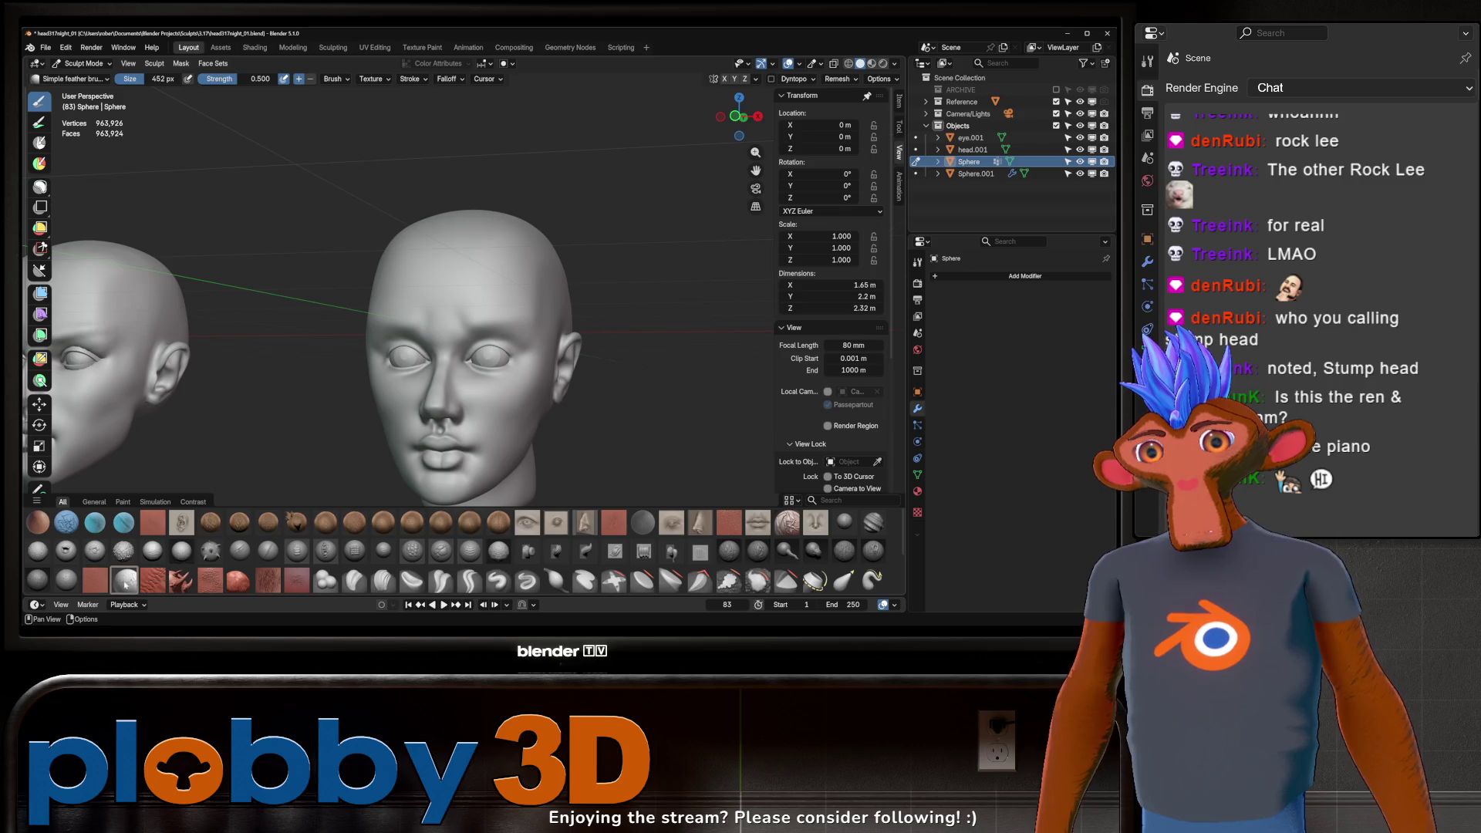
pyautogui.moveTo(498, 261)
pyautogui.mouseDown()
pyautogui.moveTo(429, 335)
pyautogui.moveTo(527, 249)
pyautogui.moveTo(468, 330)
pyautogui.moveTo(394, 301)
pyautogui.mouseUp()
pyautogui.moveTo(476, 244); pyautogui.dragTo(544, 289)
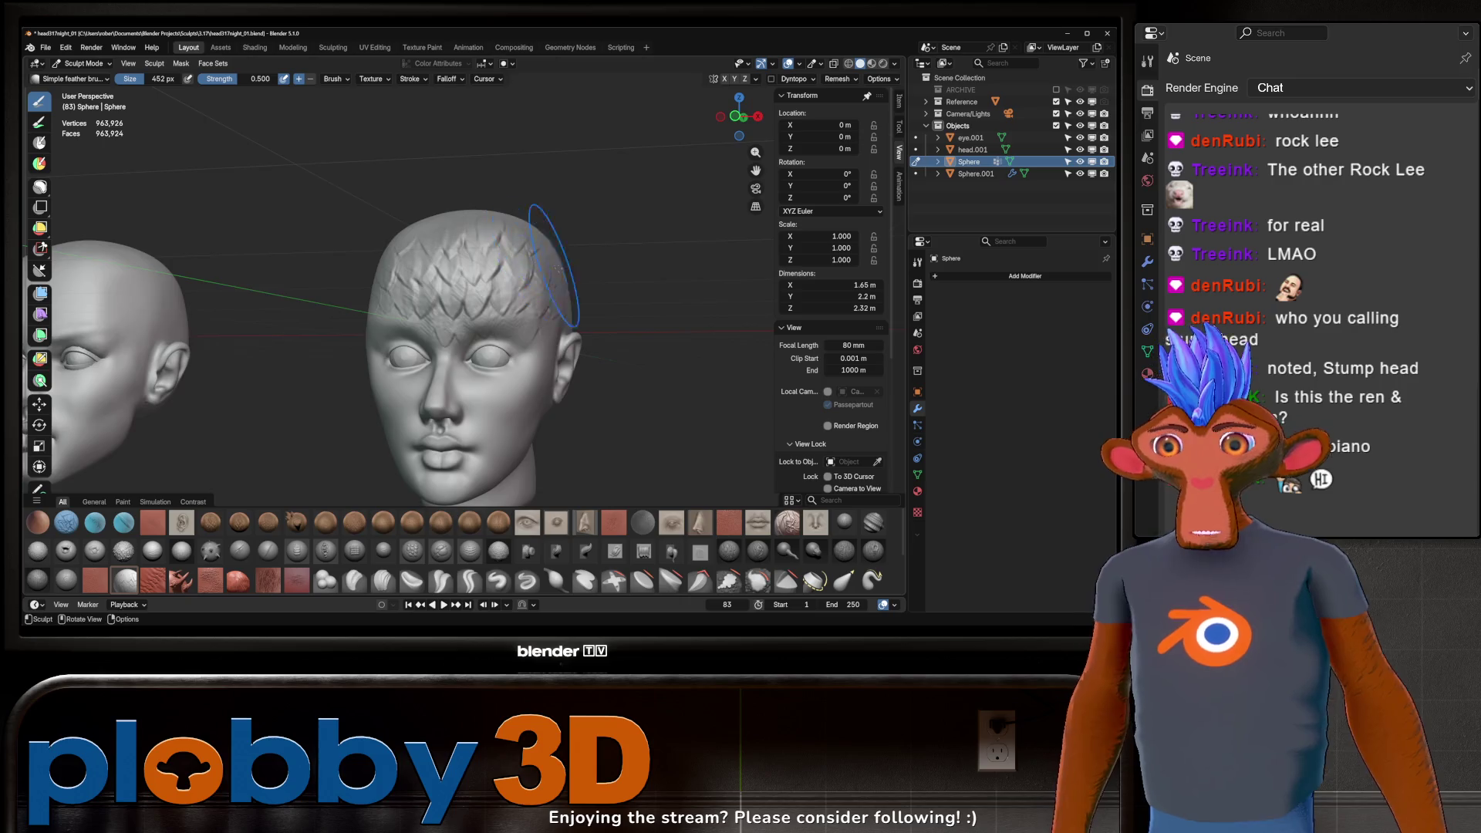
pyautogui.moveTo(544, 289); pyautogui.dragTo(601, 267, button='middle')
pyautogui.moveTo(509, 231)
pyautogui.mouseDown()
pyautogui.moveTo(622, 249)
pyautogui.moveTo(562, 281)
pyautogui.moveTo(578, 244)
pyautogui.moveTo(513, 281)
pyautogui.moveTo(651, 282)
pyautogui.mouseUp()
pyautogui.hotkey('ctrl', 'z')
pyautogui.hotkey('ctrl', 'z')
pyautogui.hotkey('ctrl', 'z')
pyautogui.moveTo(651, 278); pyautogui.dragTo(473, 393, button='middle')
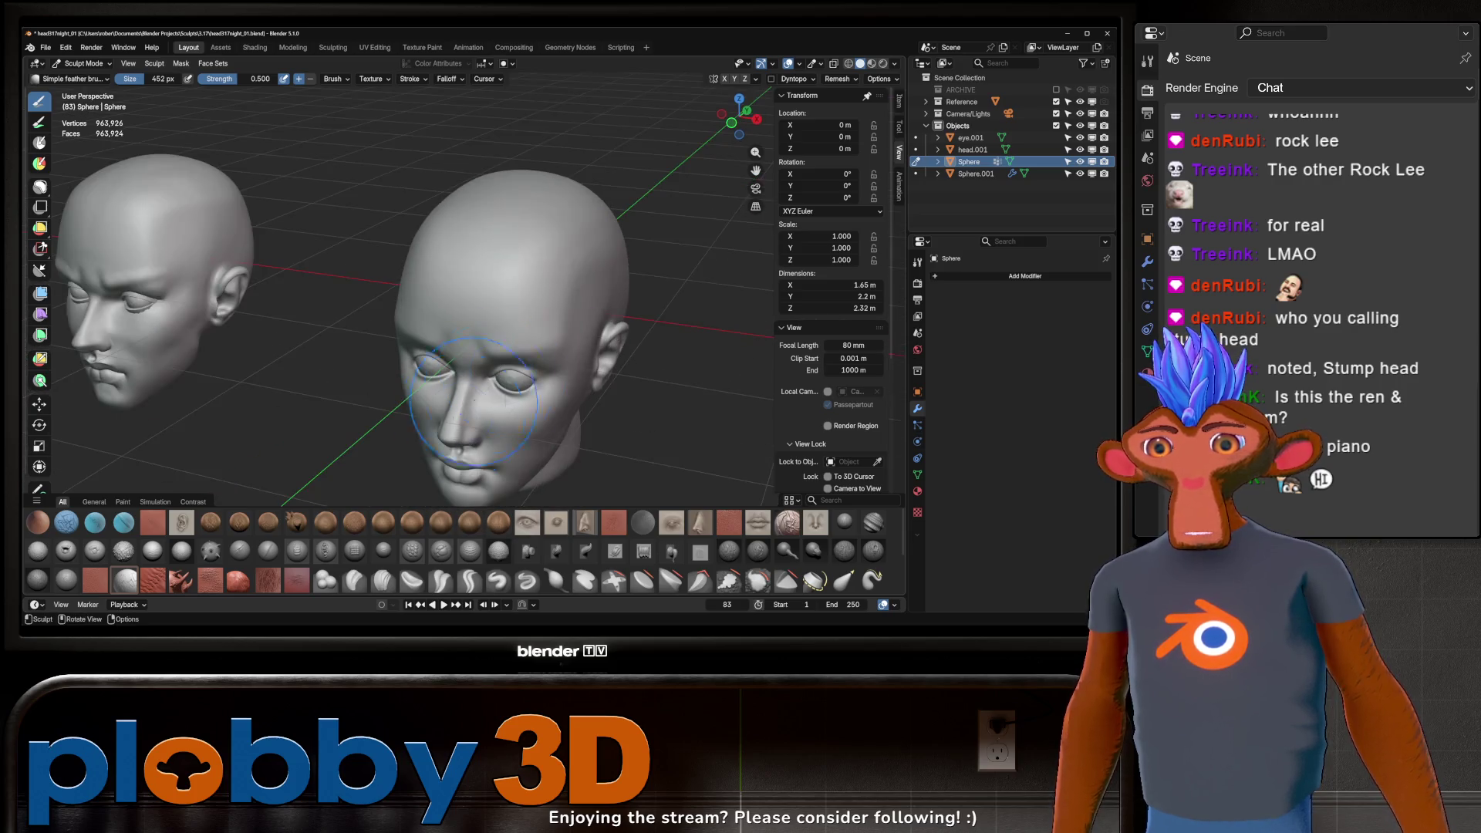
pyautogui.click(153, 580)
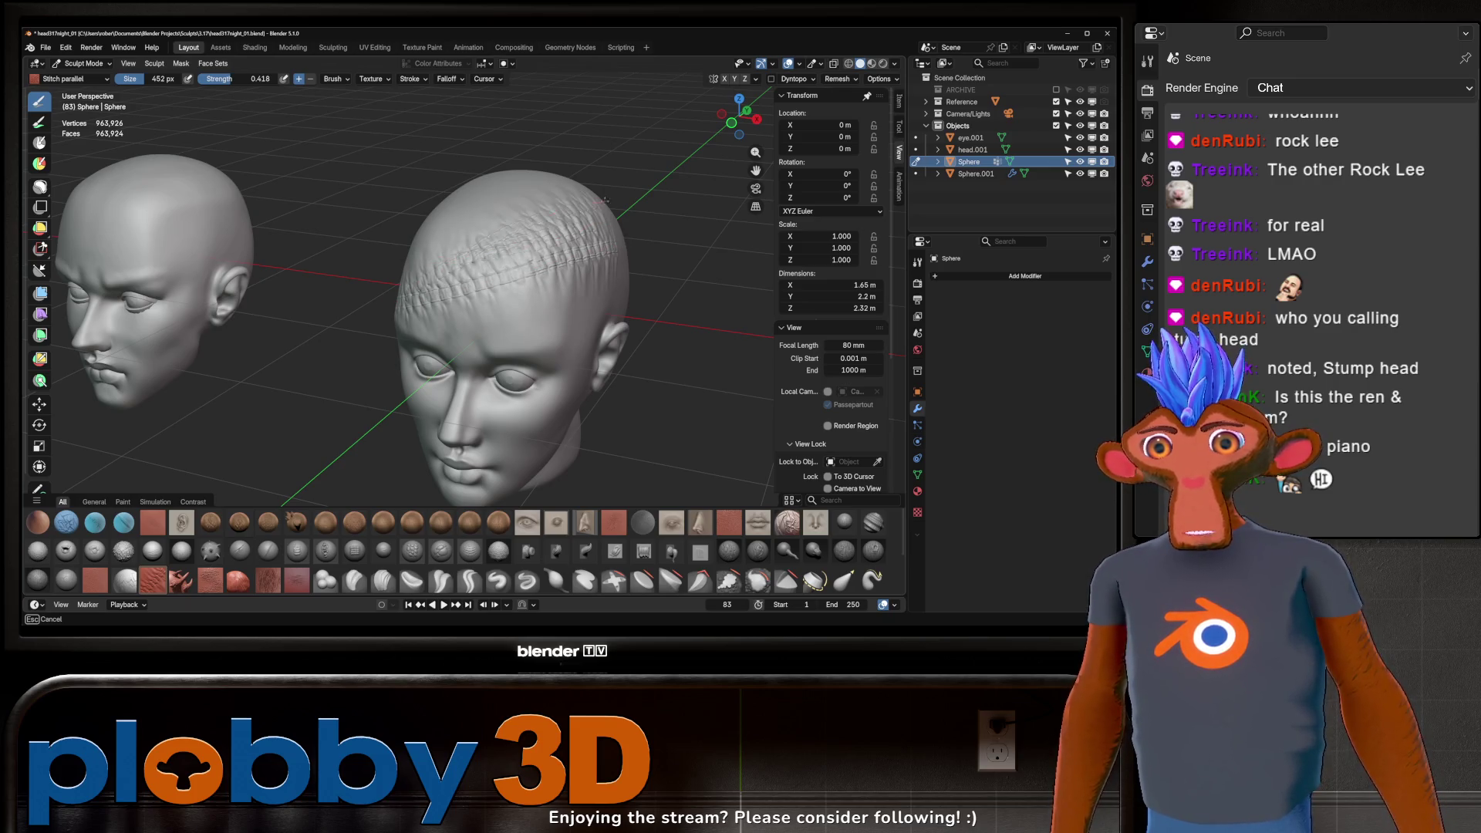
pyautogui.moveTo(559, 306)
pyautogui.mouseDown(button='middle')
pyautogui.moveTo(487, 336)
pyautogui.moveTo(564, 273)
pyautogui.moveTo(355, 476)
pyautogui.mouseUp(button='middle')
pyautogui.hotkey('ctrl', 'z')
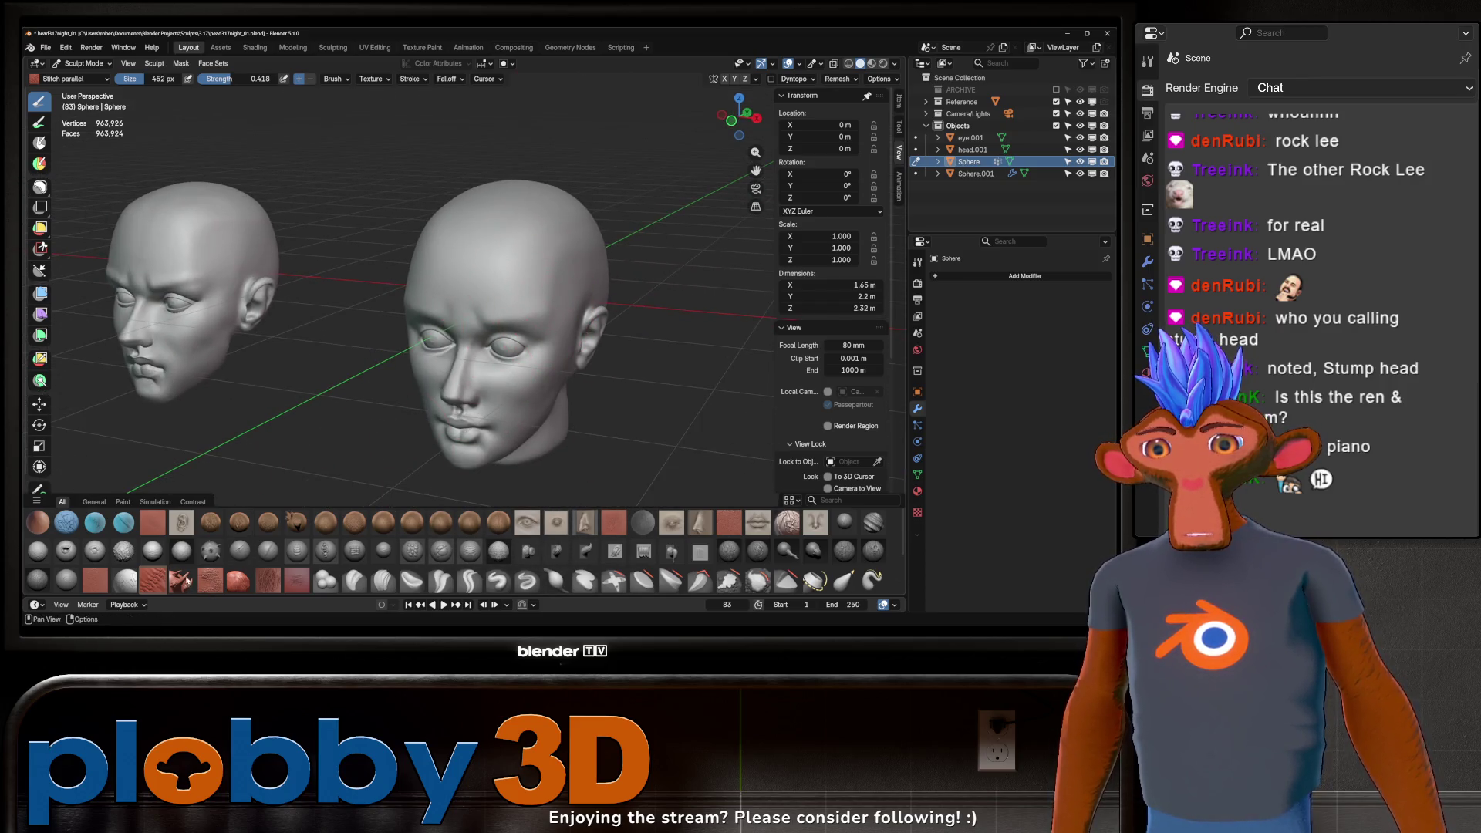
pyautogui.click(151, 578)
pyautogui.moveTo(593, 243); pyautogui.dragTo(717, 287)
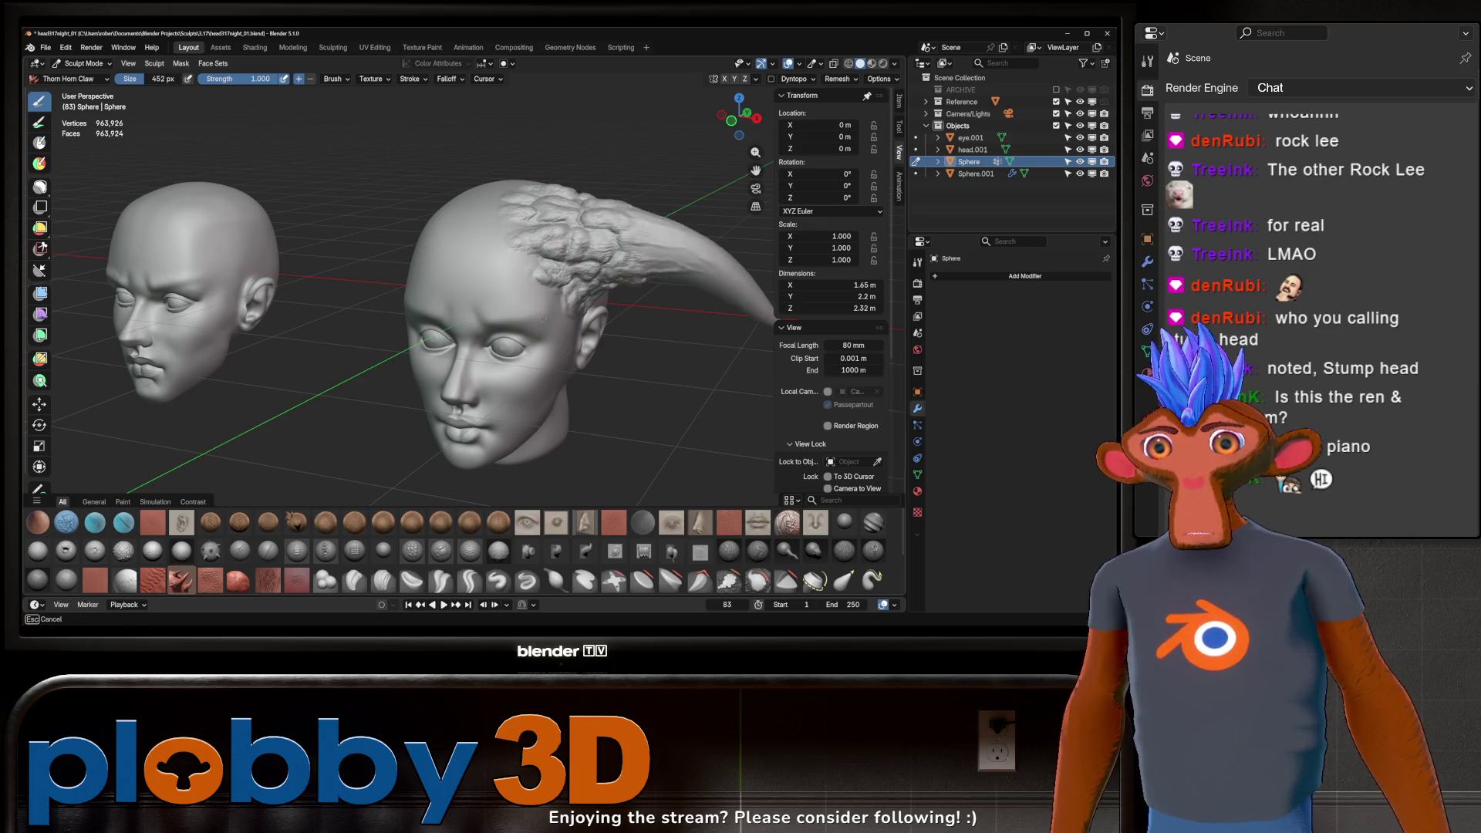
pyautogui.moveTo(717, 287); pyautogui.dragTo(590, 296, button='middle')
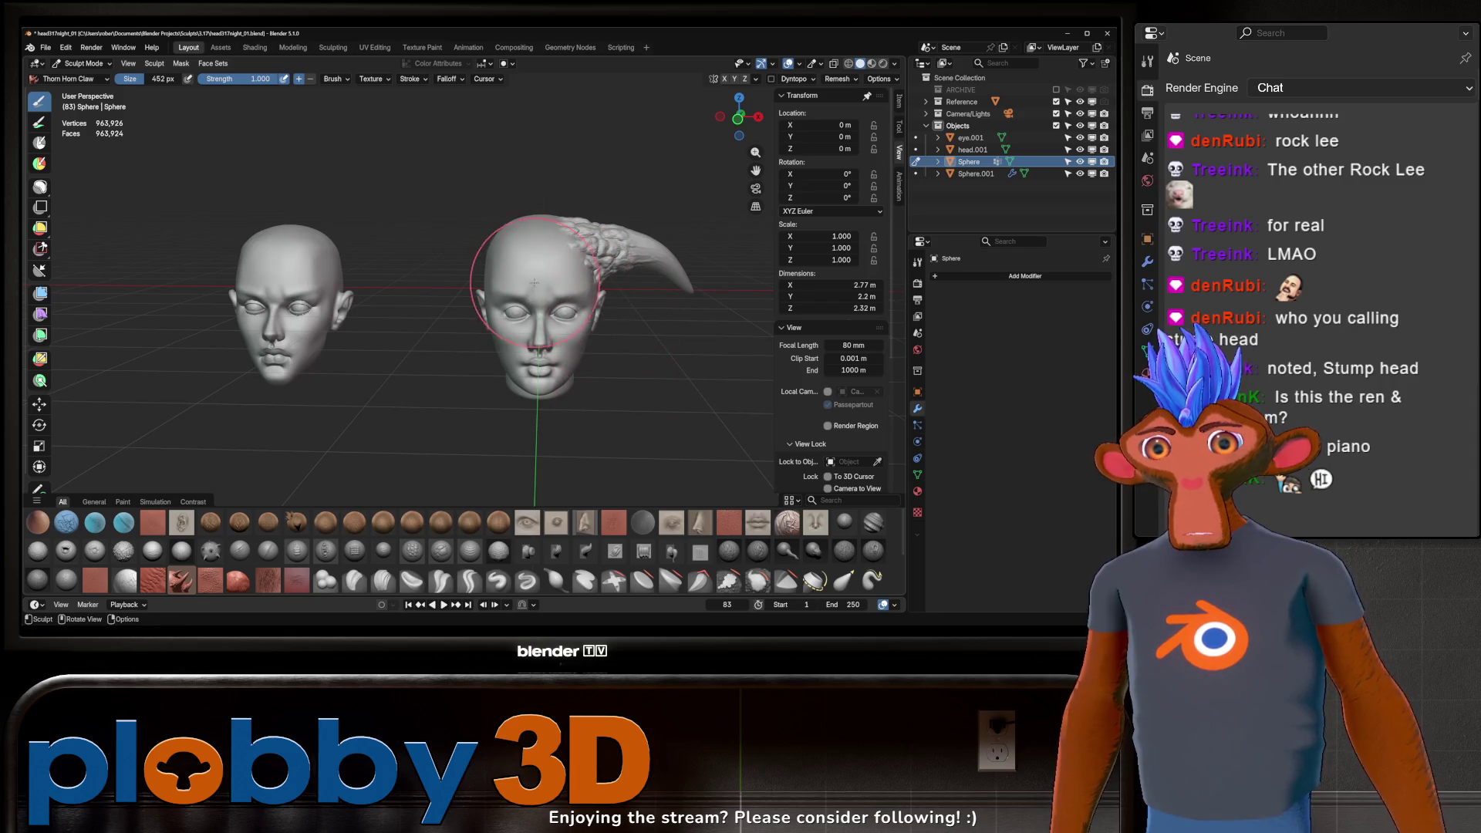
pyautogui.moveTo(560, 249); pyautogui.dragTo(629, 297)
pyautogui.press('Escape')
pyautogui.moveTo(617, 292); pyautogui.dragTo(553, 272, button='middle')
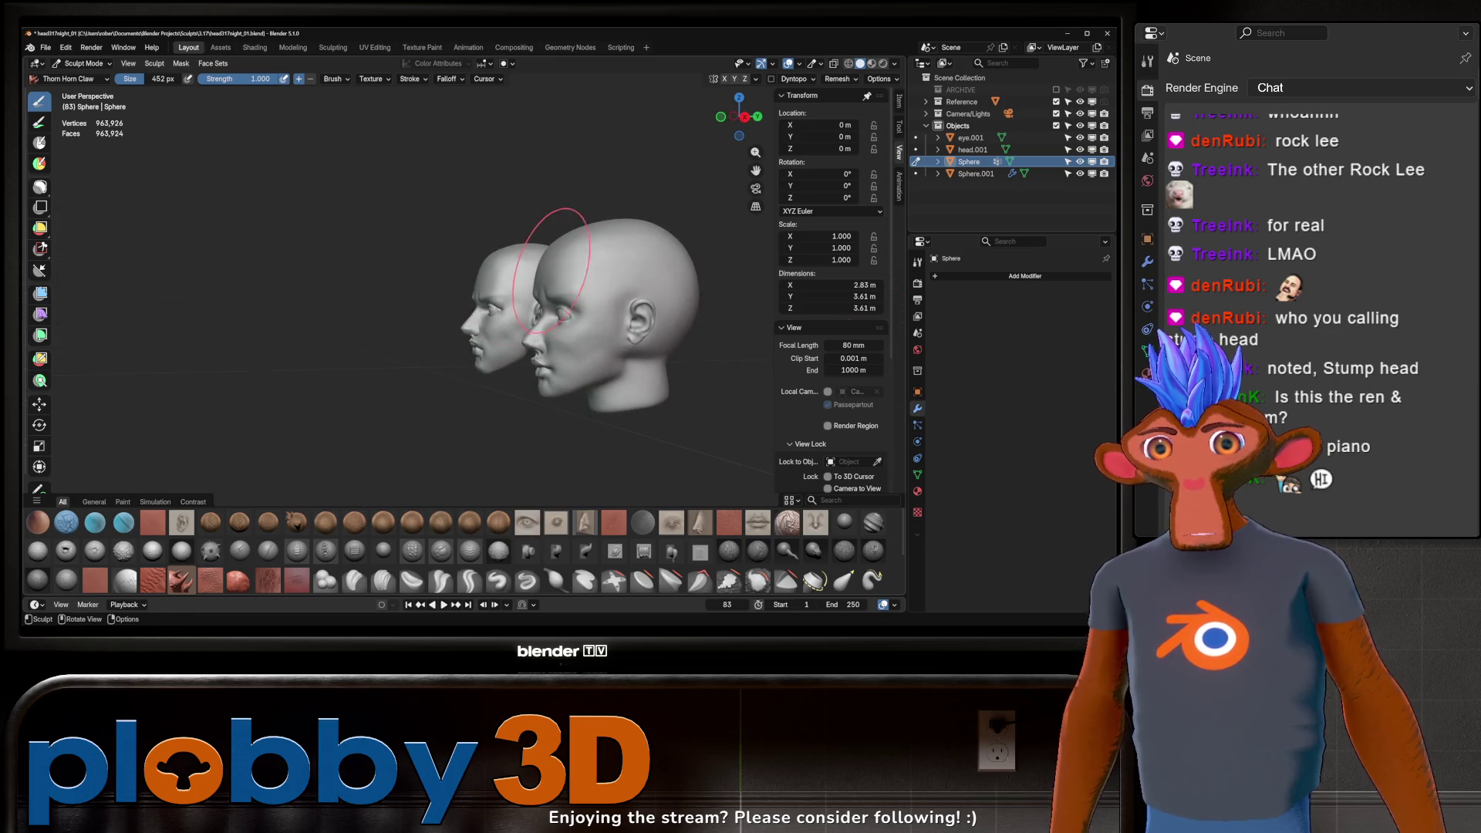
pyautogui.moveTo(536, 266); pyautogui.dragTo(481, 99)
pyautogui.moveTo(679, 281)
pyautogui.mouseDown(button='middle')
pyautogui.moveTo(645, 278)
pyautogui.moveTo(693, 276)
pyautogui.moveTo(614, 283)
pyautogui.moveTo(660, 282)
pyautogui.mouseUp(button='middle')
pyautogui.hotkey('ctrl', 'z')
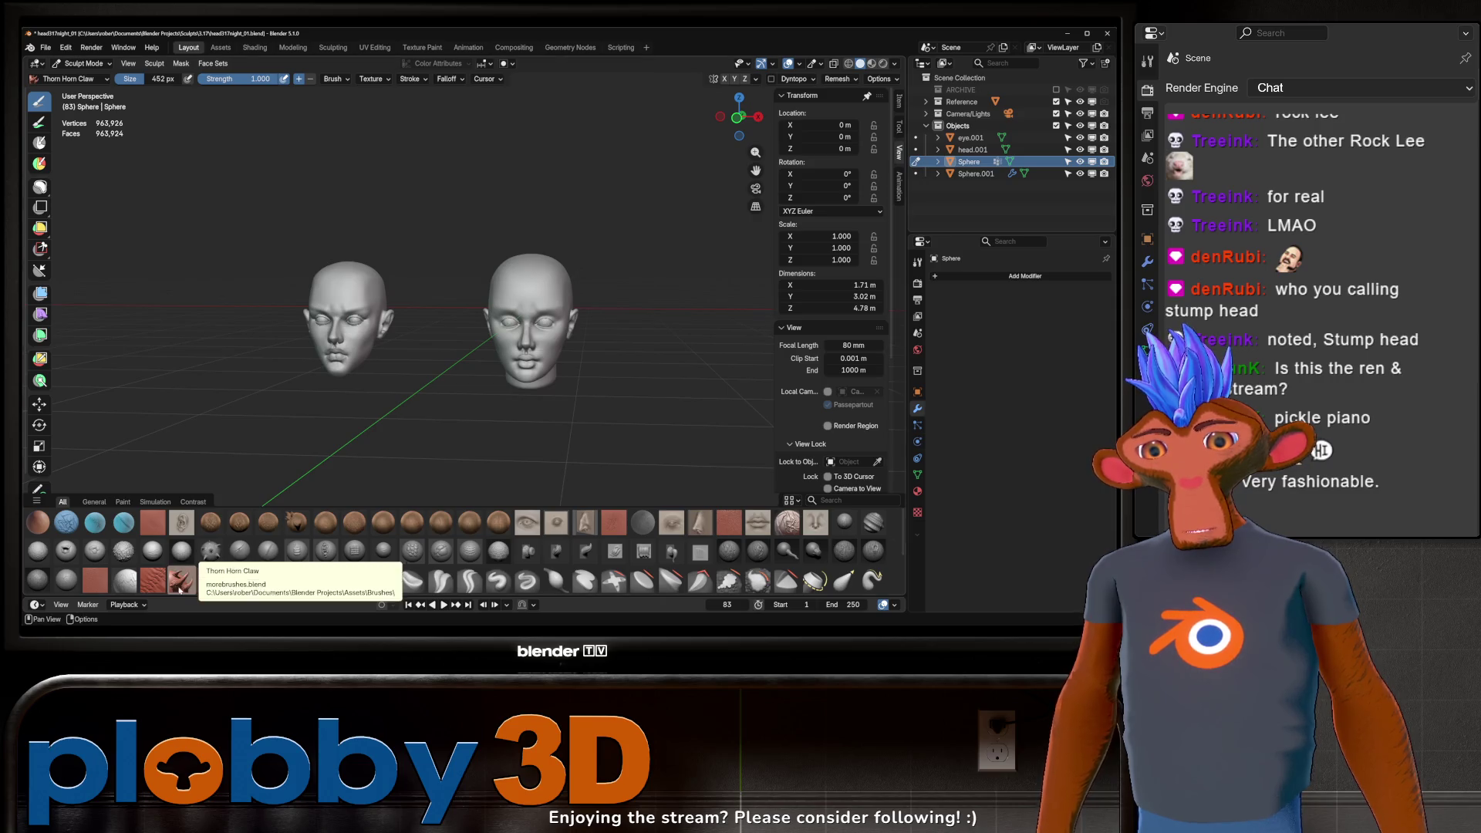
# Step: Stamp the tiling crocodile texture on the crown with a smaller brush and inspect it
pyautogui.click(211, 579)
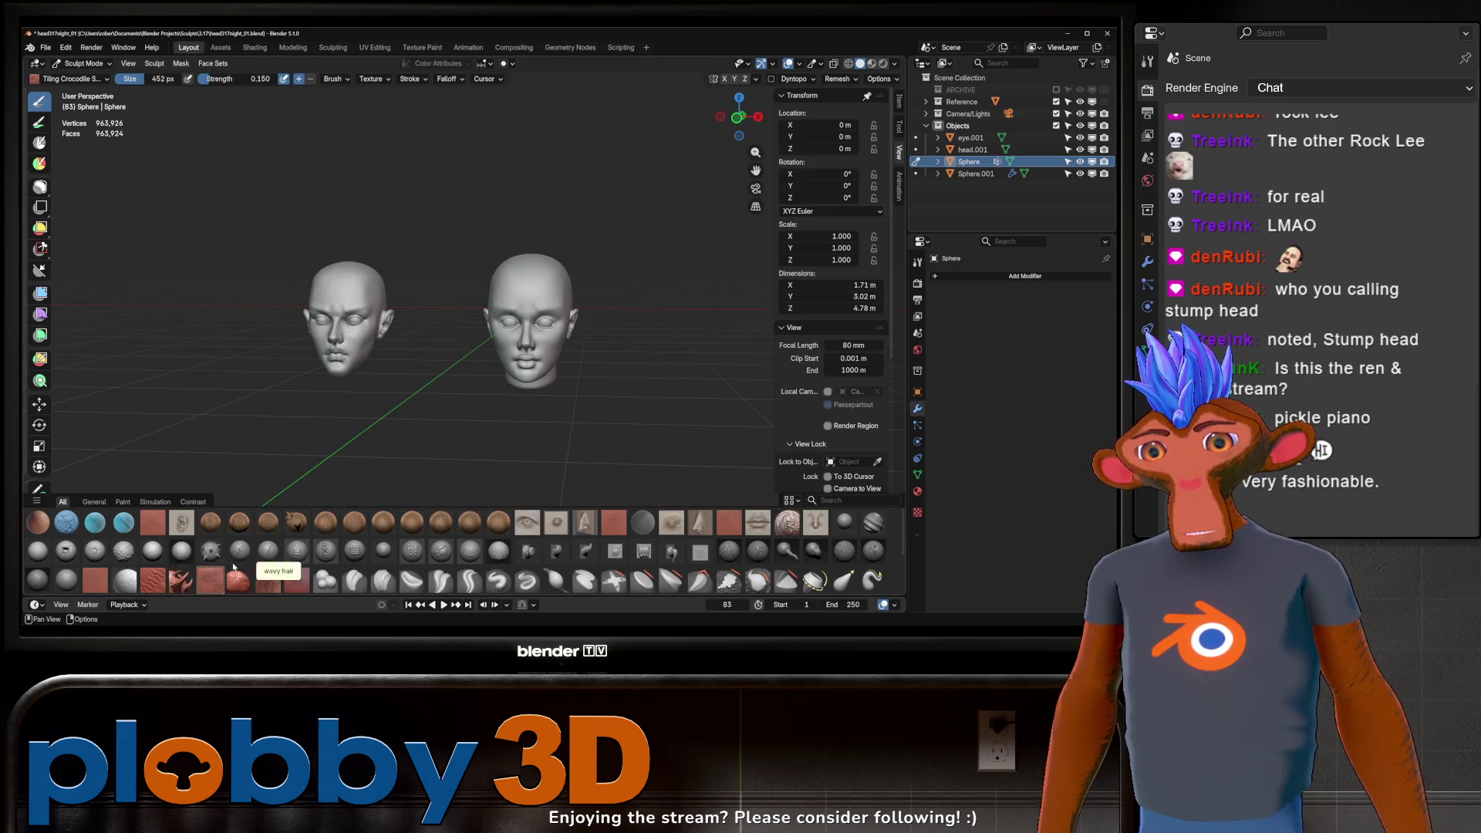
pyautogui.scroll(2, 557, 298)
pyautogui.moveTo(557, 299); pyautogui.dragTo(536, 313)
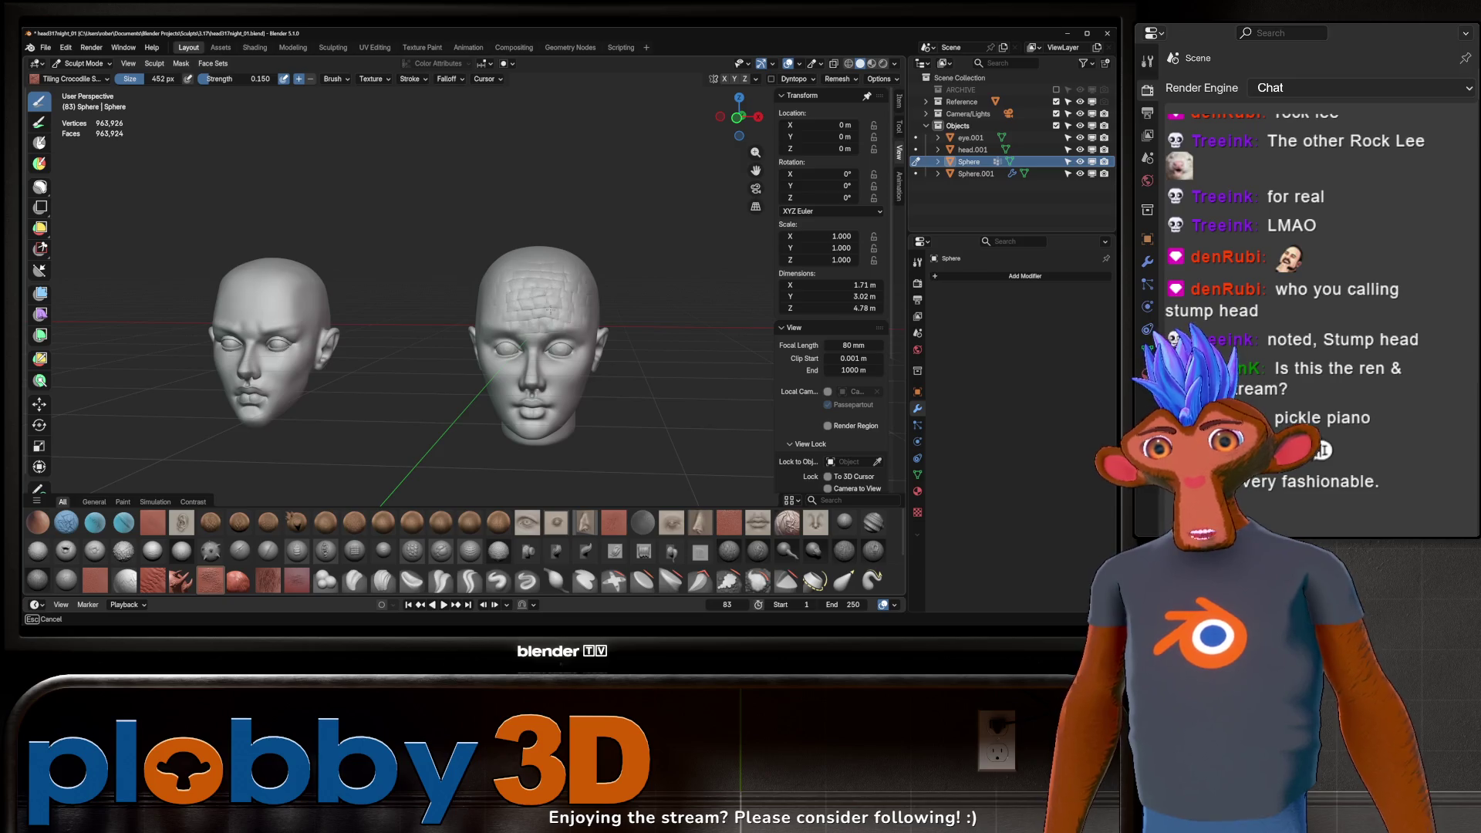
pyautogui.click(556, 302)
pyautogui.moveTo(556, 301); pyautogui.dragTo(544, 313, button='middle')
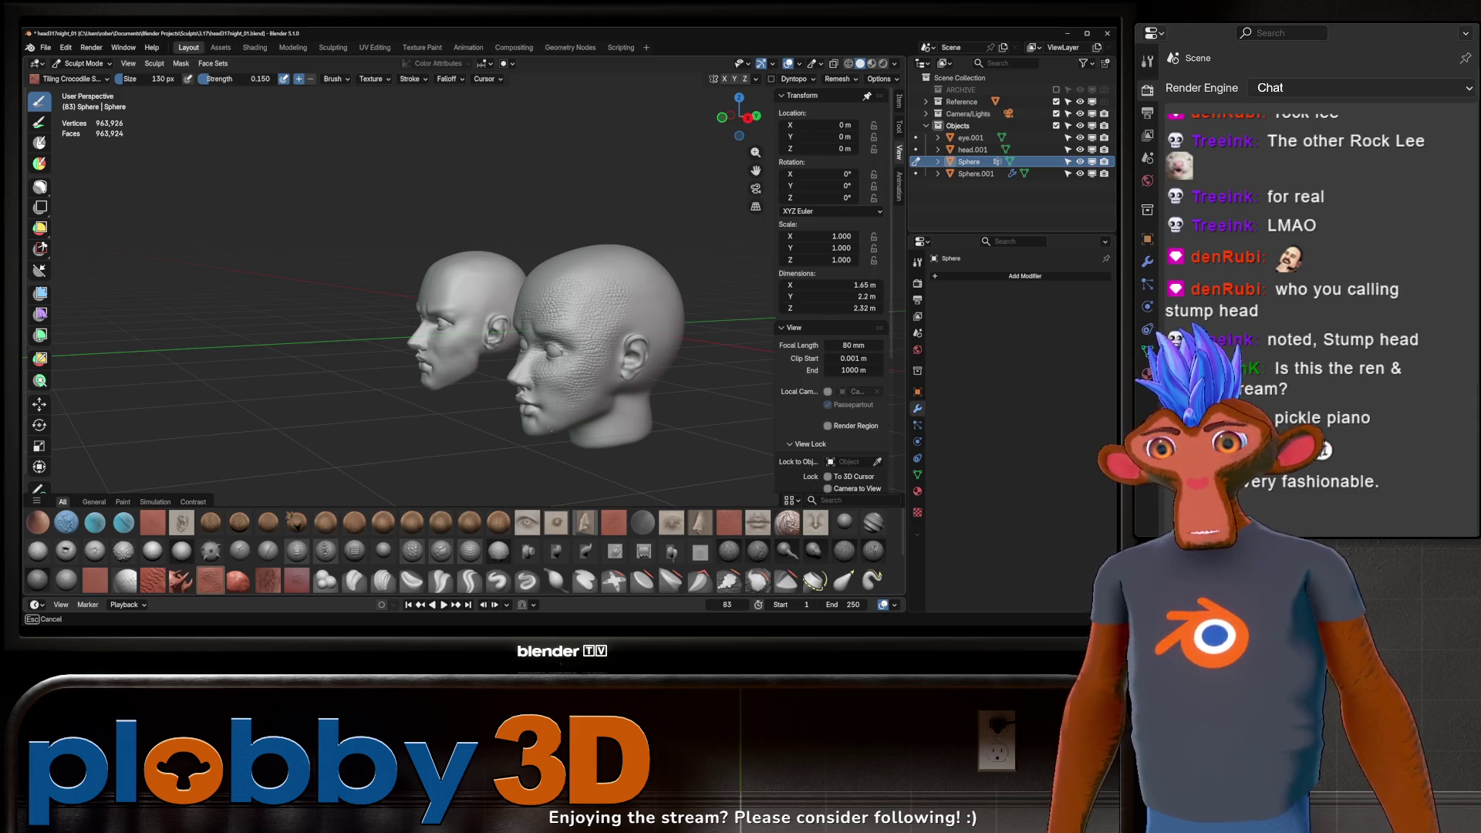
pyautogui.moveTo(556, 301); pyautogui.dragTo(572, 311, button='middle')
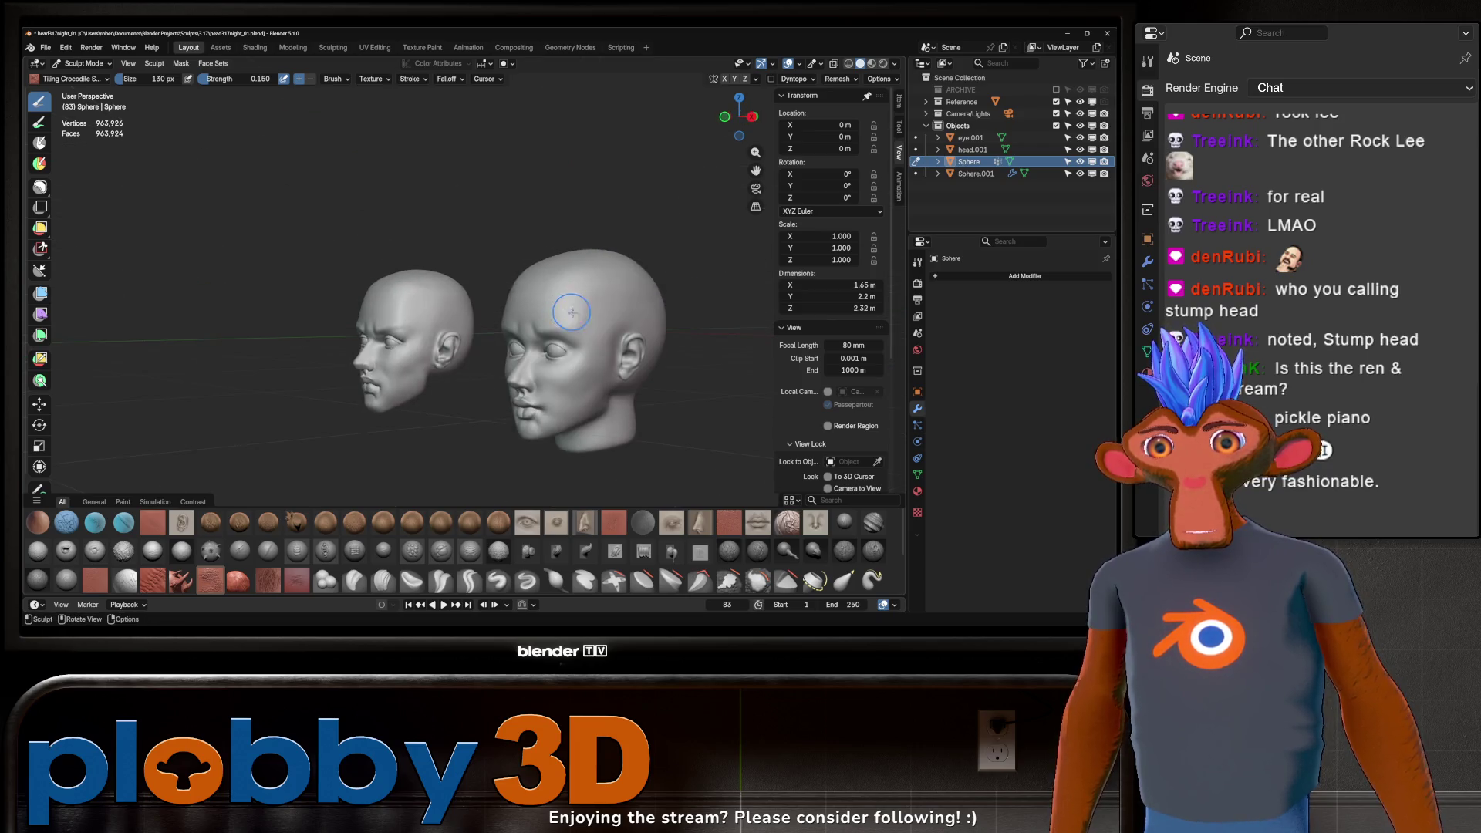
# Step: Paint wavy hair strokes on the crown twice with a larger radius, undoing each
pyautogui.click(243, 584)
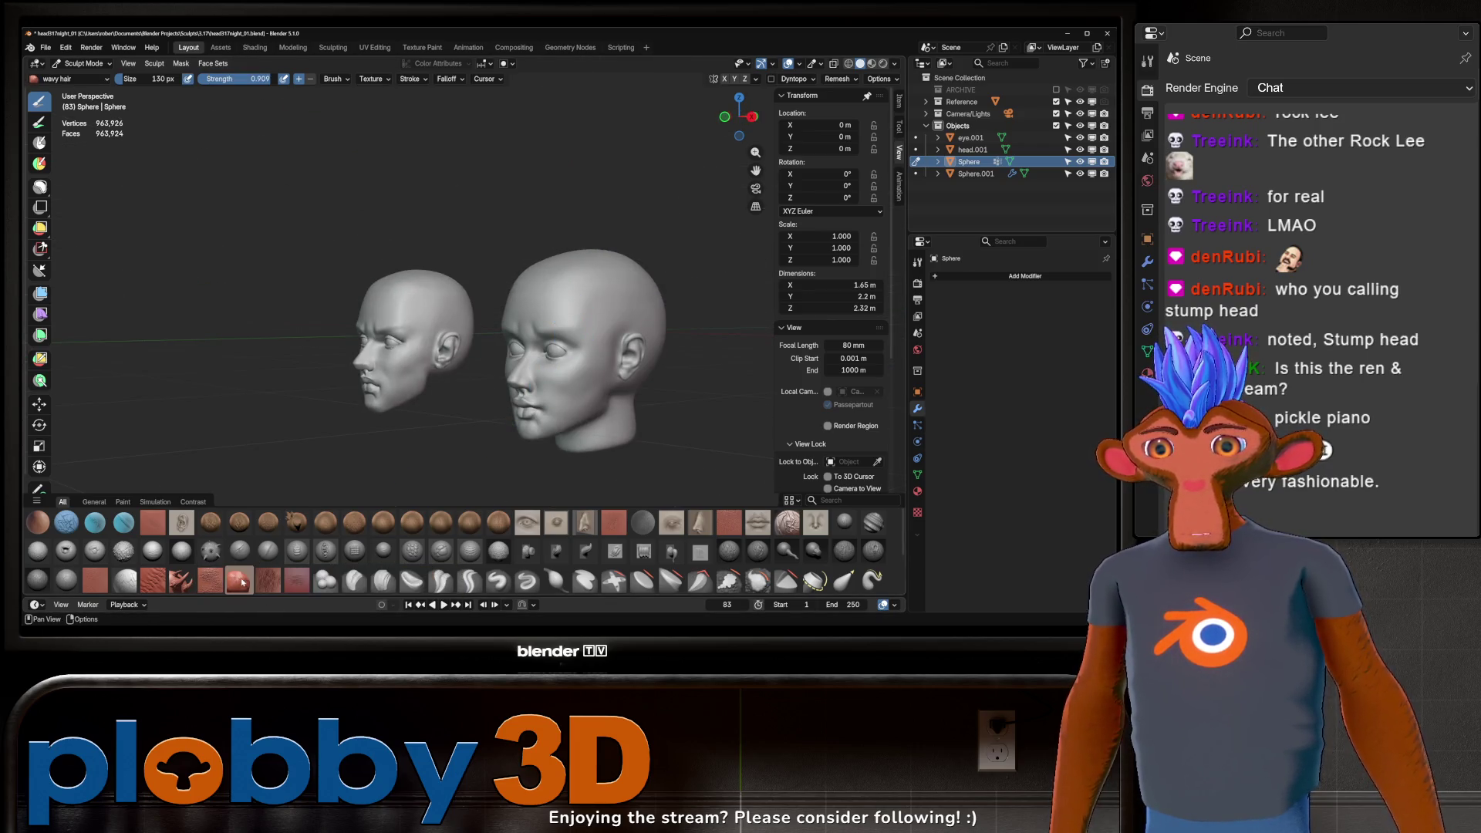
pyautogui.moveTo(547, 268); pyautogui.dragTo(555, 278, button='middle')
pyautogui.press('f')
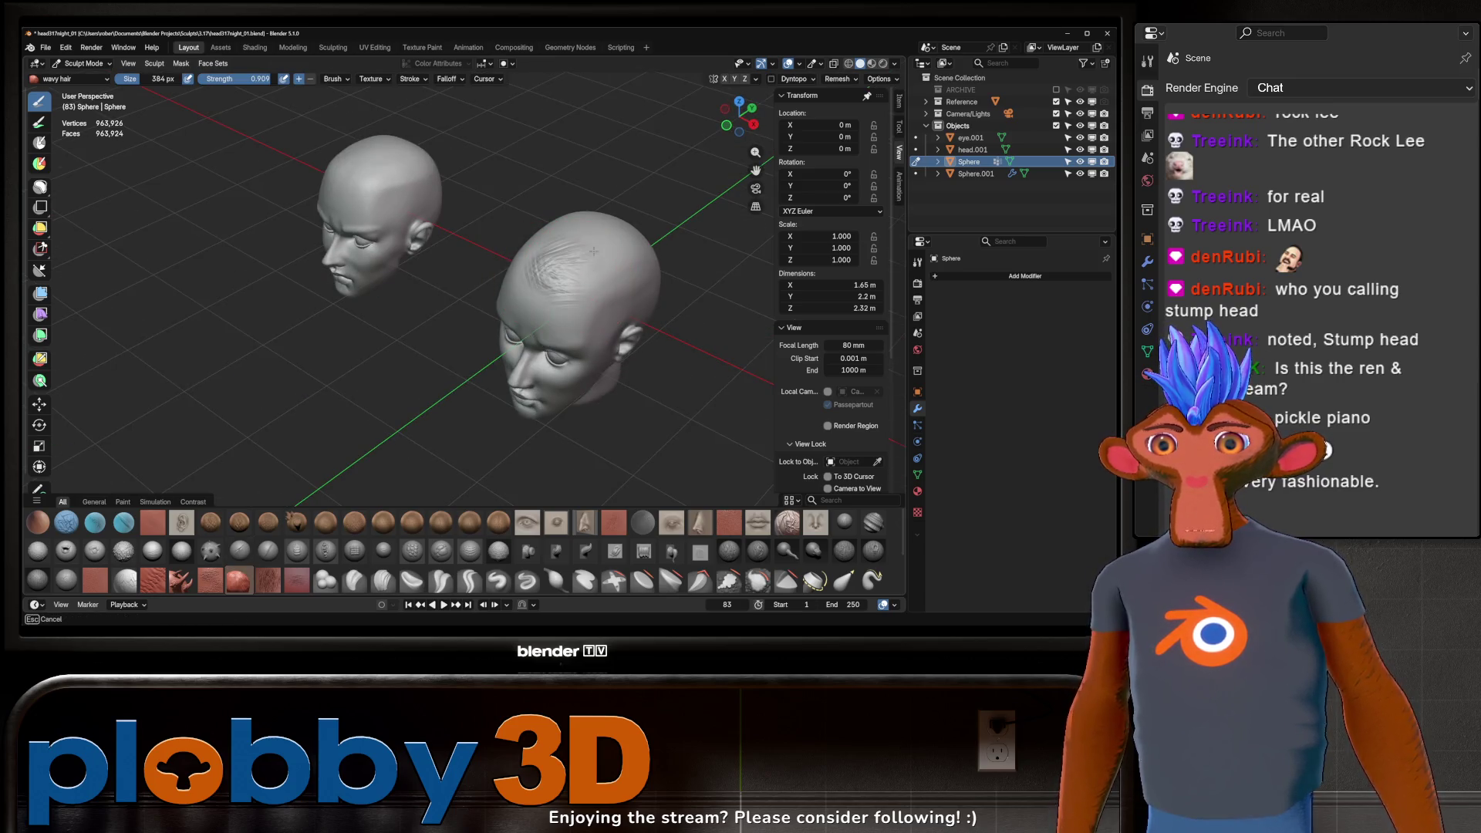
pyautogui.moveTo(533, 261); pyautogui.dragTo(613, 272)
pyautogui.hotkey('ctrl', 'z')
pyautogui.moveTo(555, 278); pyautogui.dragTo(512, 277, button='middle')
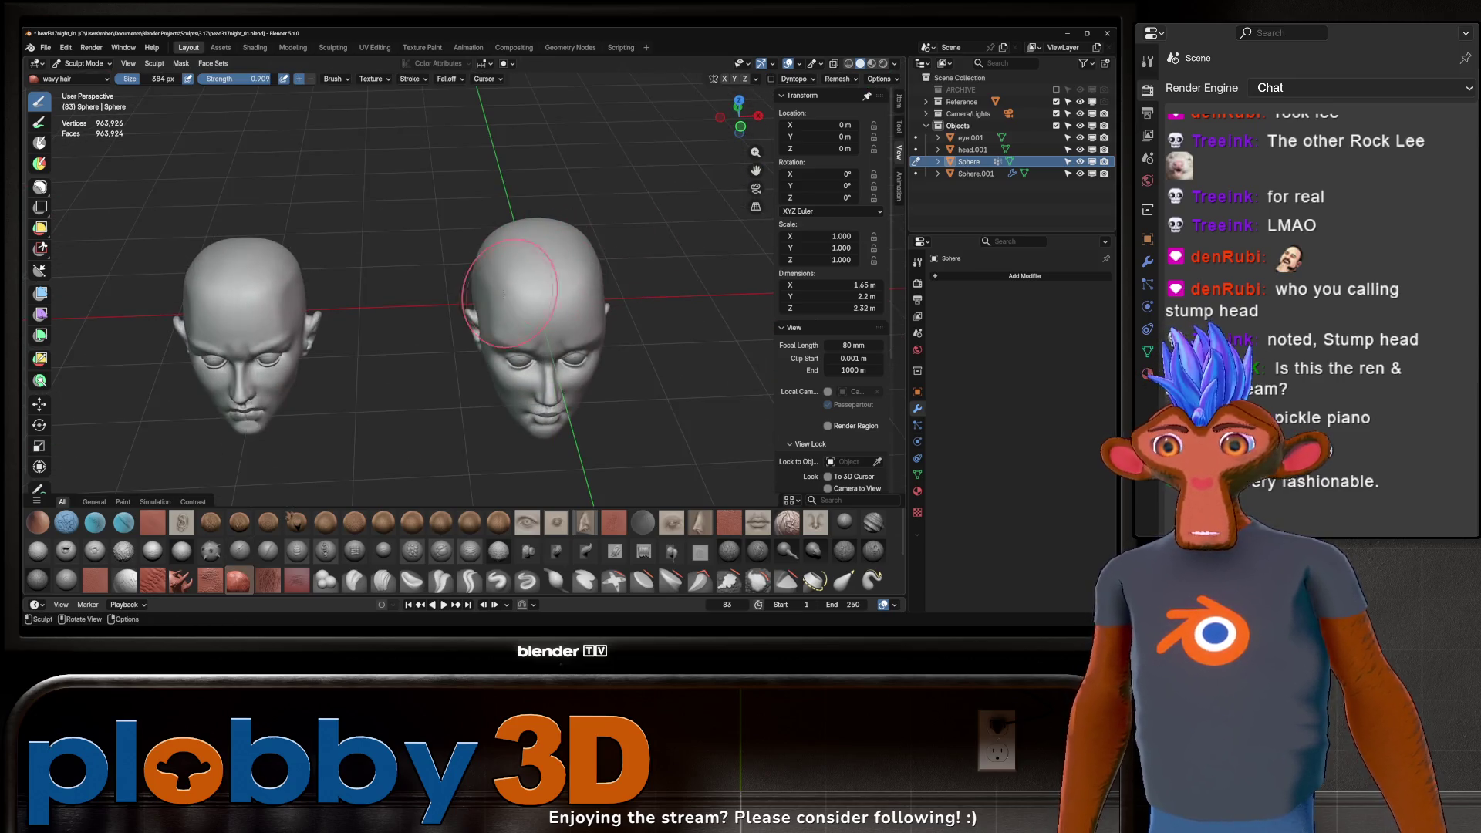
pyautogui.moveTo(540, 255); pyautogui.dragTo(540, 327)
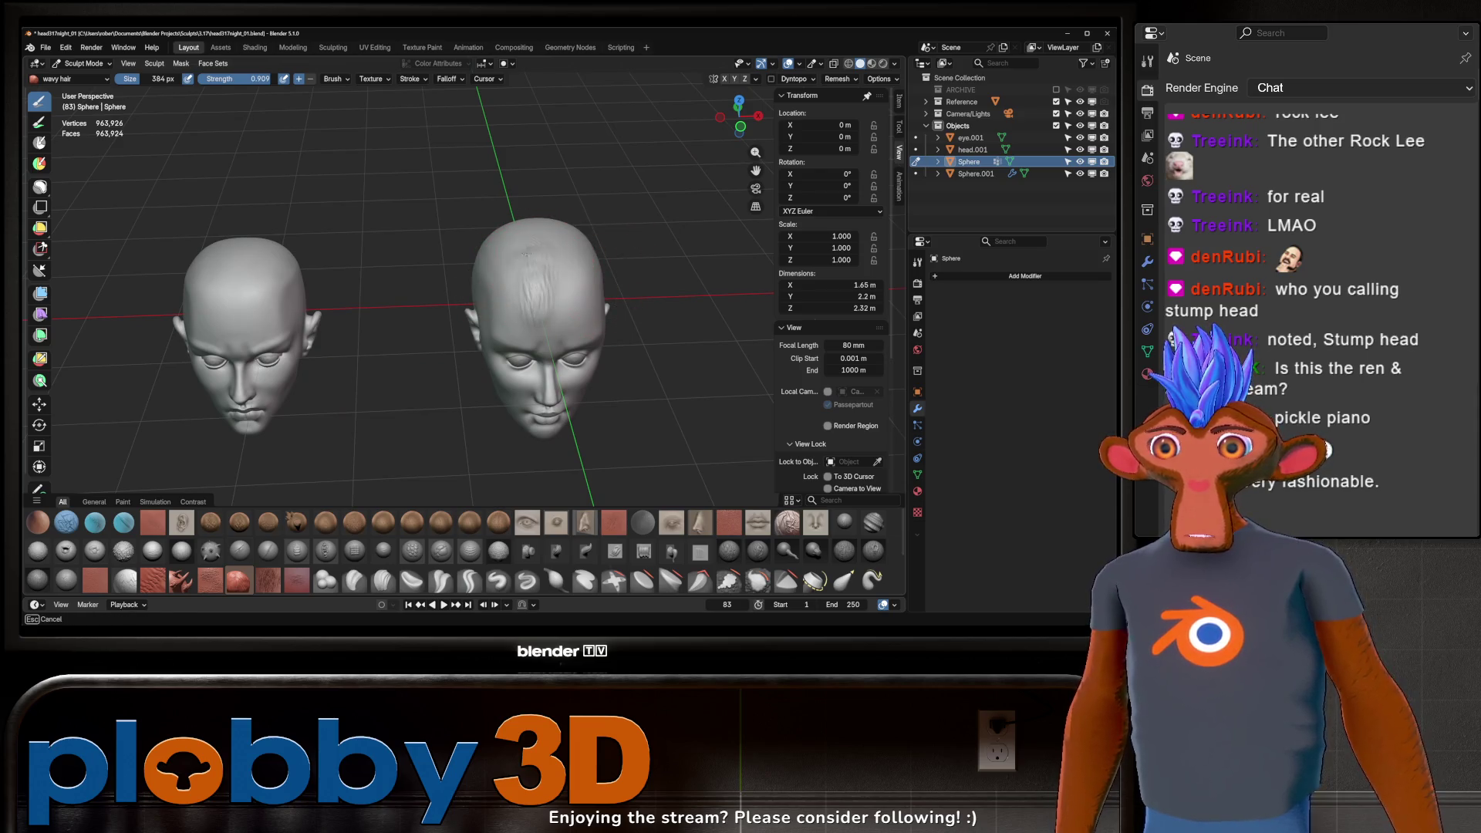
pyautogui.hotkey('ctrl', 'z')
pyautogui.moveTo(548, 307); pyautogui.dragTo(363, 480, button='middle')
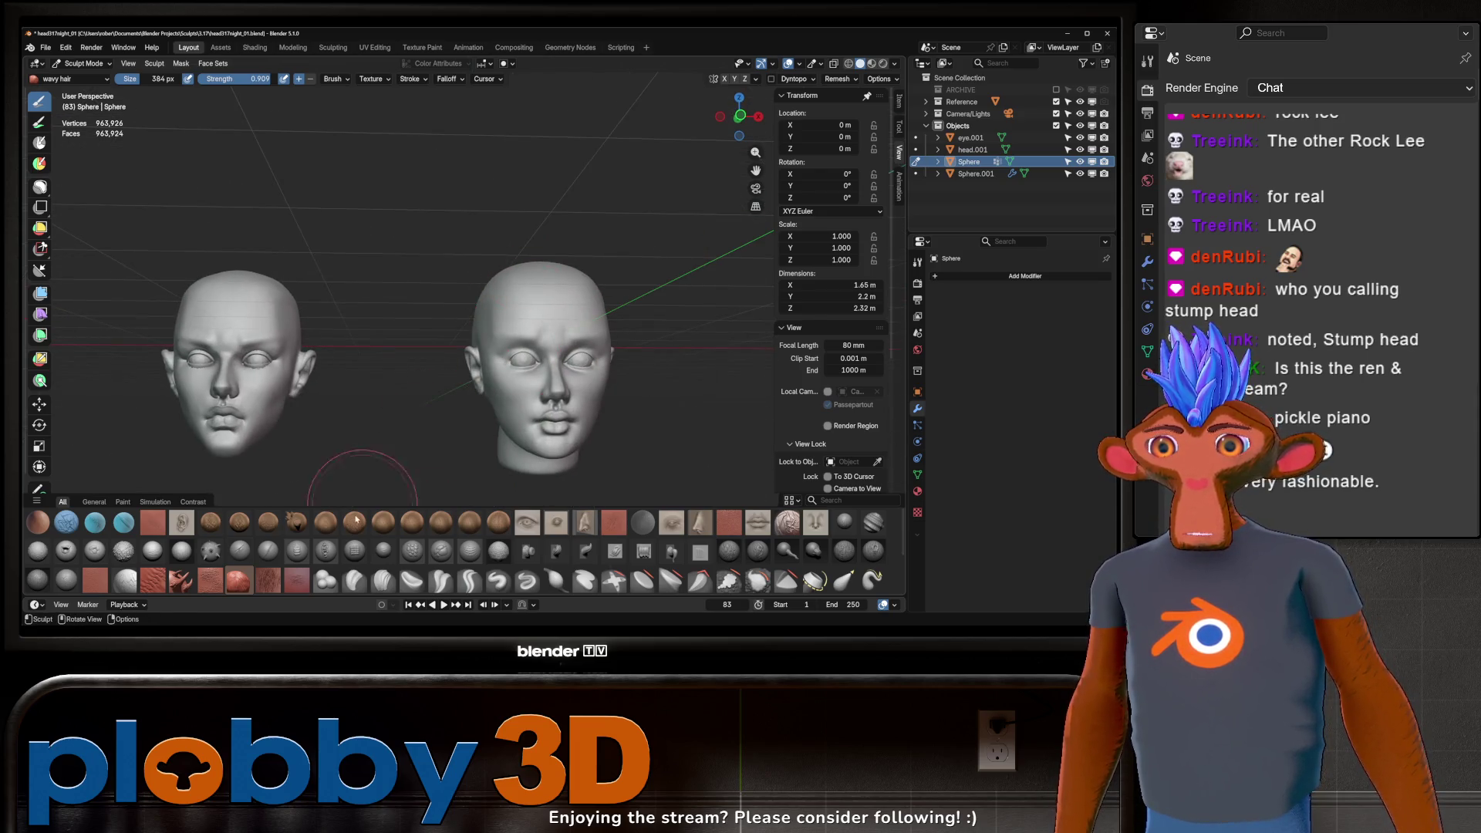
# Step: Stamp weathered wood and Wood Brush grain on the forehead, then undo the strokes
pyautogui.click(267, 579)
pyautogui.moveTo(574, 278); pyautogui.dragTo(527, 307)
pyautogui.moveTo(558, 289); pyautogui.dragTo(649, 290, button='middle')
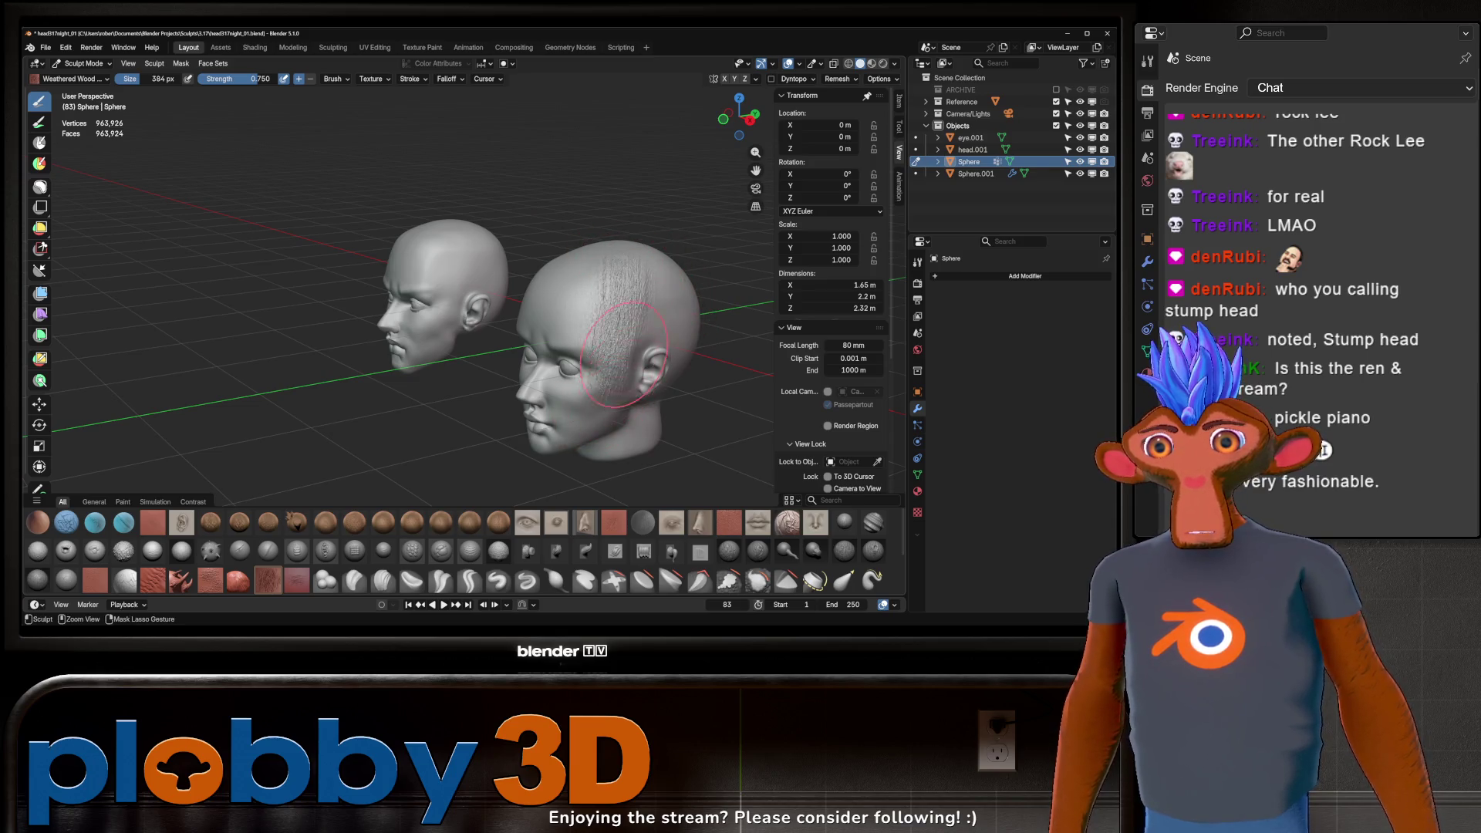
pyautogui.moveTo(588, 378); pyautogui.dragTo(486, 382, button='middle')
pyautogui.click(267, 579)
pyautogui.moveTo(578, 314); pyautogui.dragTo(596, 289)
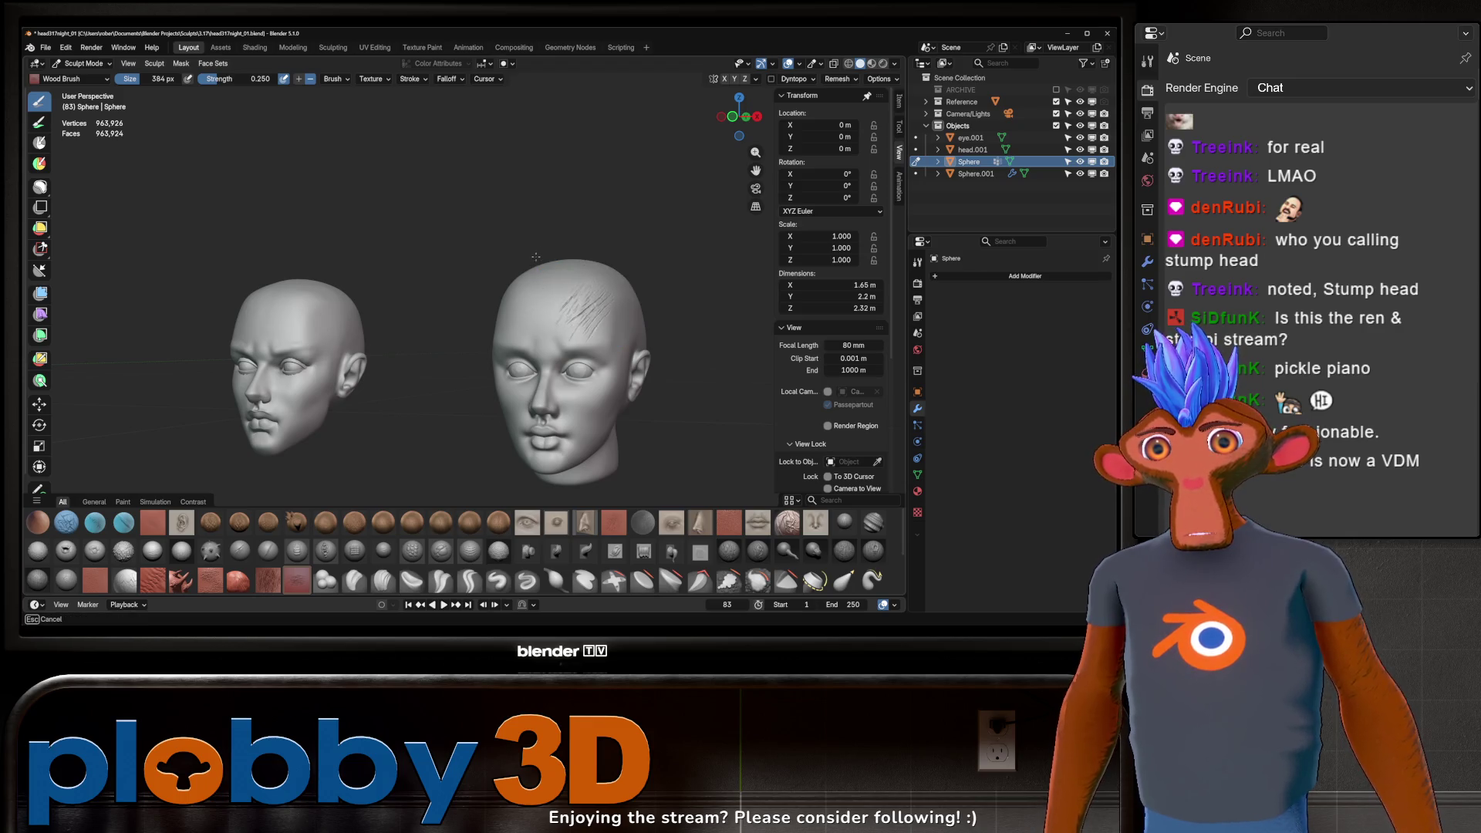
pyautogui.hotkey('ctrl', 'z')
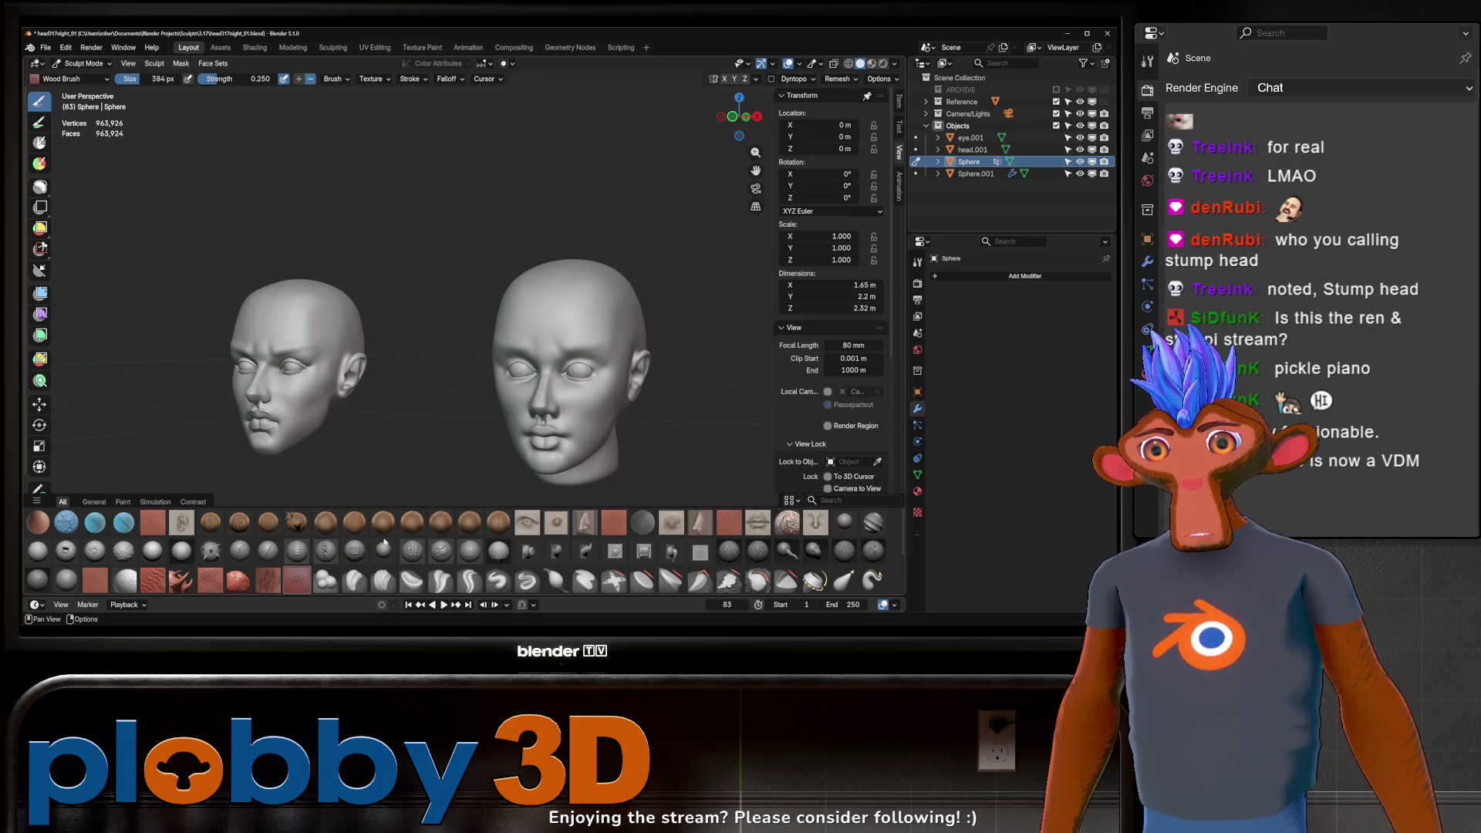
# Step: Spread NS Stone Skin across the forehead and orbit around both heads to check it
pyautogui.click(497, 551)
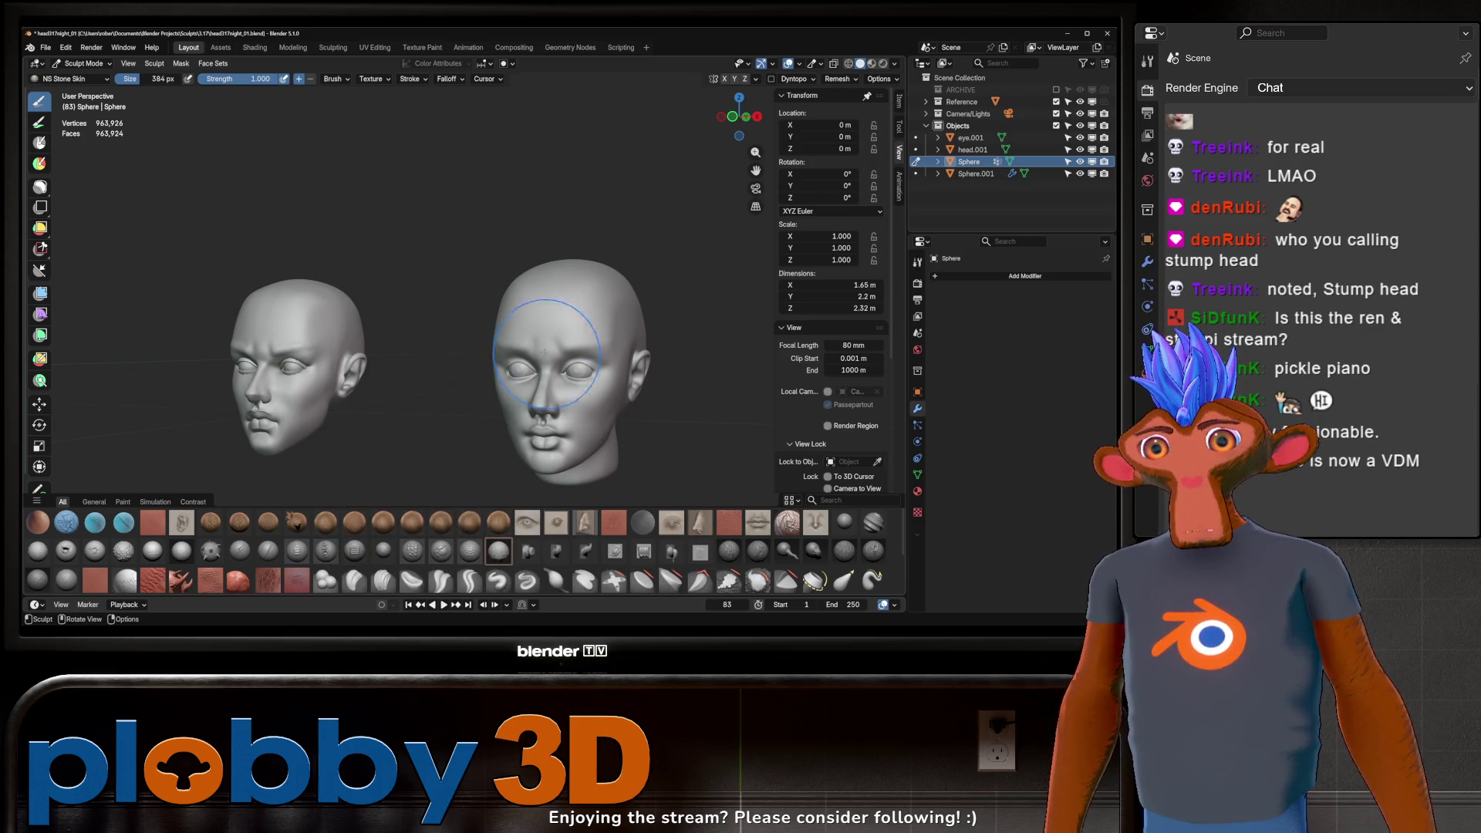
pyautogui.moveTo(528, 318); pyautogui.dragTo(509, 299)
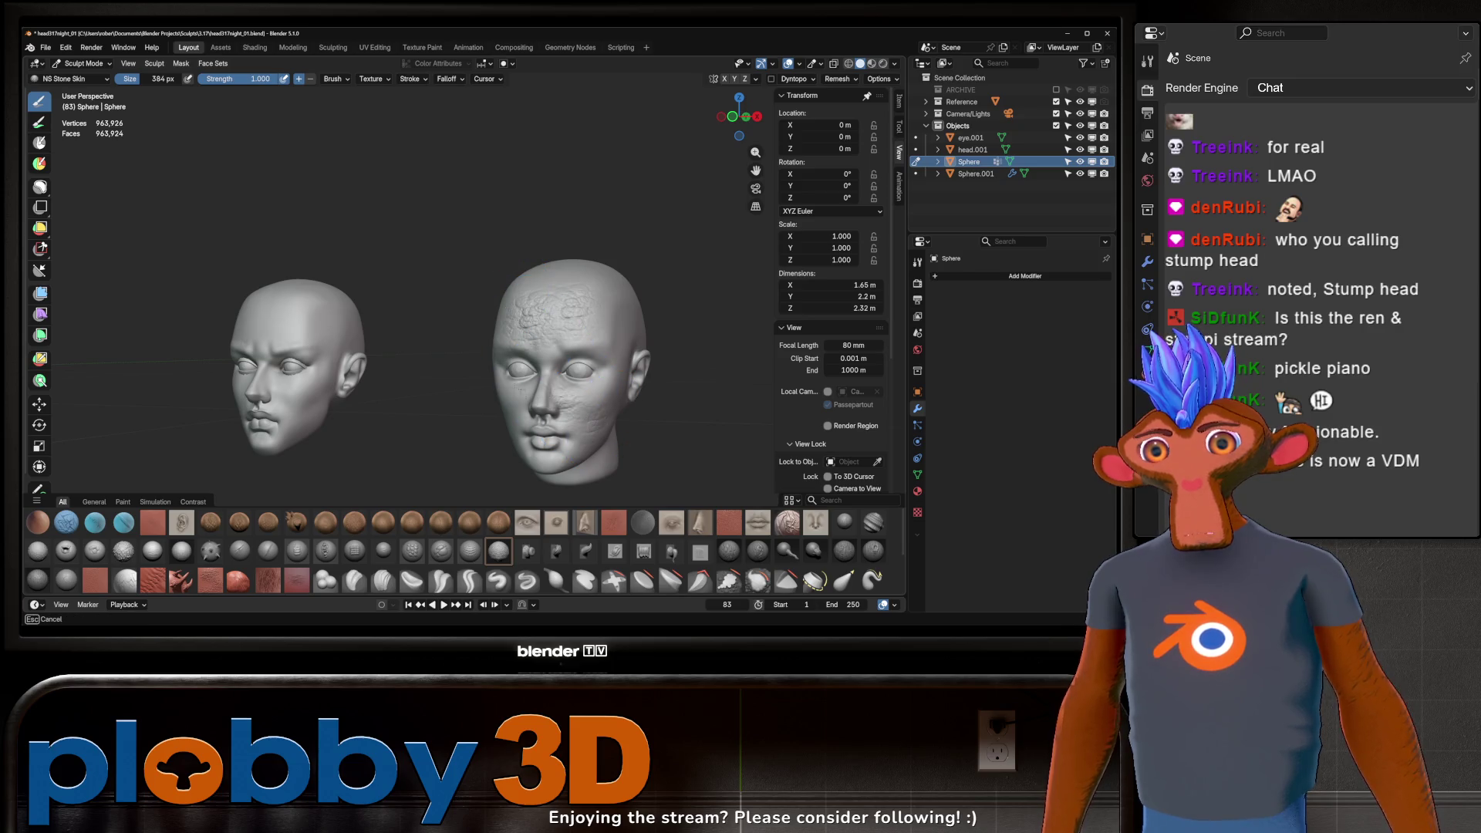
pyautogui.moveTo(585, 405); pyautogui.dragTo(533, 400, button='middle')
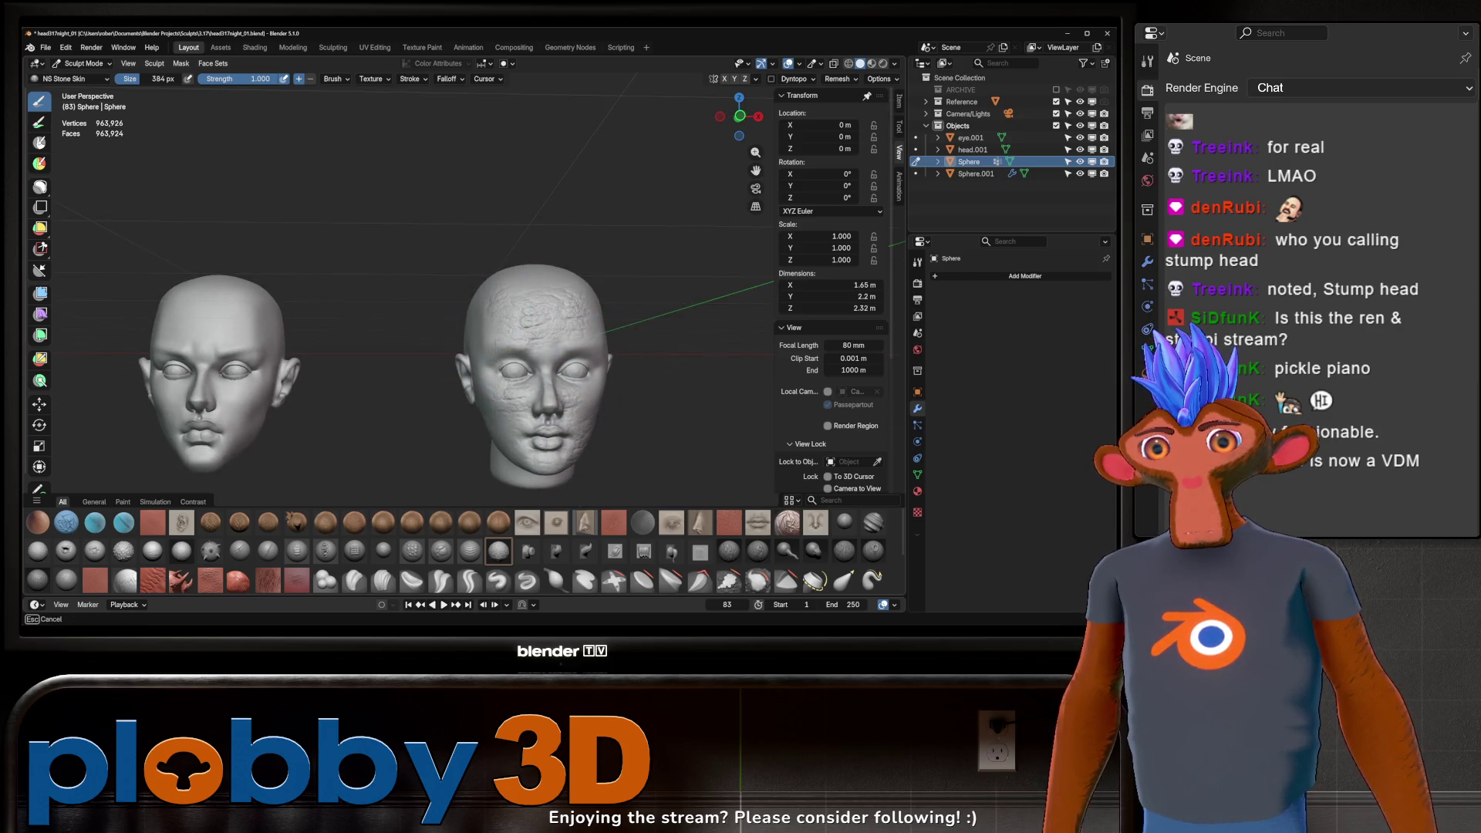
pyautogui.moveTo(611, 265)
pyautogui.mouseDown(button='middle')
pyautogui.moveTo(713, 295)
pyautogui.moveTo(573, 445)
pyautogui.mouseUp(button='middle')
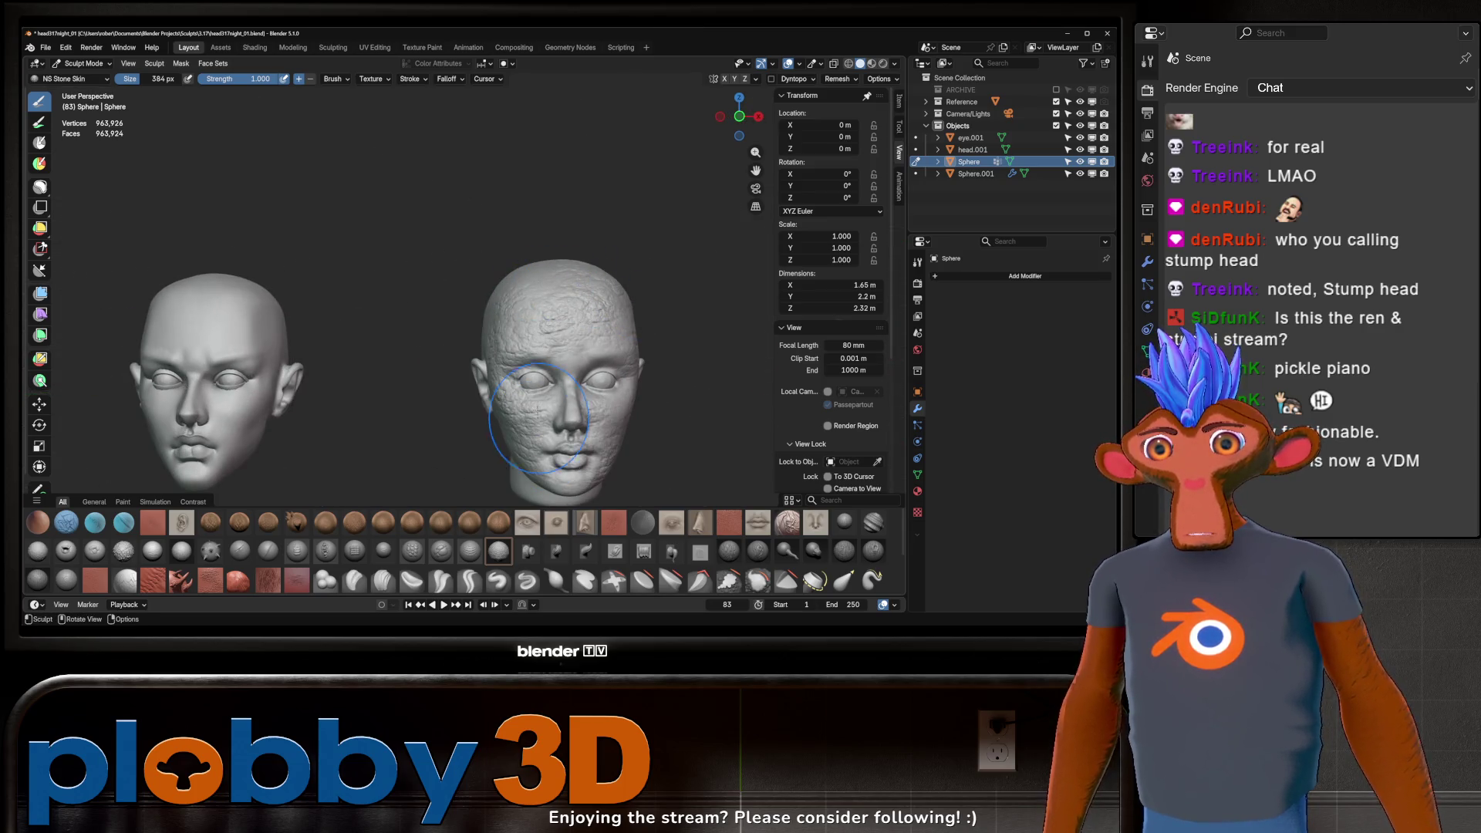
pyautogui.moveTo(642, 347)
pyautogui.mouseDown(button='middle')
pyautogui.moveTo(586, 363)
pyautogui.moveTo(694, 347)
pyautogui.mouseUp(button='middle')
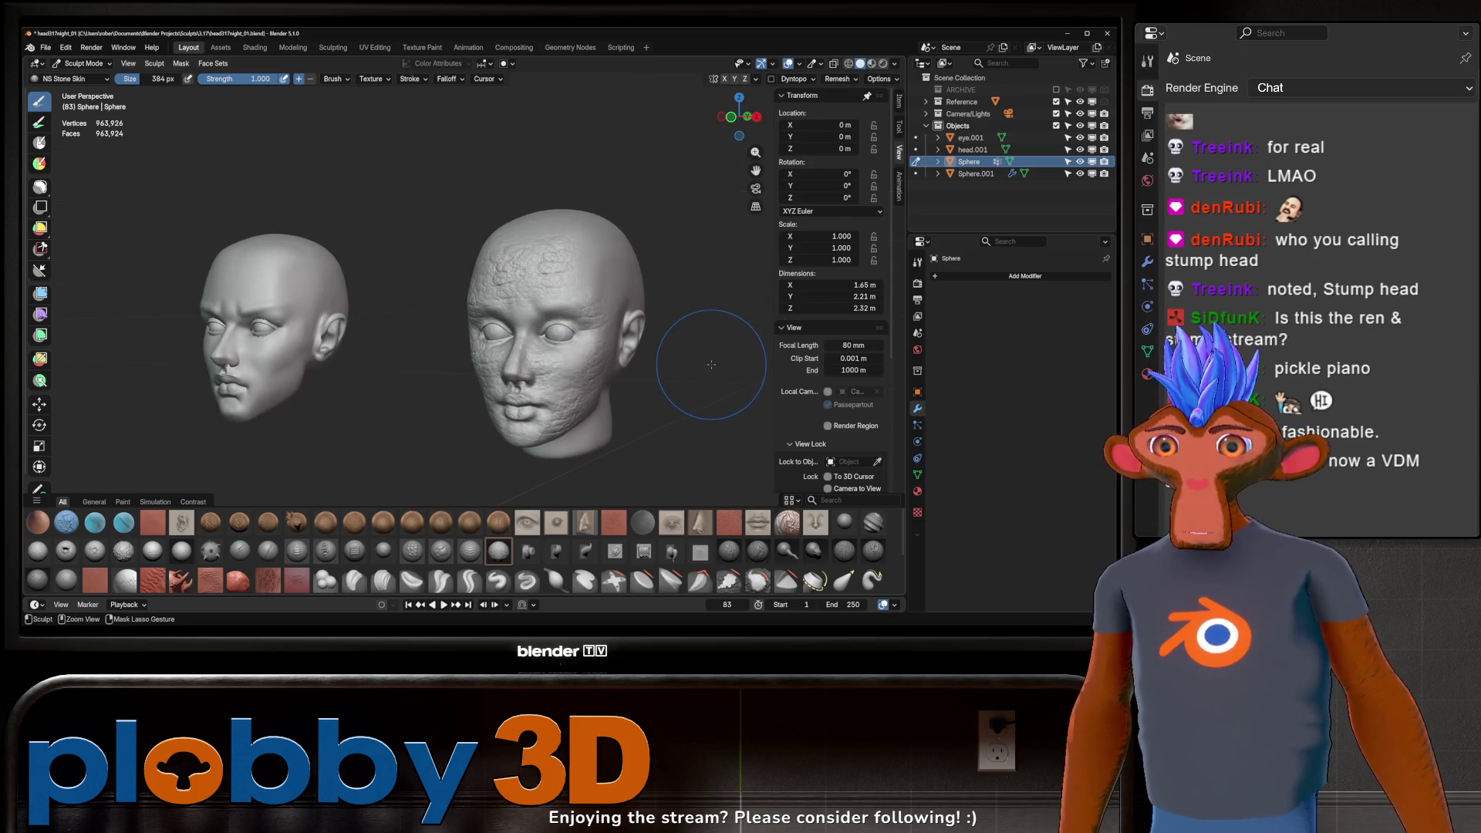
pyautogui.moveTo(694, 359); pyautogui.dragTo(679, 357, button='middle')
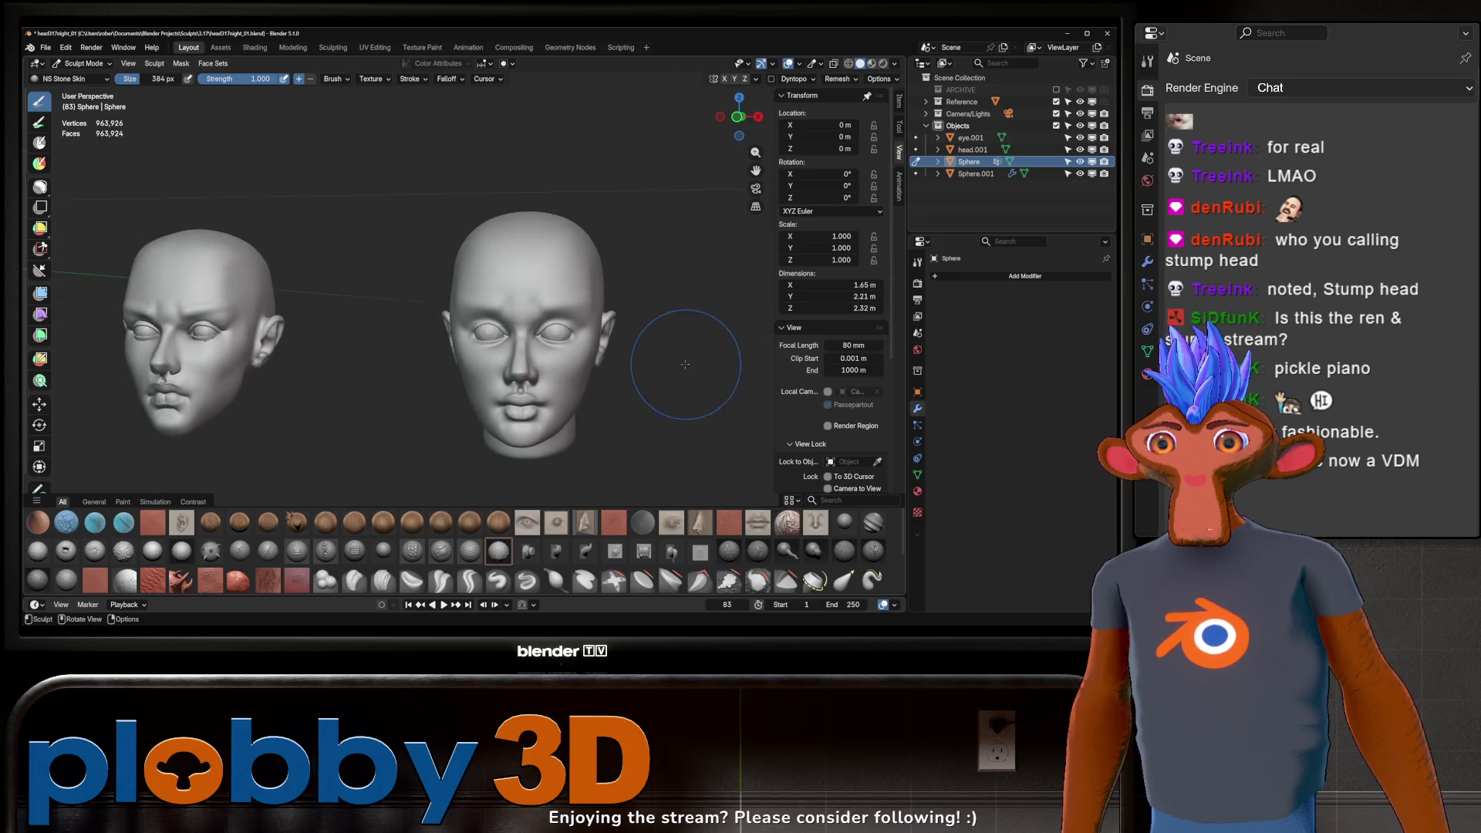
pyautogui.scroll(2, 684, 353)
pyautogui.scroll(1, 695, 346)
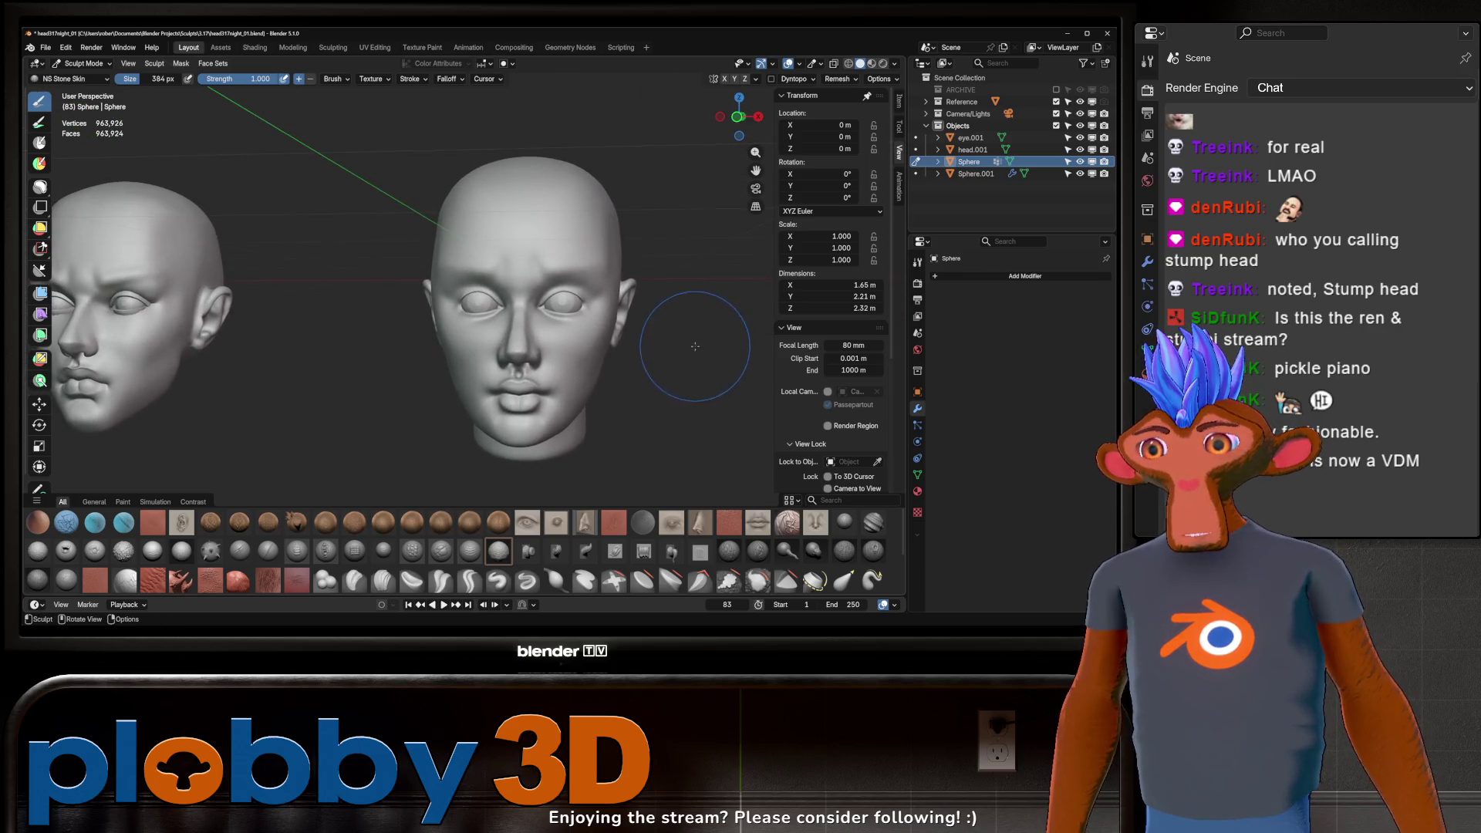
pyautogui.moveTo(695, 345); pyautogui.dragTo(685, 387, button='middle')
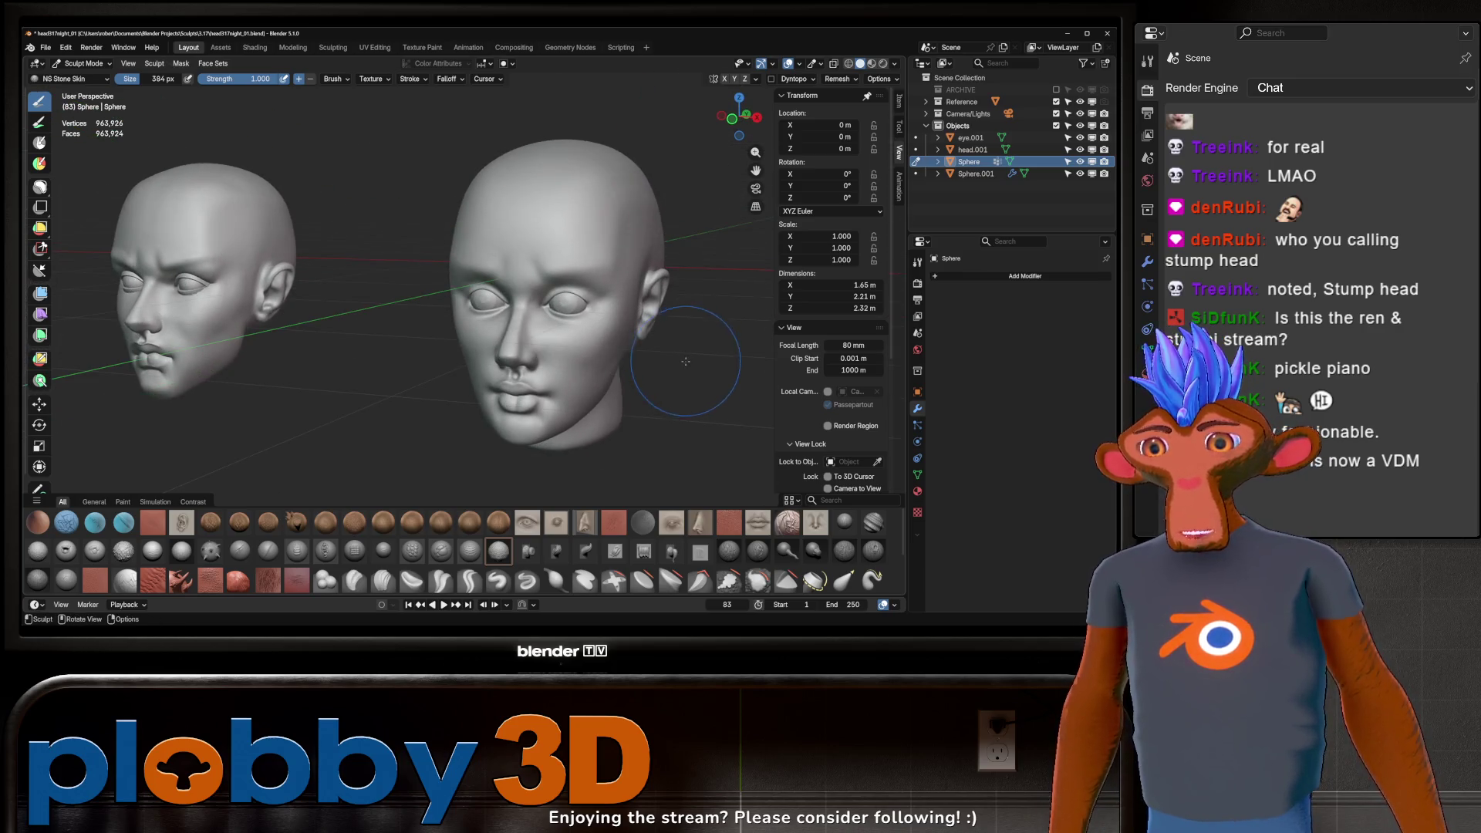
# Step: Stamp AT-Stitch grooves and several short stitch marks across the forehead
pyautogui.click(156, 581)
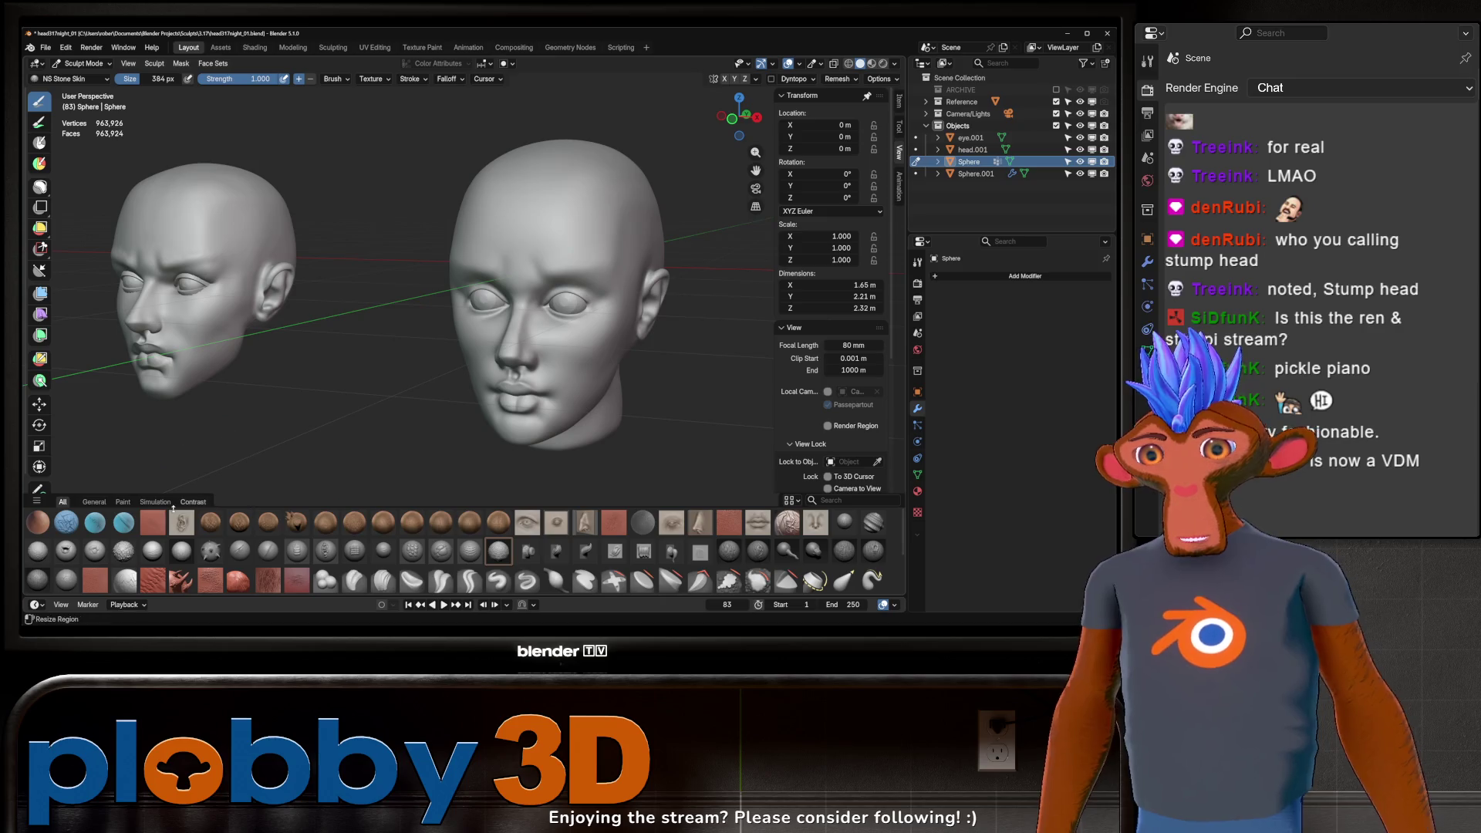
pyautogui.moveTo(567, 211)
pyautogui.mouseDown()
pyautogui.moveTo(513, 253)
pyautogui.moveTo(547, 266)
pyautogui.moveTo(371, 346)
pyautogui.moveTo(726, 213)
pyautogui.mouseUp()
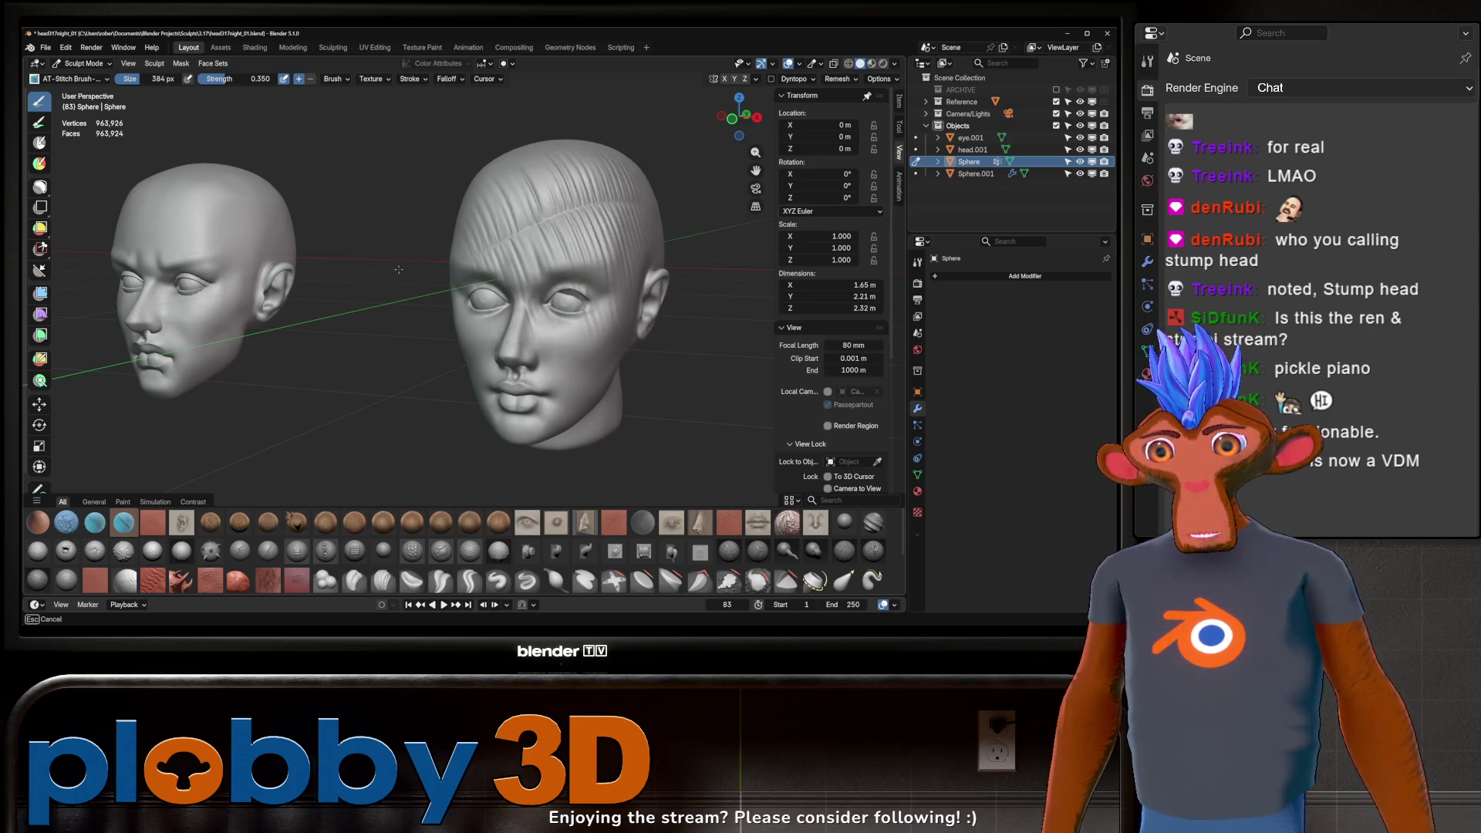
pyautogui.moveTo(725, 213); pyautogui.dragTo(575, 215)
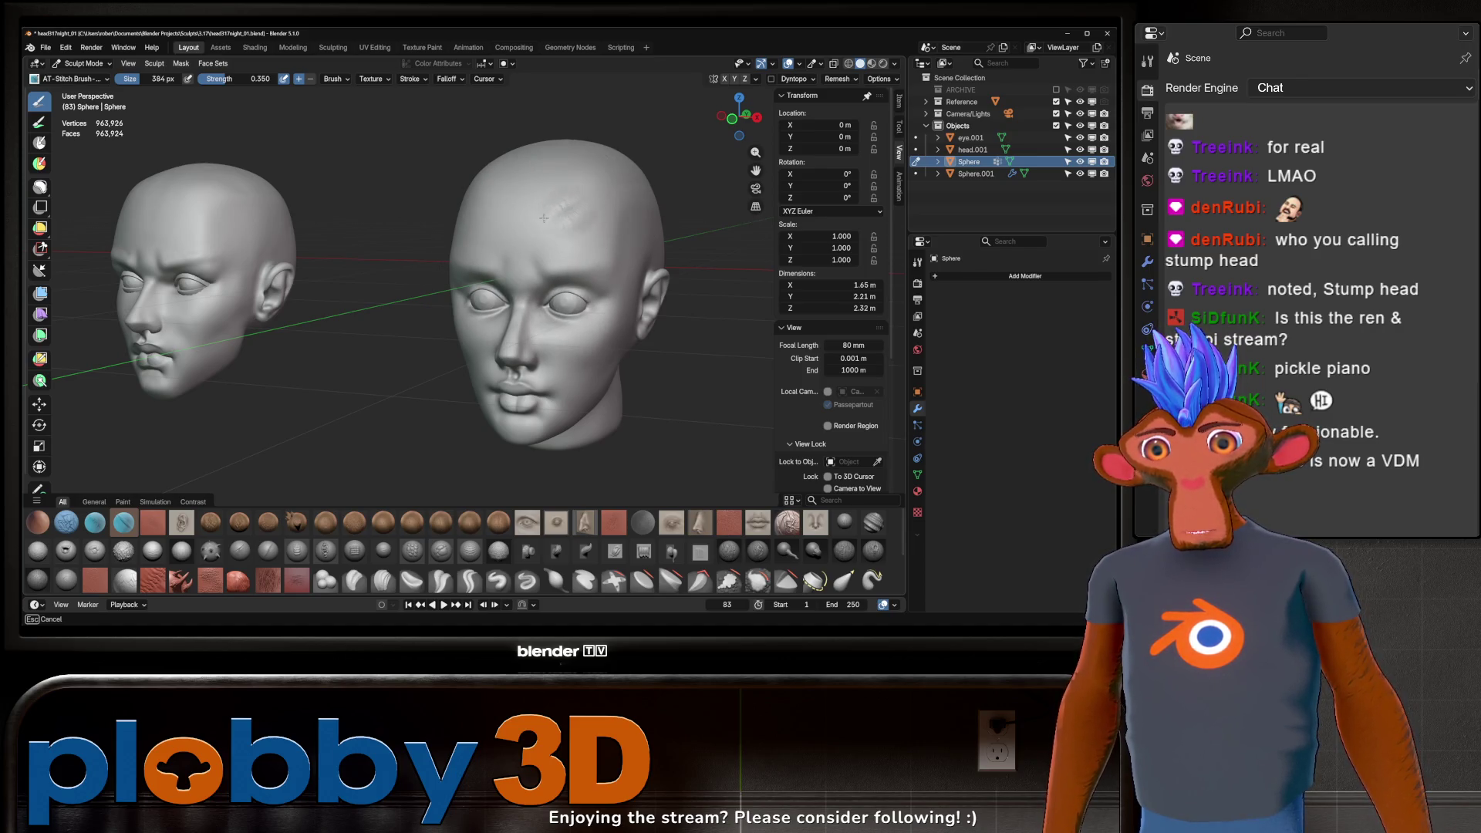
pyautogui.moveTo(645, 228); pyautogui.dragTo(587, 213)
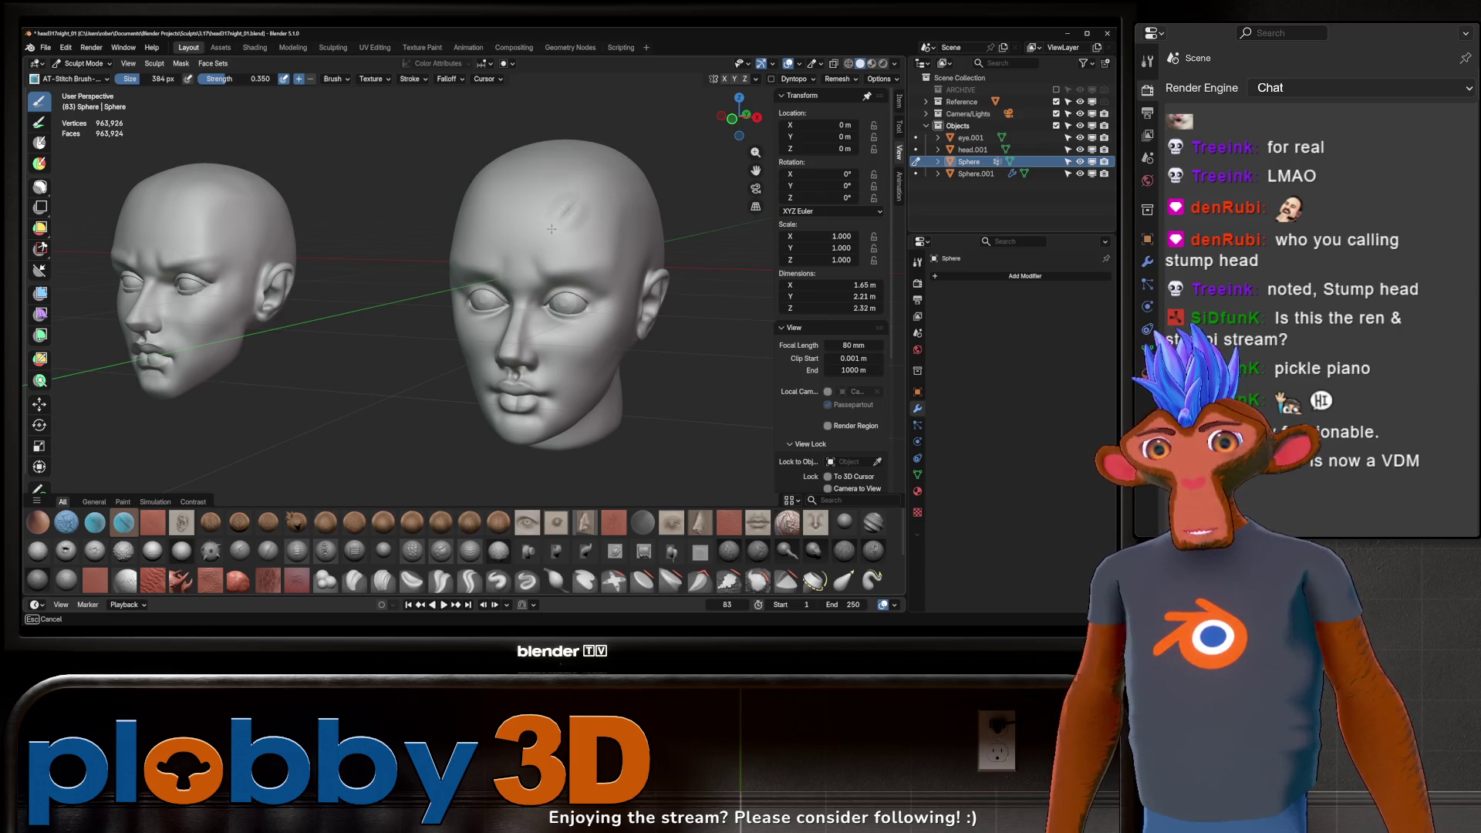
pyautogui.moveTo(399, 350)
pyautogui.mouseDown(button='middle')
pyautogui.moveTo(382, 162)
pyautogui.moveTo(473, 283)
pyautogui.mouseUp(button='middle')
pyautogui.moveTo(550, 217); pyautogui.dragTo(580, 209)
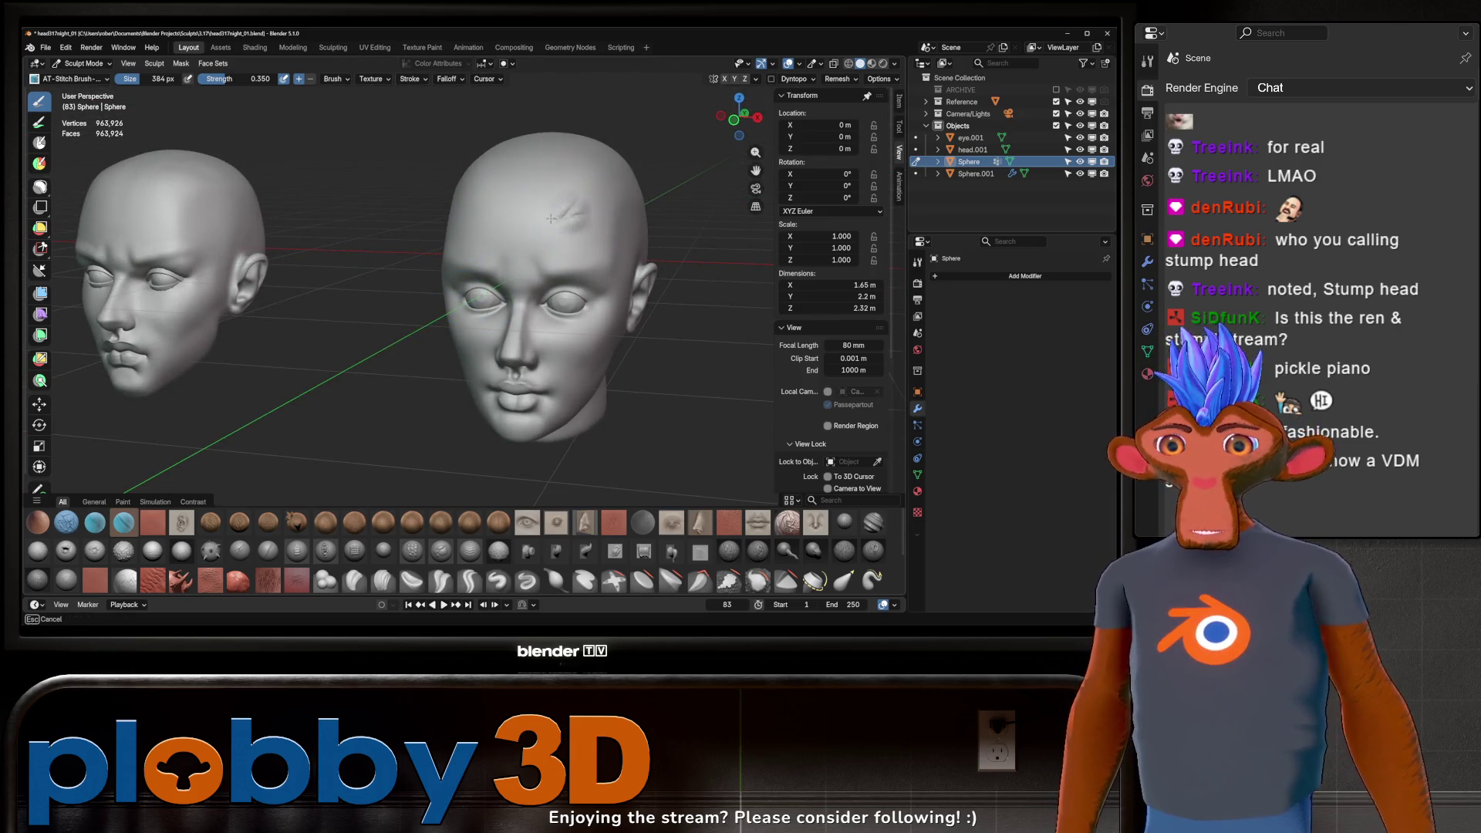
pyautogui.moveTo(380, 400); pyautogui.dragTo(281, 465, button='middle')
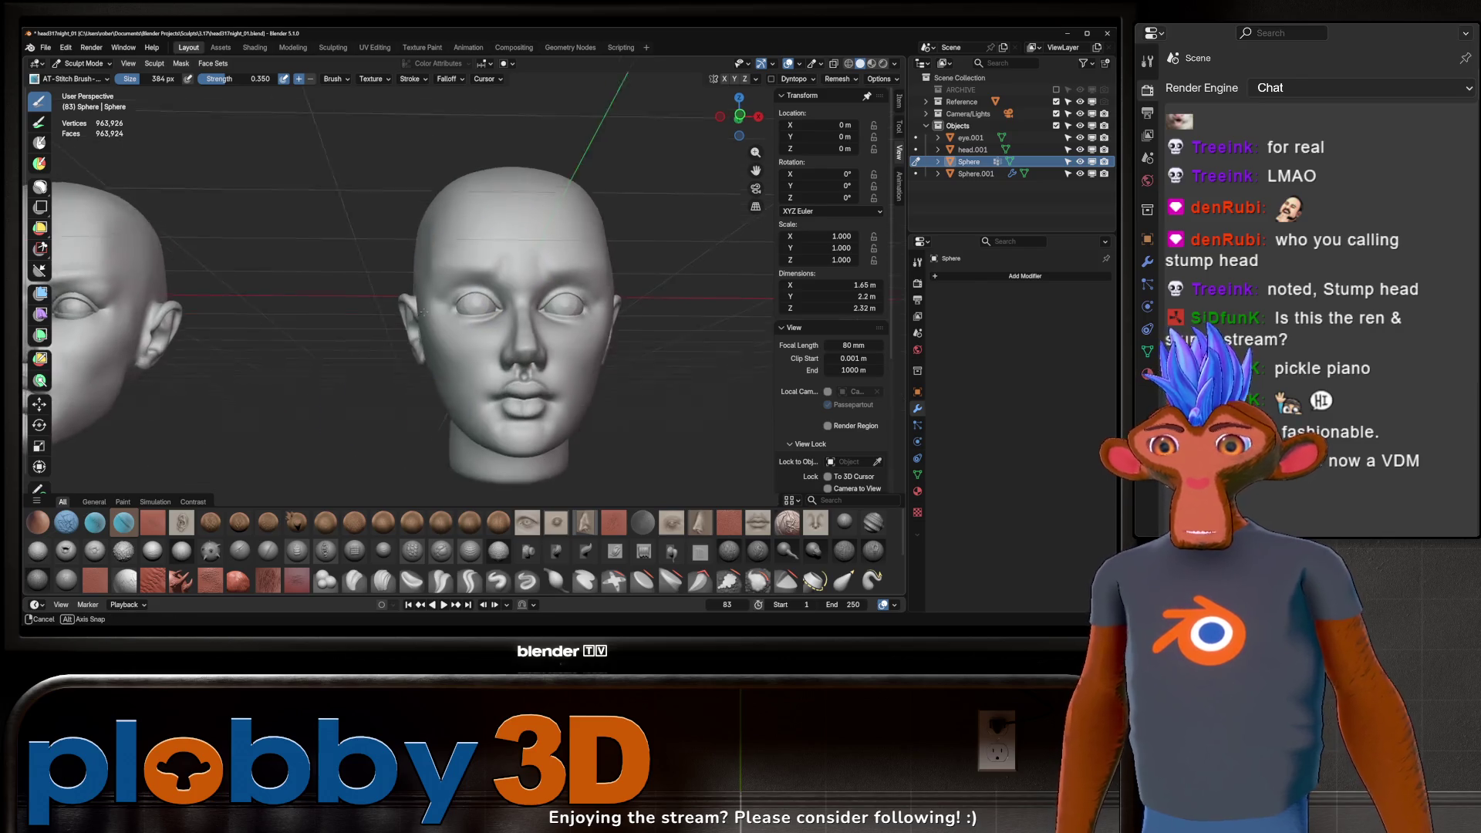
# Step: Stamp an AT-Fabric wrinkle stroke on the forehead and undo it
pyautogui.click(66, 522)
pyautogui.moveTo(478, 260); pyautogui.dragTo(545, 214)
pyautogui.moveTo(465, 221)
pyautogui.mouseDown(button='middle')
pyautogui.moveTo(540, 251)
pyautogui.moveTo(384, 365)
pyautogui.mouseUp(button='middle')
pyautogui.hotkey('ctrl', 'z')
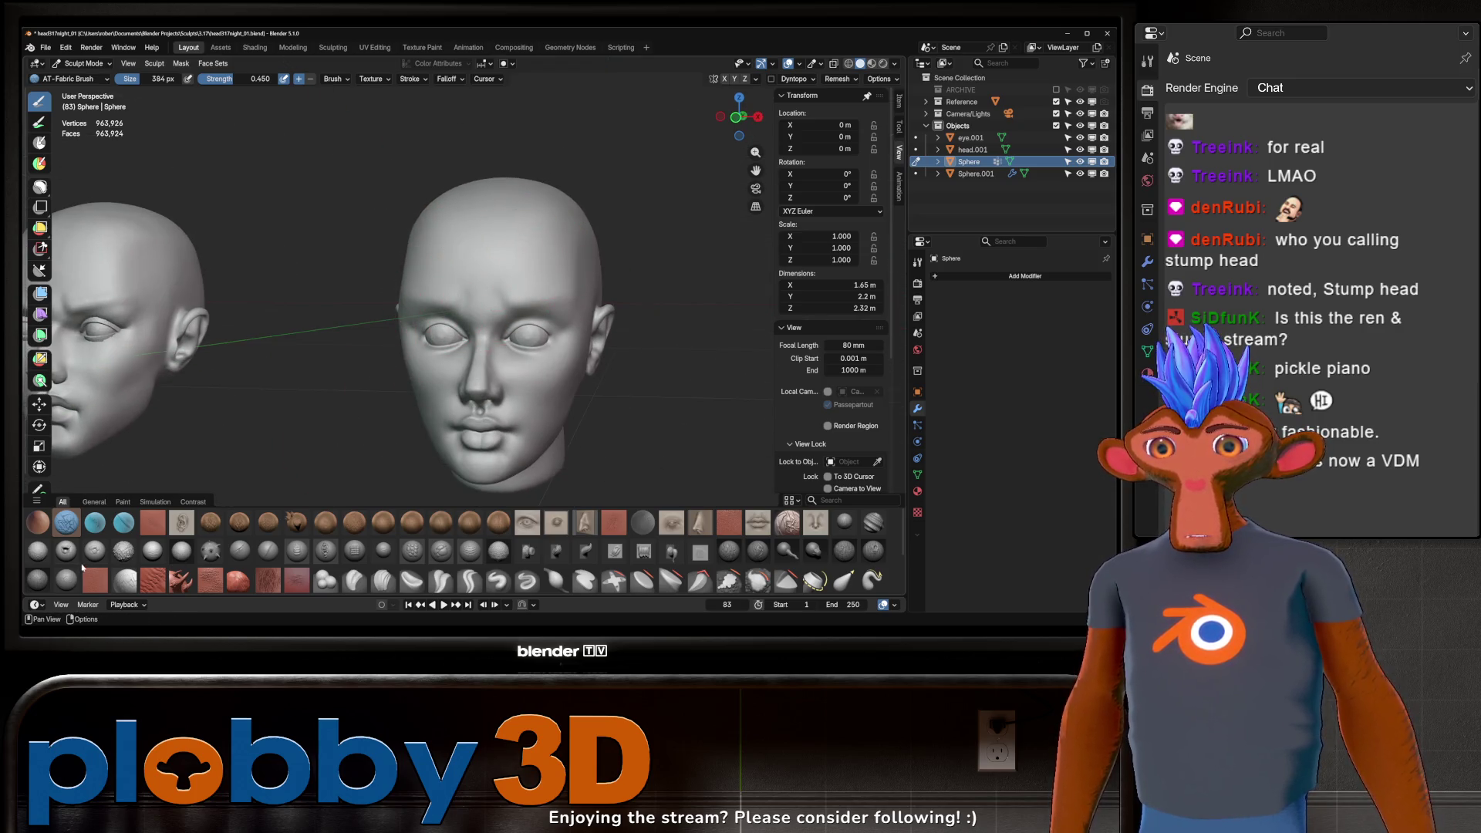
# Step: Sculpt NS Creature detail over the forehead and whole head, then undo it
pyautogui.click(38, 550)
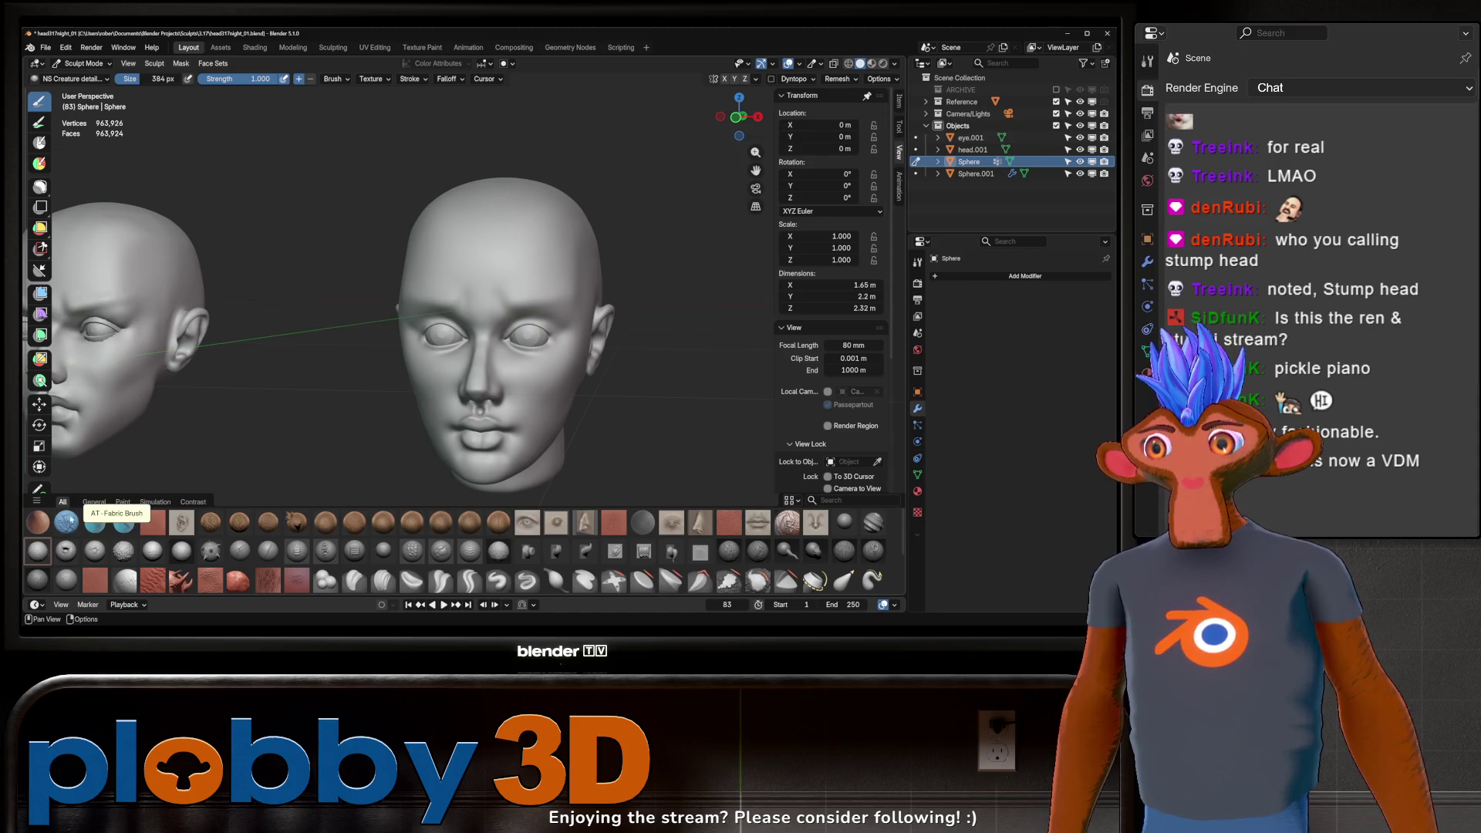
pyautogui.moveTo(441, 220)
pyautogui.mouseDown()
pyautogui.moveTo(393, 296)
pyautogui.moveTo(434, 265)
pyautogui.moveTo(342, 267)
pyautogui.mouseUp()
pyautogui.moveTo(342, 266)
pyautogui.mouseDown(button='middle')
pyautogui.moveTo(453, 277)
pyautogui.moveTo(357, 277)
pyautogui.moveTo(364, 304)
pyautogui.mouseUp(button='middle')
pyautogui.hotkey('ctrl', 'z')
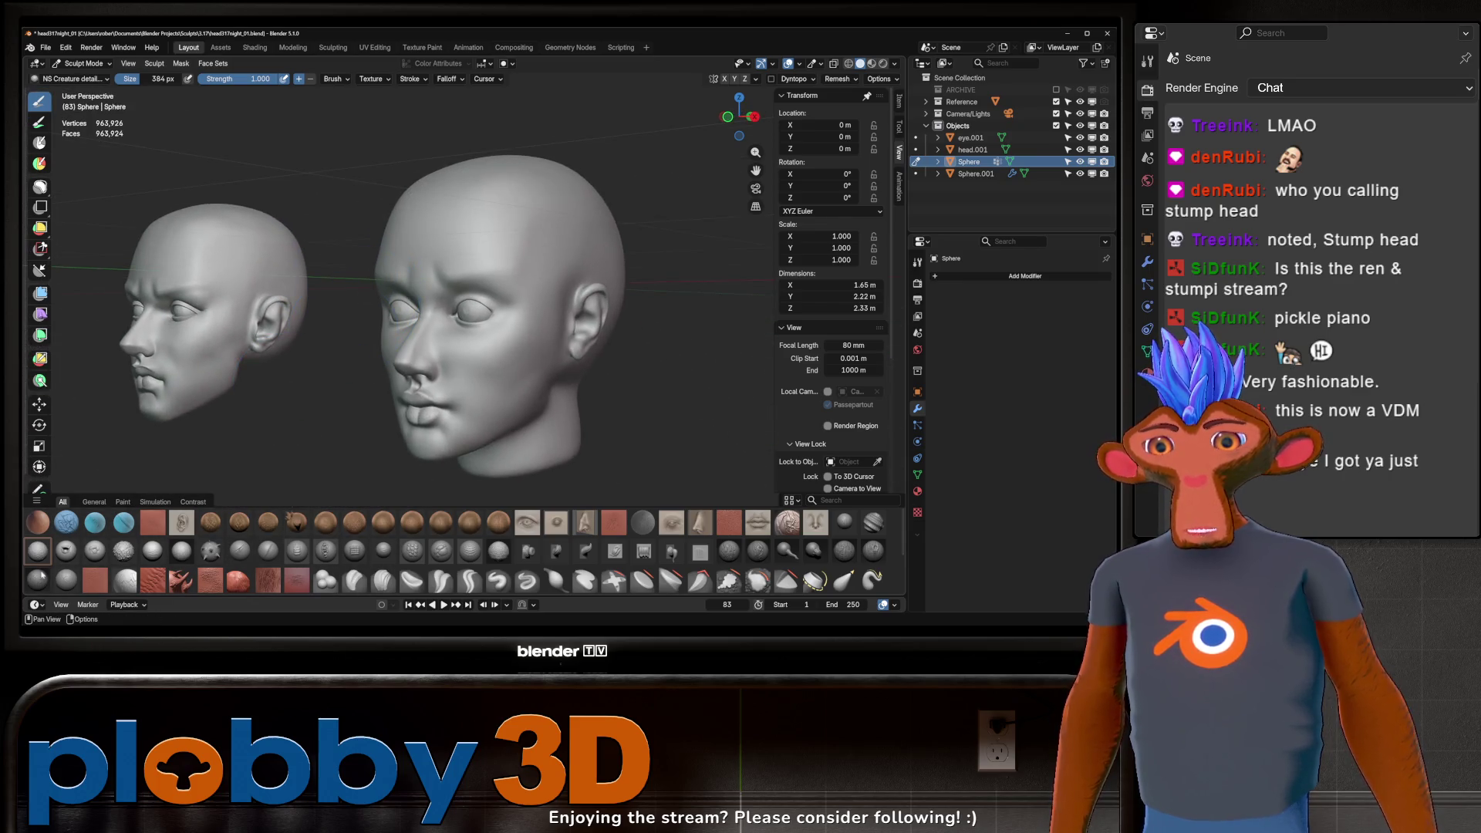
# Step: Switch to the Accurate Skin brush, inspect the head, and show only general sculpting brushes
pyautogui.press('x')
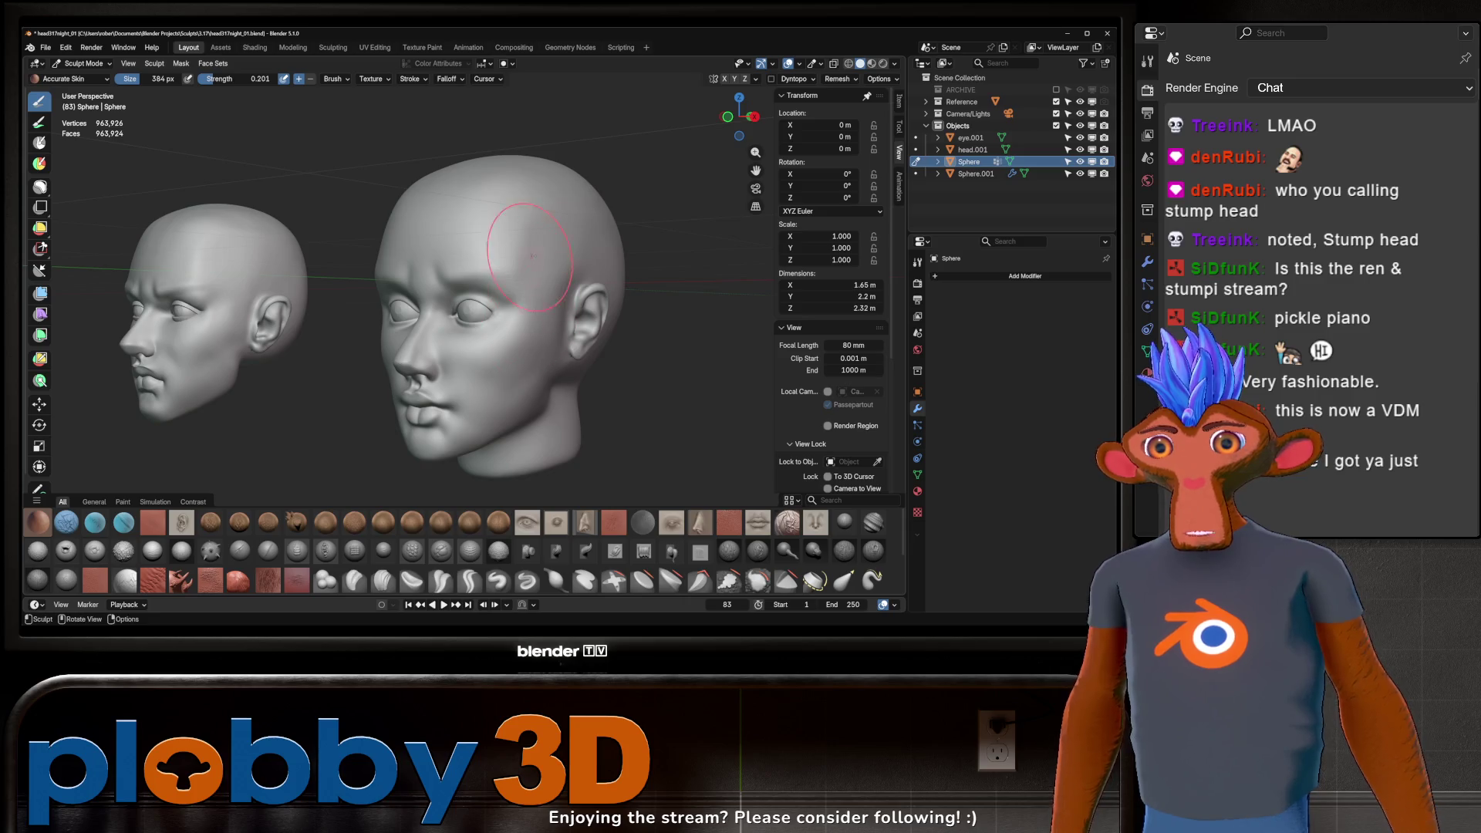
pyautogui.moveTo(407, 281)
pyautogui.mouseDown(button='middle')
pyautogui.moveTo(486, 226)
pyautogui.moveTo(503, 294)
pyautogui.mouseUp(button='middle')
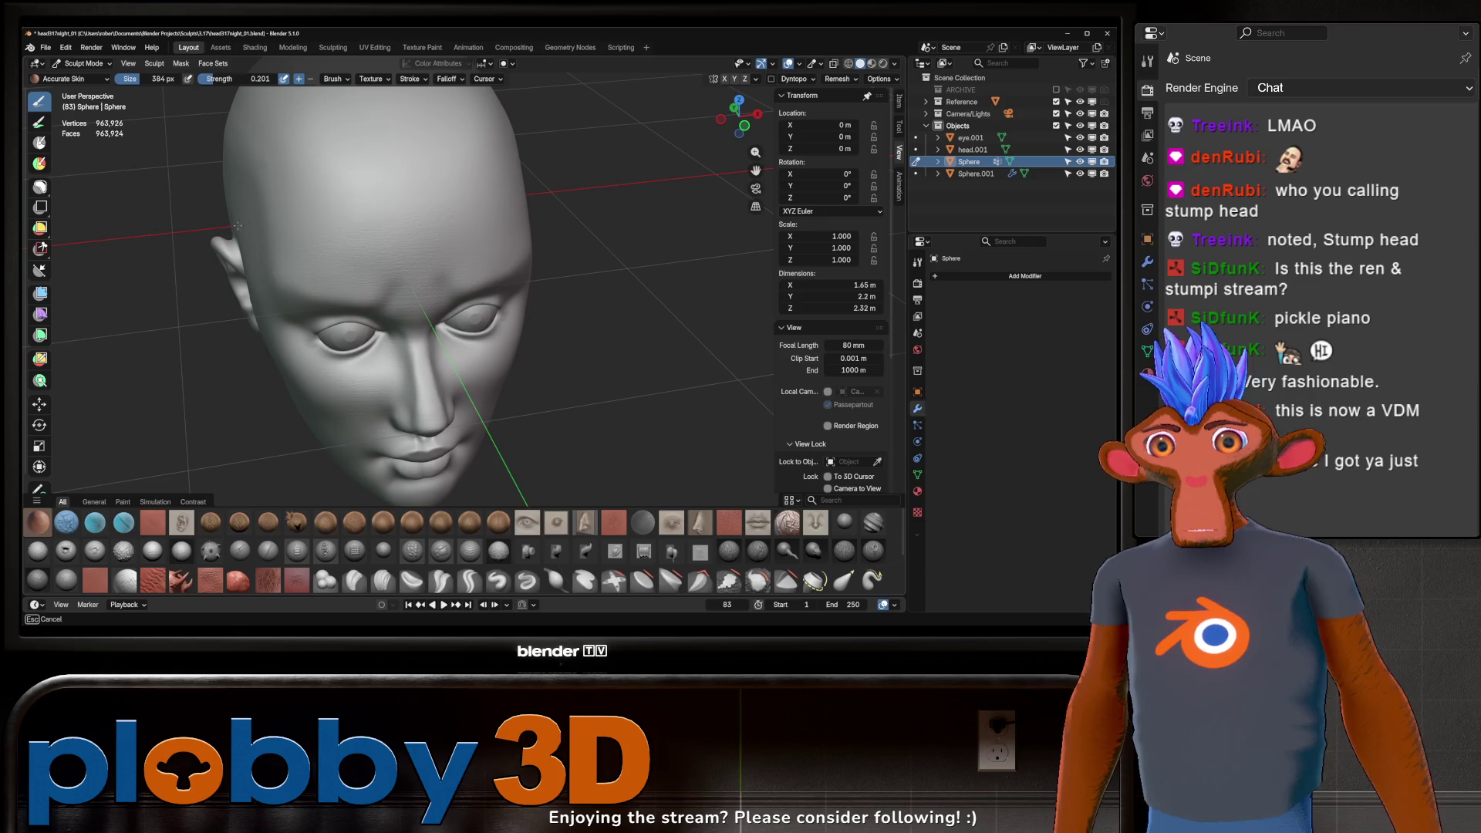
pyautogui.moveTo(441, 278)
pyautogui.mouseDown(button='middle')
pyautogui.moveTo(652, 215)
pyautogui.moveTo(568, 224)
pyautogui.moveTo(532, 255)
pyautogui.moveTo(383, 277)
pyautogui.mouseUp(button='middle')
pyautogui.scroll(4, 651, 215)
pyautogui.scroll(-3, 585, 243)
pyautogui.scroll(-2, 564, 262)
pyautogui.scroll(-2, 566, 262)
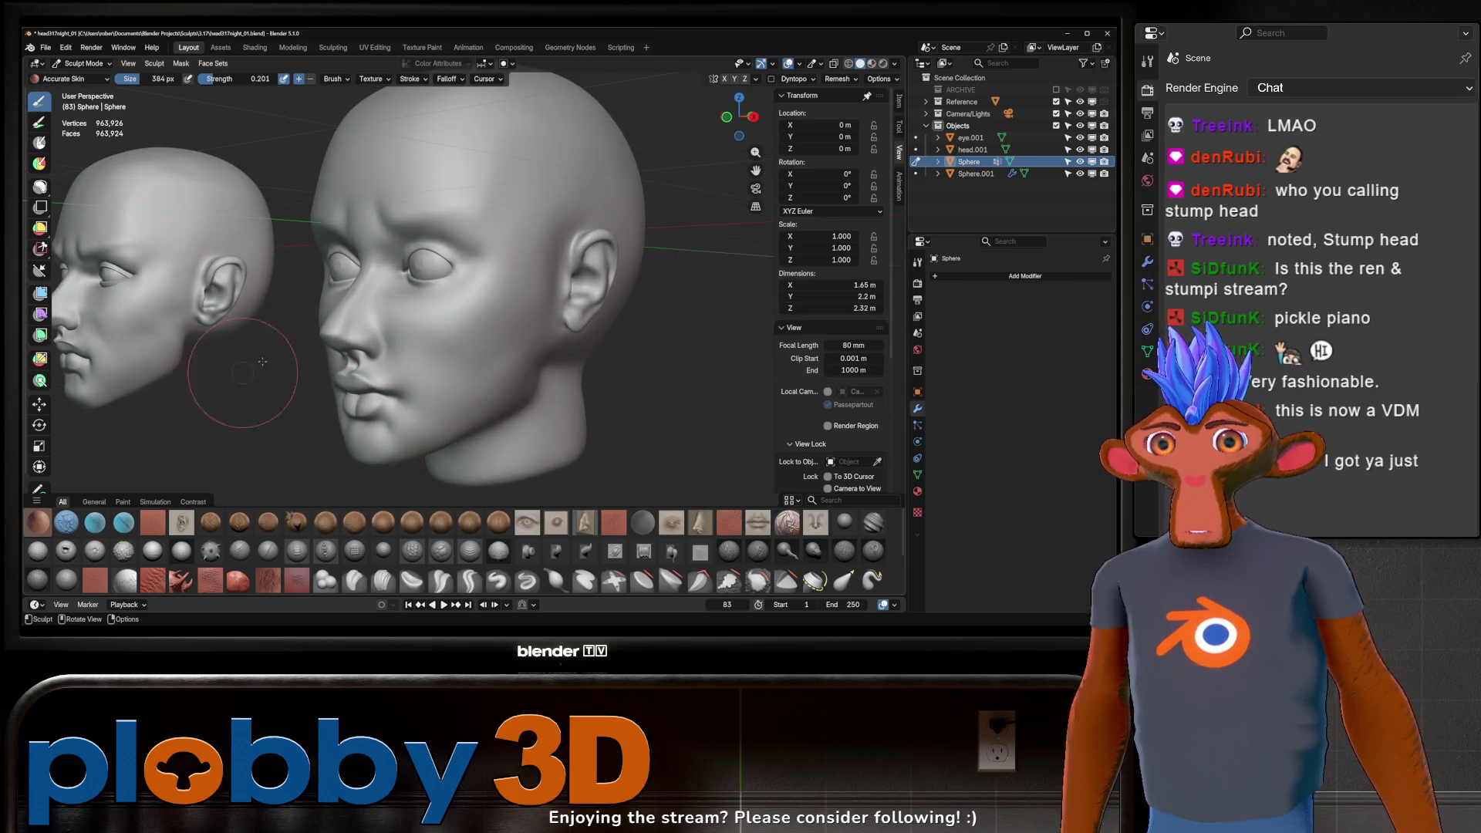
pyautogui.moveTo(261, 362)
pyautogui.mouseDown(button='middle')
pyautogui.moveTo(454, 290)
pyautogui.moveTo(209, 406)
pyautogui.mouseUp(button='middle')
pyautogui.scroll(-2, 454, 290)
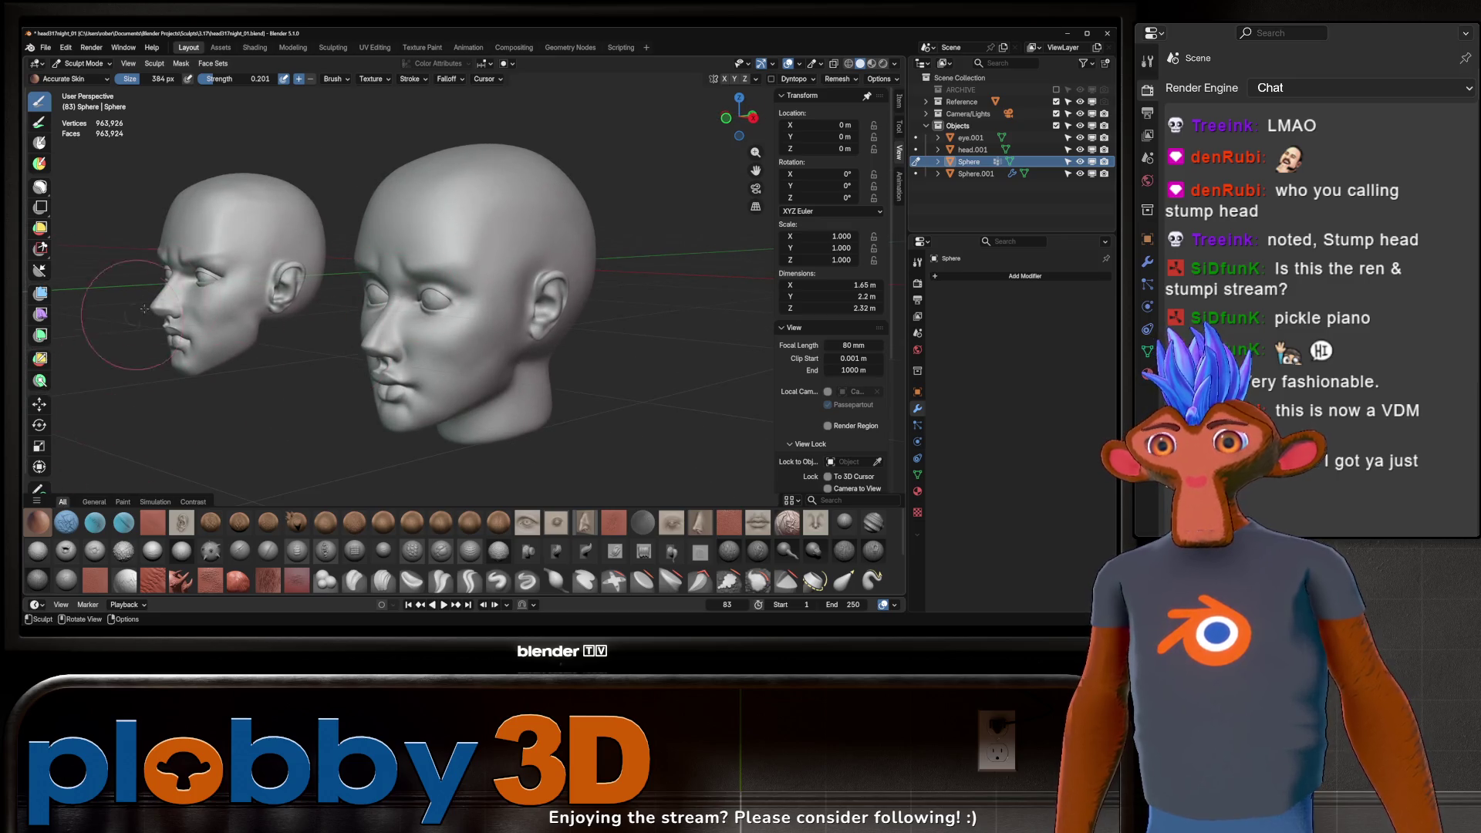
pyautogui.click(94, 502)
# Step: Shrink the asset shelf to enlarge the 3D view and switch to the Grab brush
pyautogui.moveTo(266, 428); pyautogui.dragTo(328, 438, button='middle')
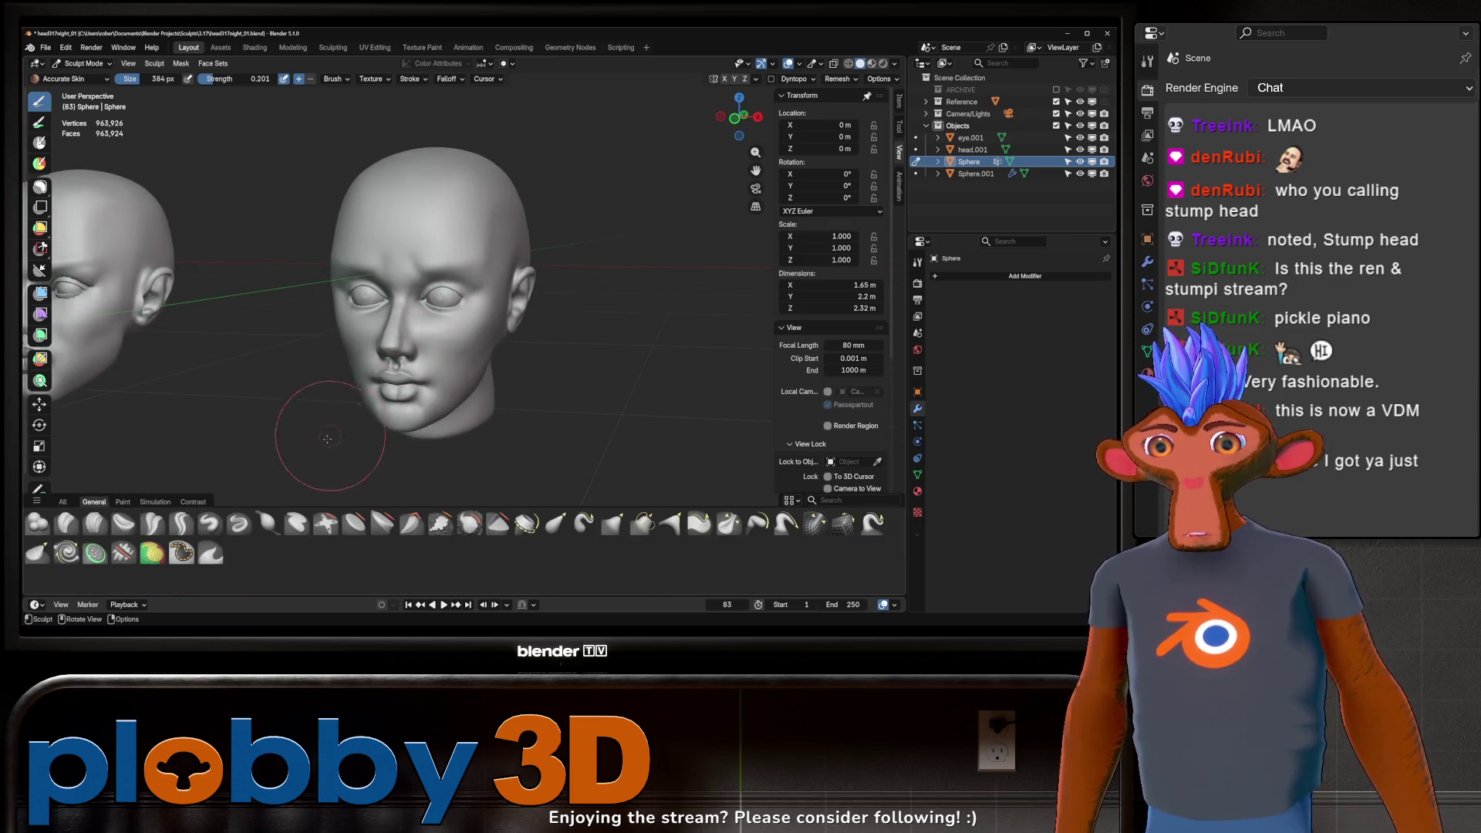
pyautogui.moveTo(236, 507); pyautogui.dragTo(236, 562)
pyautogui.moveTo(297, 347)
pyautogui.mouseDown(button='middle')
pyautogui.moveTo(330, 377)
pyautogui.moveTo(332, 336)
pyautogui.moveTo(424, 344)
pyautogui.moveTo(340, 324)
pyautogui.moveTo(544, 261)
pyautogui.moveTo(507, 300)
pyautogui.mouseUp(button='middle')
pyautogui.scroll(2, 585, 278)
pyautogui.scroll(2, 591, 284)
pyautogui.press('g')
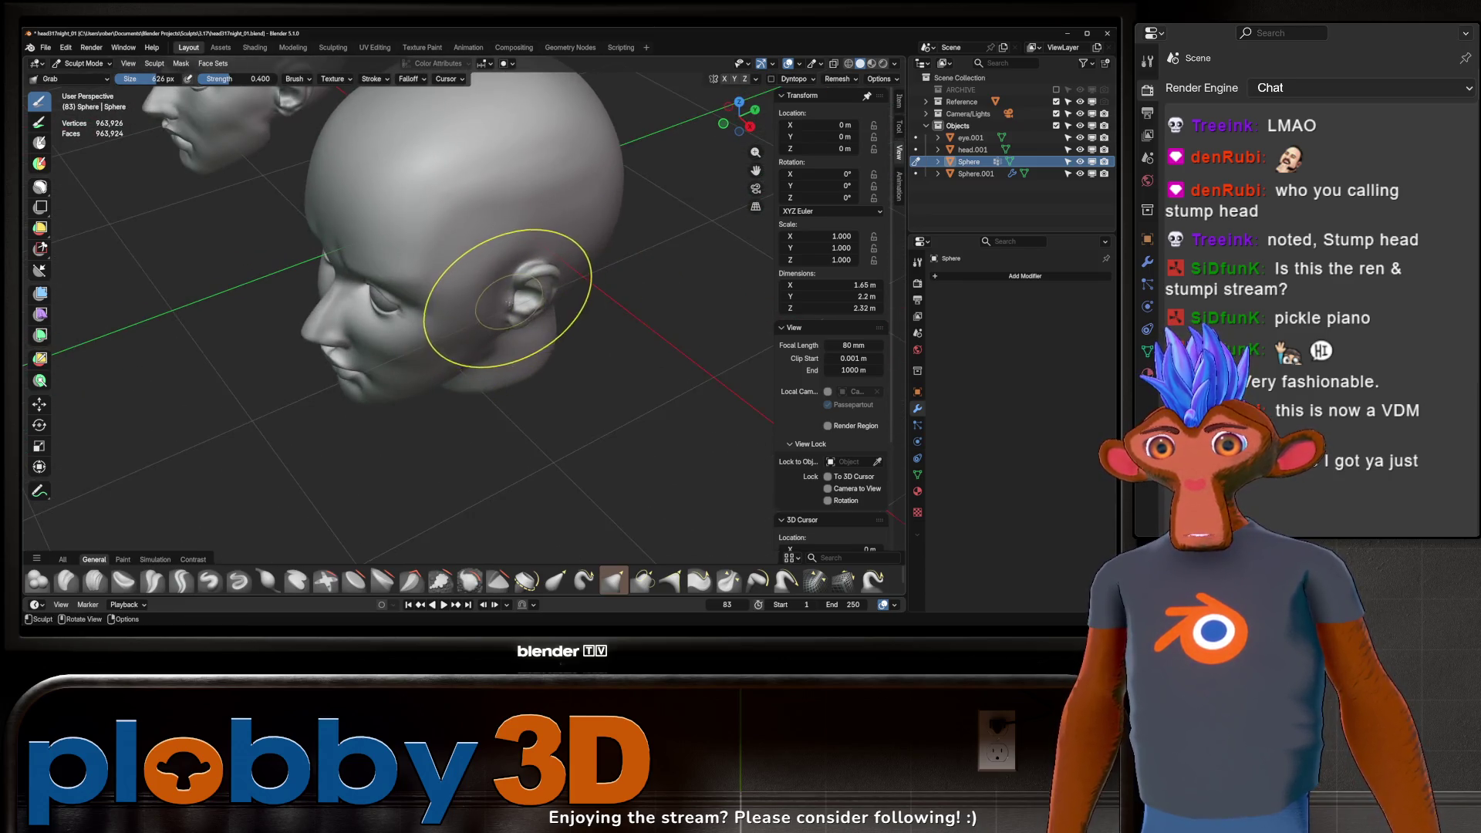
# Step: Review the head from side and front during grab passes, then select the Crease Sharp brush
pyautogui.moveTo(544, 306)
pyautogui.mouseDown(button='middle')
pyautogui.moveTo(487, 307)
pyautogui.moveTo(538, 345)
pyautogui.moveTo(578, 348)
pyautogui.moveTo(481, 366)
pyautogui.moveTo(591, 245)
pyautogui.moveTo(627, 236)
pyautogui.moveTo(726, 274)
pyautogui.moveTo(694, 198)
pyautogui.moveTo(545, 314)
pyautogui.moveTo(463, 298)
pyautogui.moveTo(614, 306)
pyautogui.moveTo(536, 292)
pyautogui.moveTo(649, 278)
pyautogui.moveTo(590, 319)
pyautogui.mouseUp(button='middle')
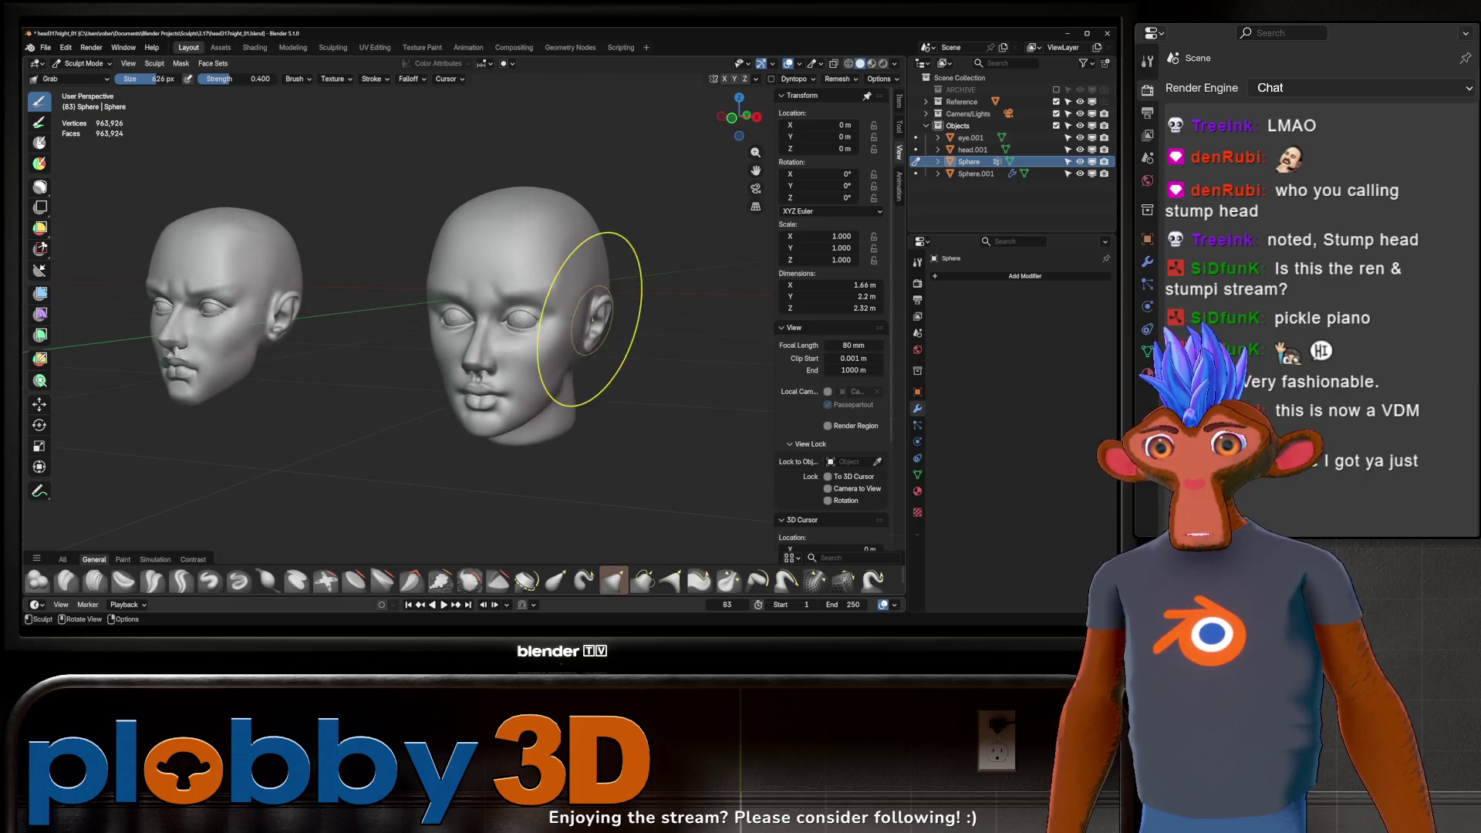
pyautogui.moveTo(642, 254)
pyautogui.mouseDown(button='middle')
pyautogui.moveTo(710, 281)
pyautogui.moveTo(615, 257)
pyautogui.moveTo(596, 220)
pyautogui.mouseUp(button='middle')
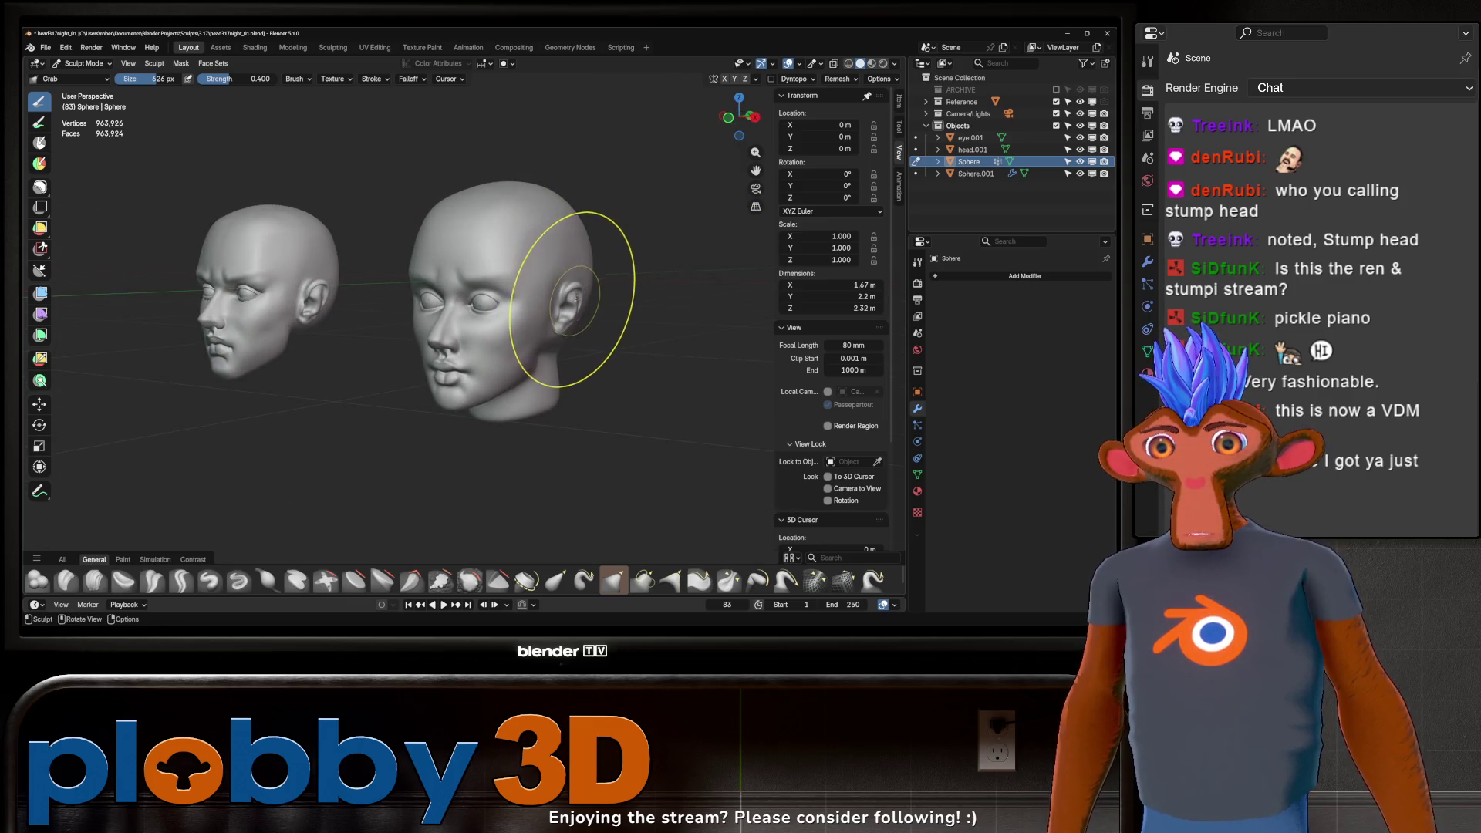
pyautogui.scroll(2, 469, 342)
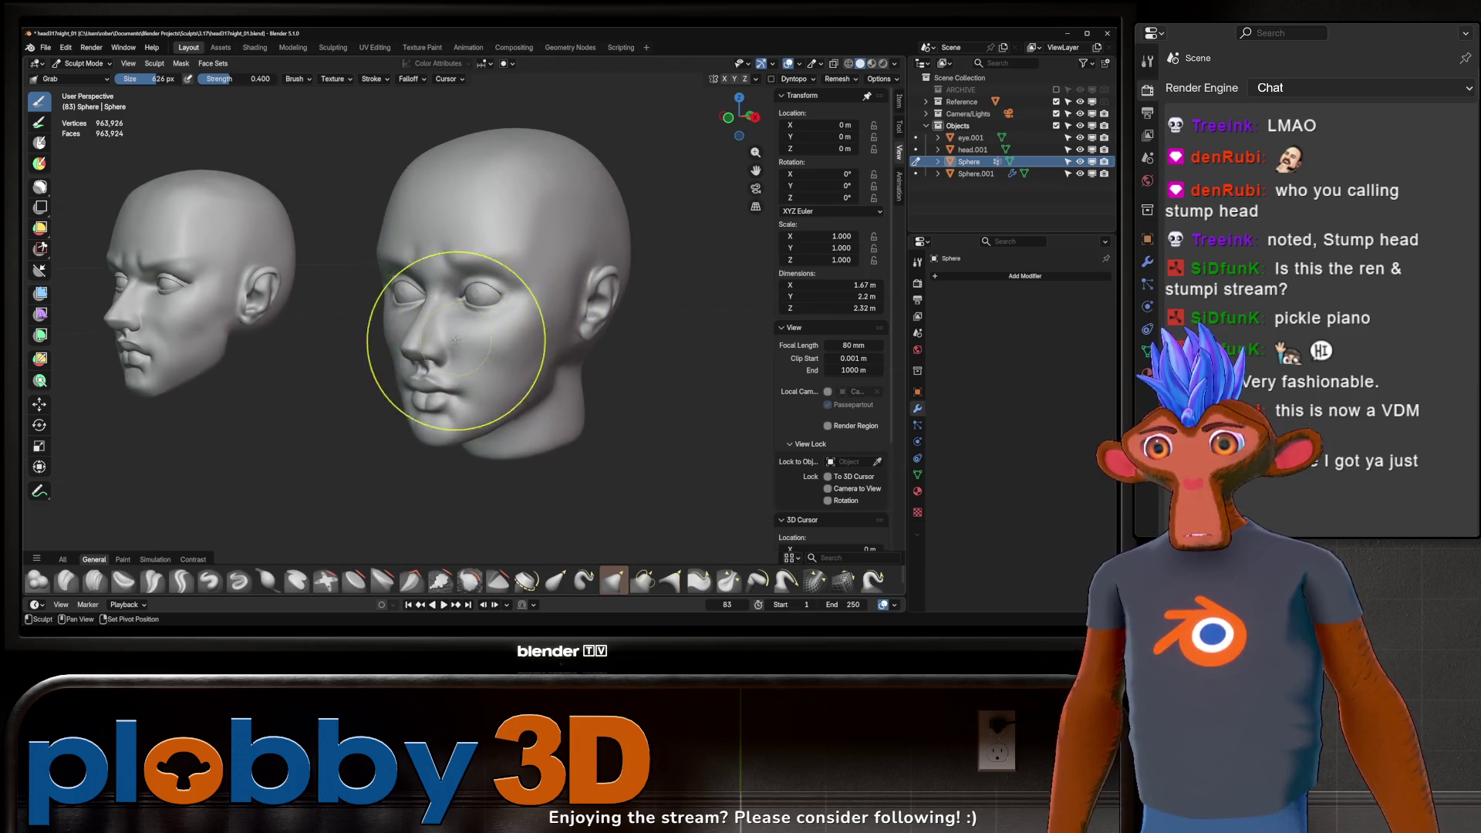
pyautogui.moveTo(448, 297); pyautogui.dragTo(513, 259, button='middle')
pyautogui.moveTo(503, 315)
pyautogui.mouseDown(button='middle')
pyautogui.moveTo(571, 301)
pyautogui.moveTo(578, 282)
pyautogui.mouseUp(button='middle')
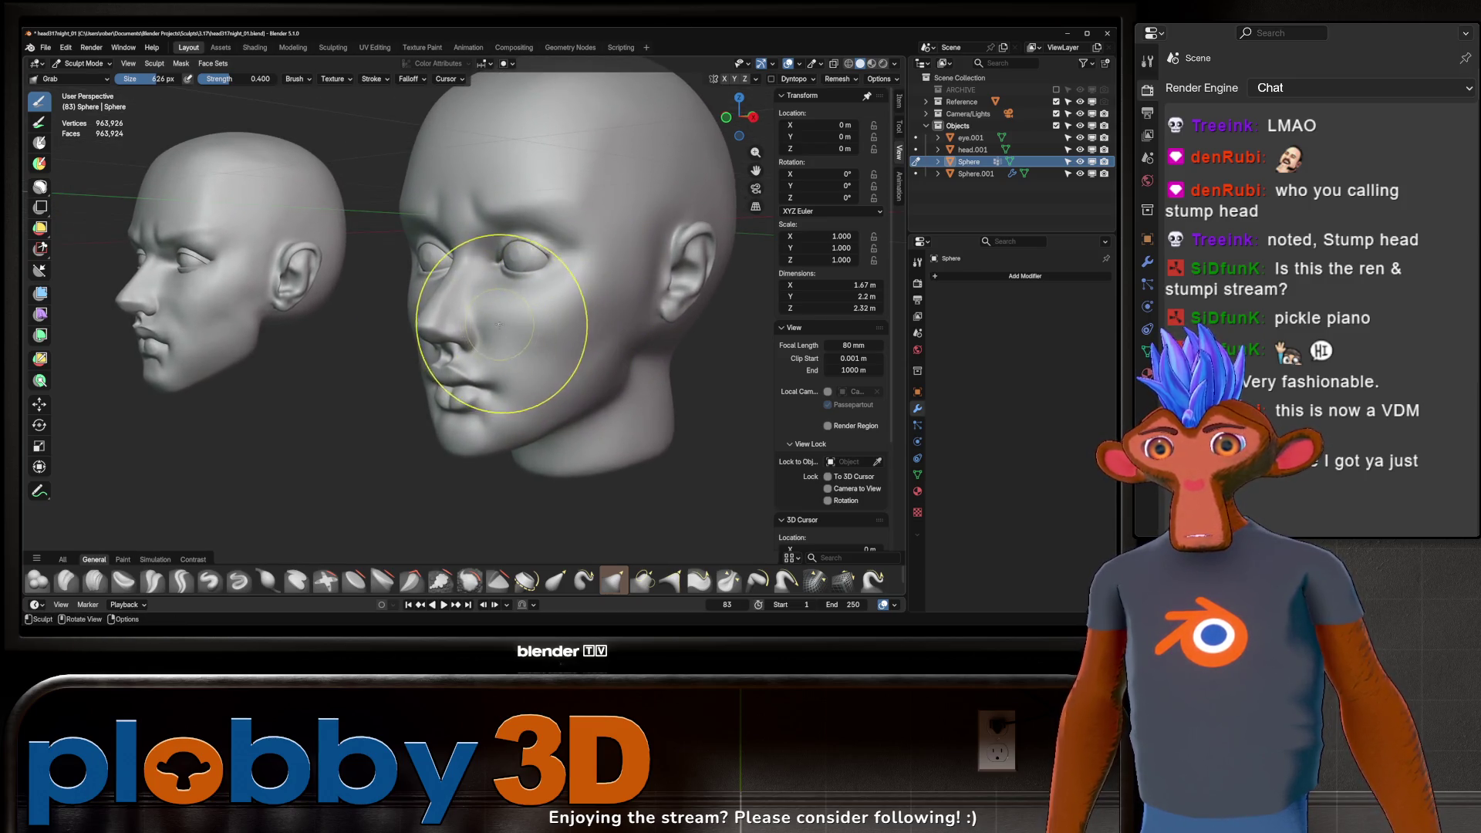
pyautogui.moveTo(543, 337); pyautogui.dragTo(496, 297, button='middle')
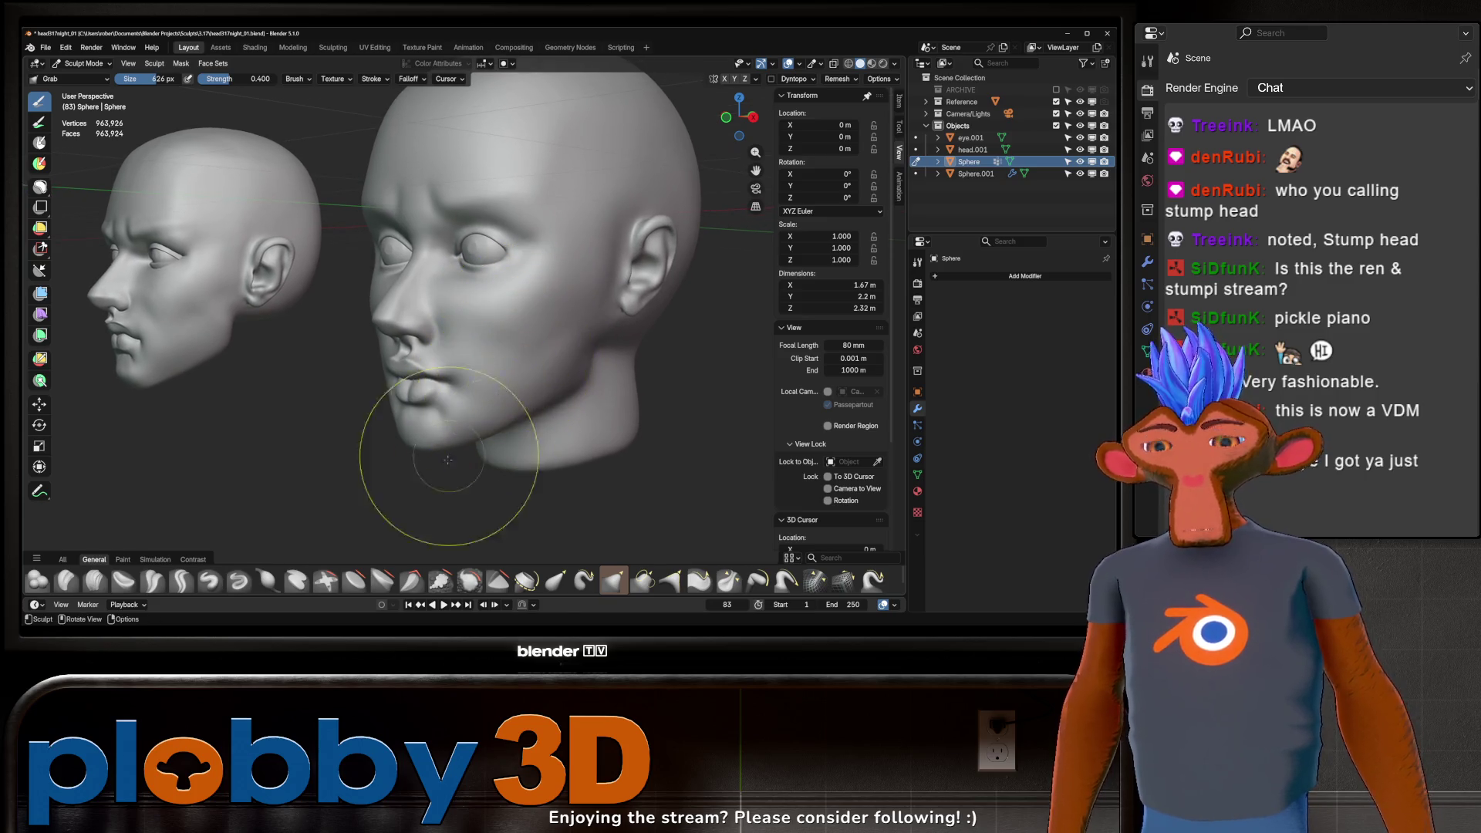
pyautogui.click(182, 579)
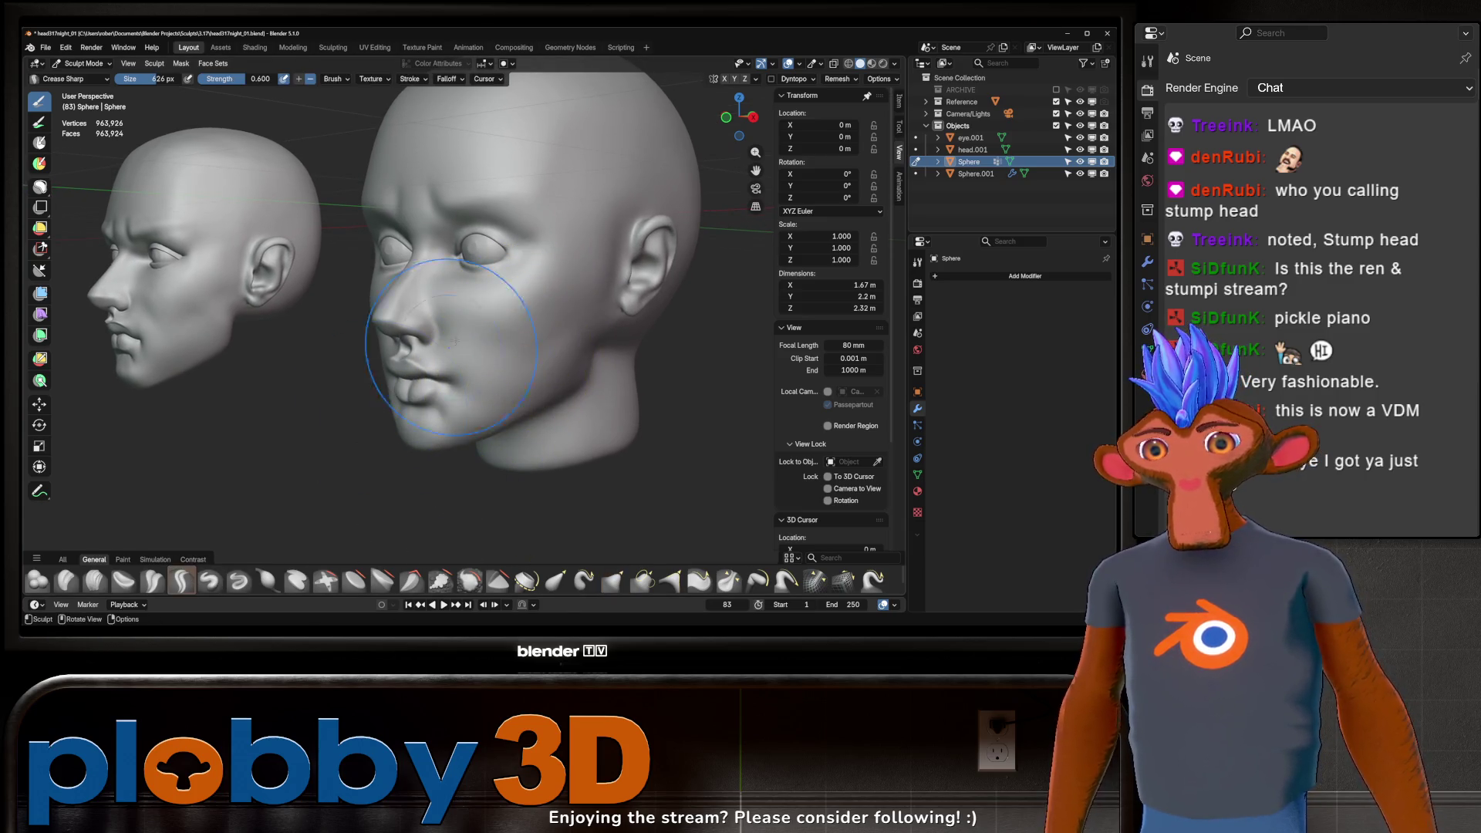
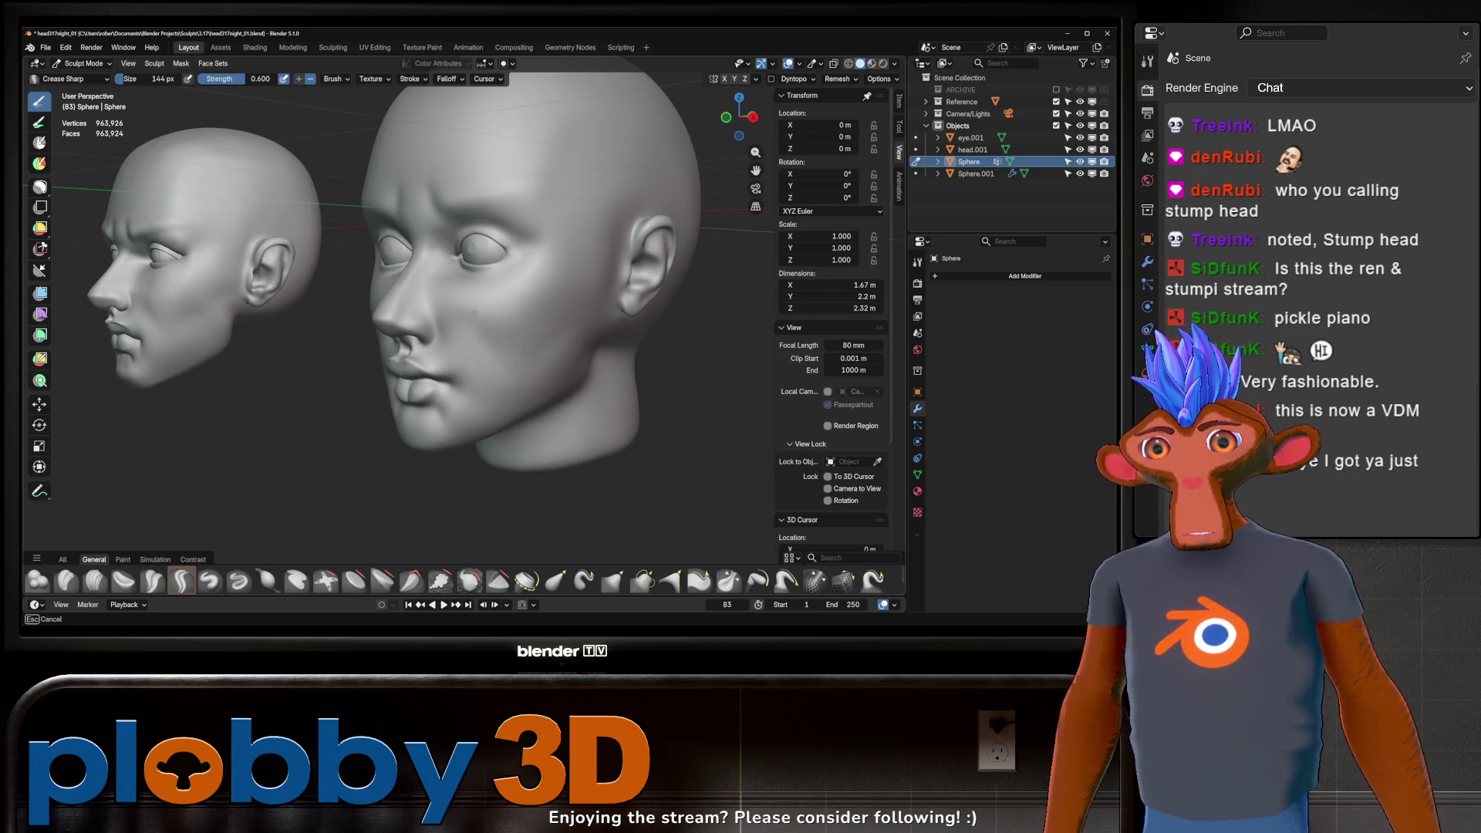
# Step: Enlarge the brush radius to 240 px and switch to the Grab brush (G)
pyautogui.moveTo(541, 386); pyautogui.dragTo(546, 357, button='middle')
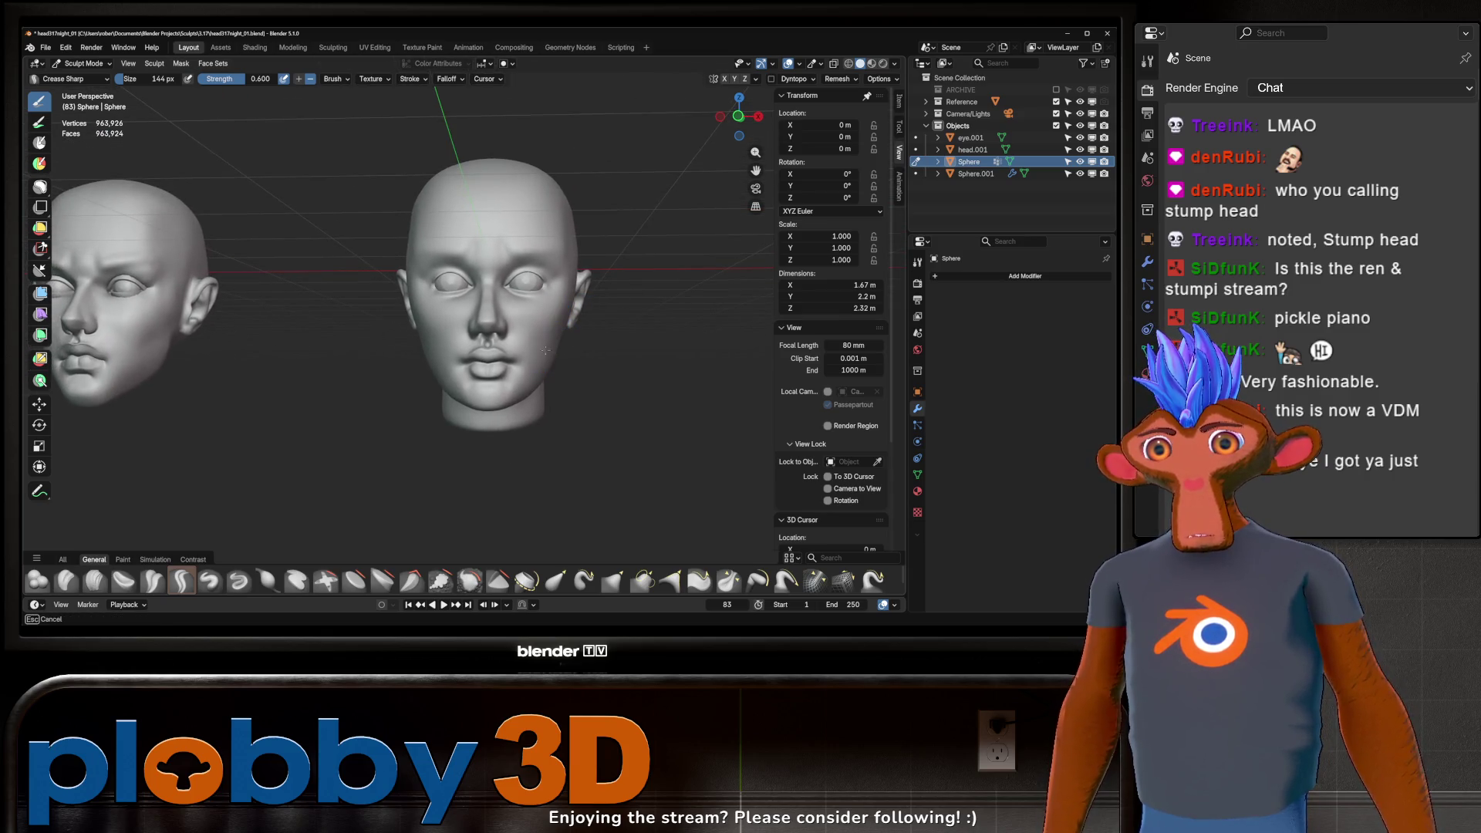
pyautogui.moveTo(549, 339)
pyautogui.mouseDown(button='middle')
pyautogui.moveTo(668, 327)
pyautogui.moveTo(590, 379)
pyautogui.mouseUp(button='middle')
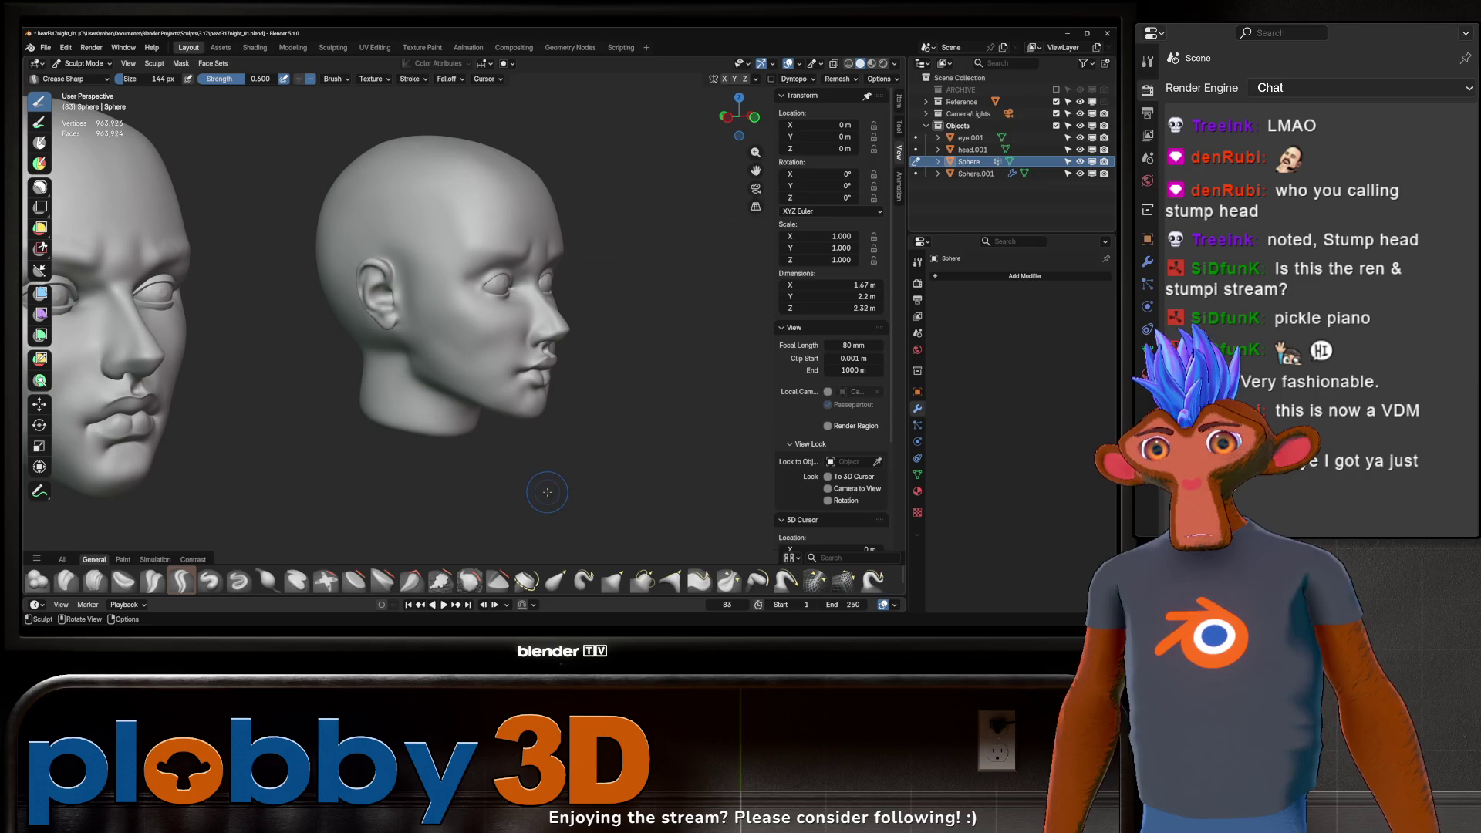
pyautogui.moveTo(522, 434)
pyautogui.mouseDown(button='middle')
pyautogui.moveTo(592, 366)
pyautogui.moveTo(596, 317)
pyautogui.moveTo(535, 310)
pyautogui.mouseUp(button='middle')
pyautogui.press('f')
pyautogui.click(563, 325)
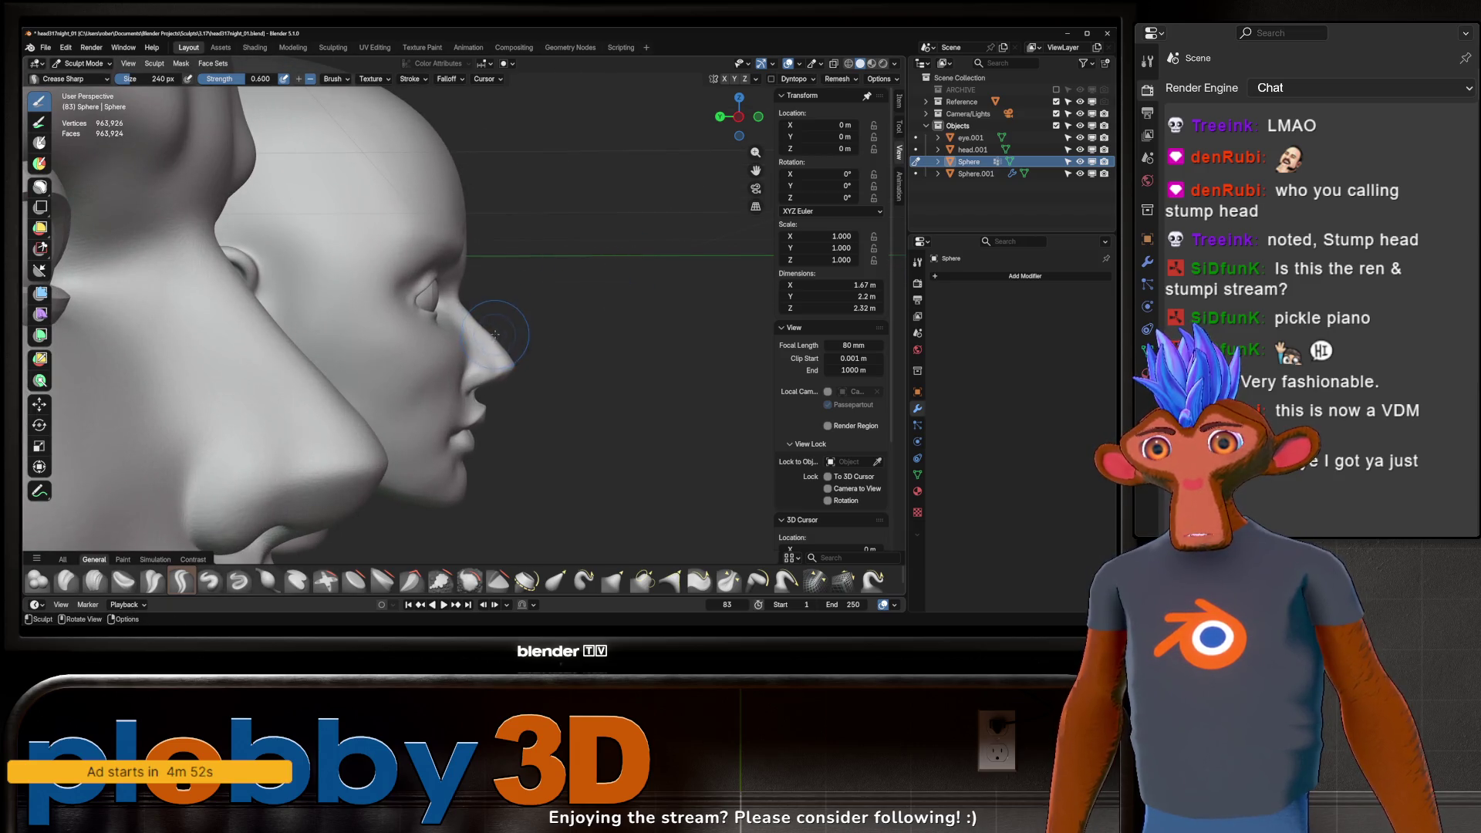
pyautogui.press('g')
pyautogui.moveTo(568, 290)
pyautogui.mouseDown(button='middle')
pyautogui.moveTo(568, 341)
pyautogui.moveTo(575, 318)
pyautogui.moveTo(413, 335)
pyautogui.mouseUp(button='middle')
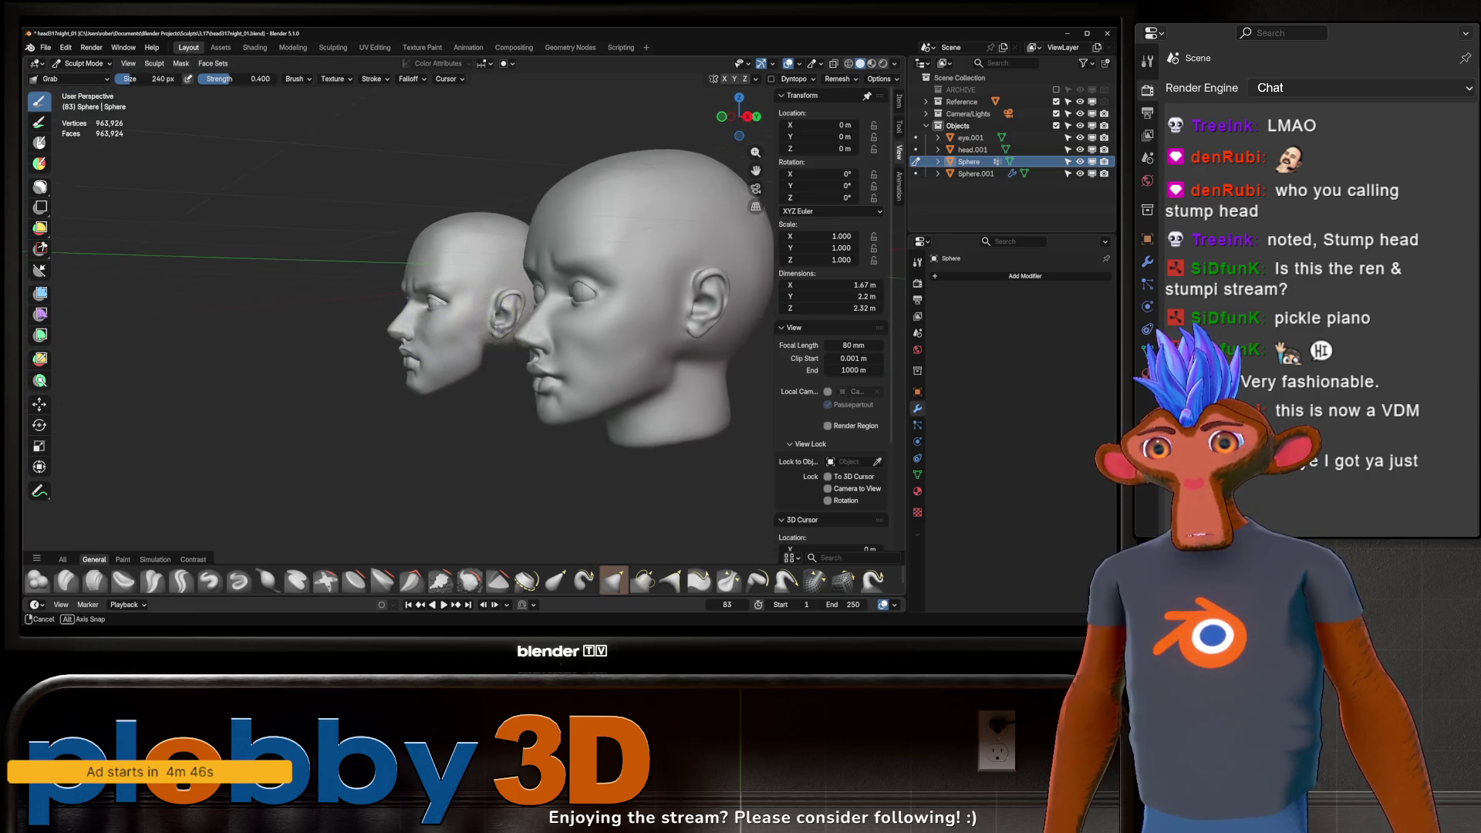
# Step: Compare the heads in orthographic side view and switch to the Inflate/Deflate brush
pyautogui.press('KP_5')
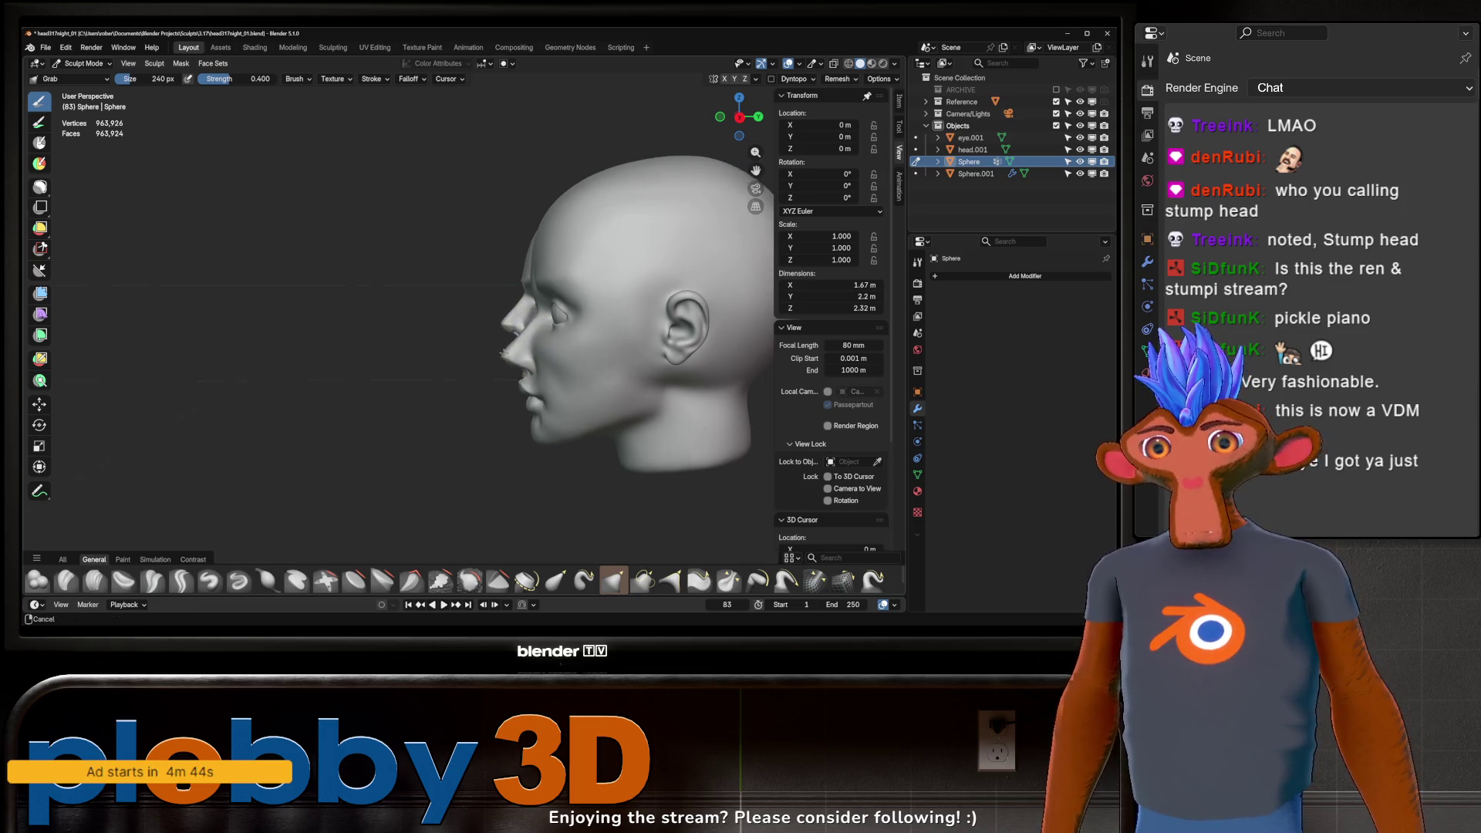
pyautogui.moveTo(527, 316); pyautogui.dragTo(463, 405, button='middle')
pyautogui.scroll(3, 428, 463)
pyautogui.scroll(2, 402, 497)
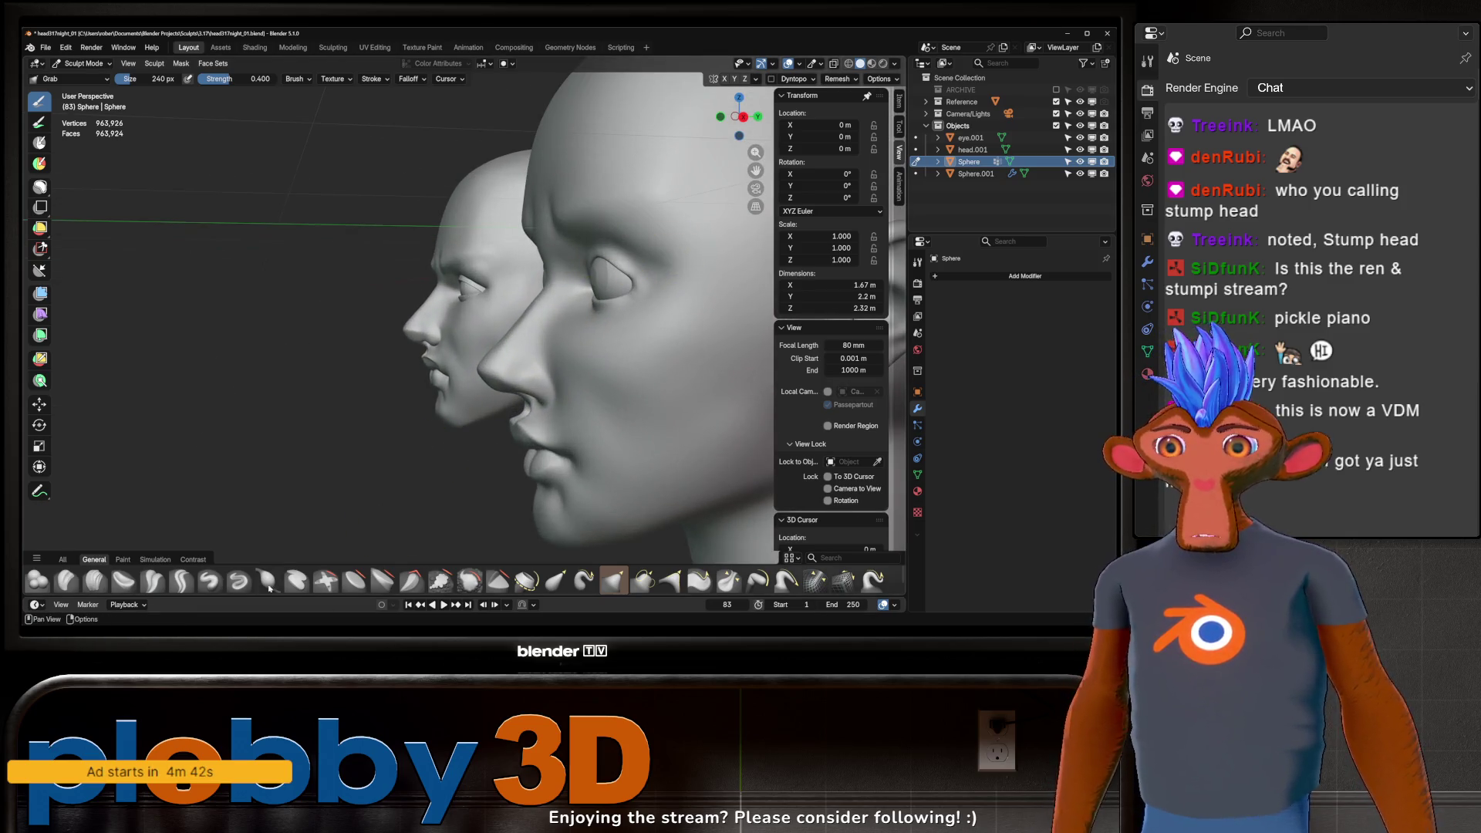
pyautogui.click(268, 579)
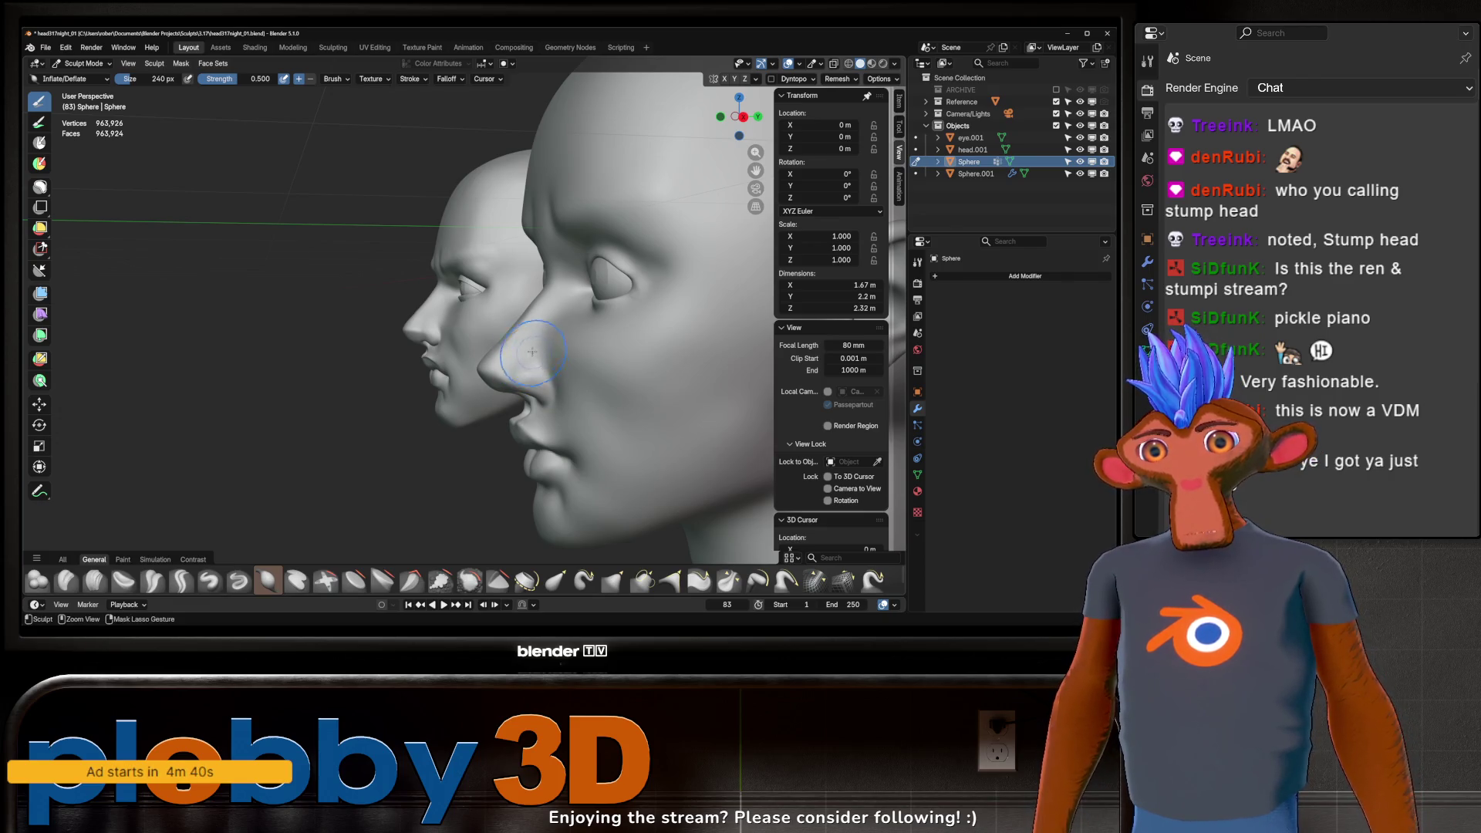
pyautogui.moveTo(548, 388); pyautogui.dragTo(595, 331, button='middle')
pyautogui.moveTo(517, 368)
pyautogui.mouseDown(button='middle')
pyautogui.moveTo(585, 336)
pyautogui.moveTo(578, 368)
pyautogui.mouseUp(button='middle')
pyautogui.scroll(-3, 590, 314)
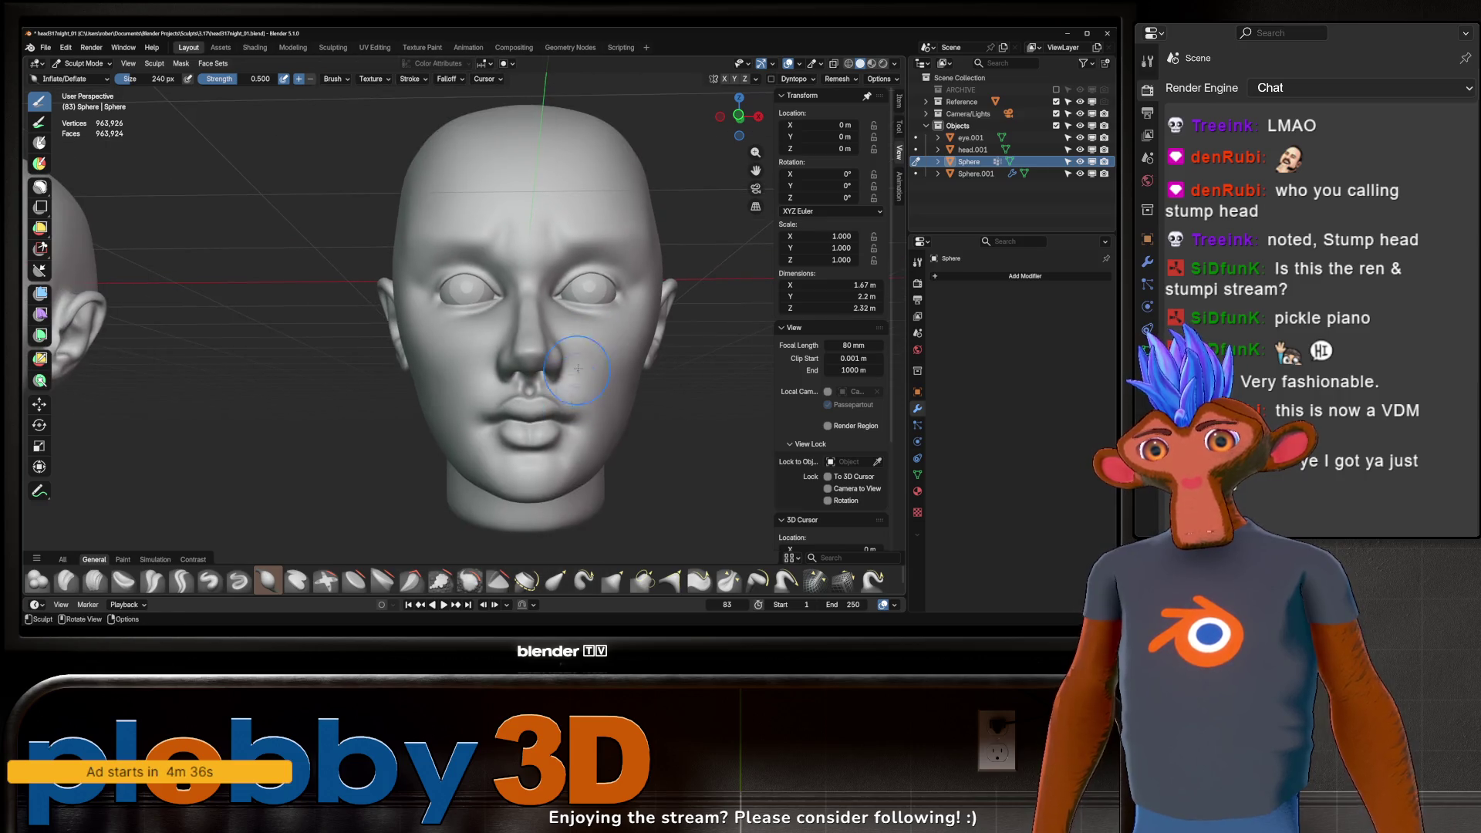
pyautogui.moveTo(700, 174)
pyautogui.mouseDown(button='middle')
pyautogui.moveTo(679, 214)
pyautogui.moveTo(631, 202)
pyautogui.mouseUp(button='middle')
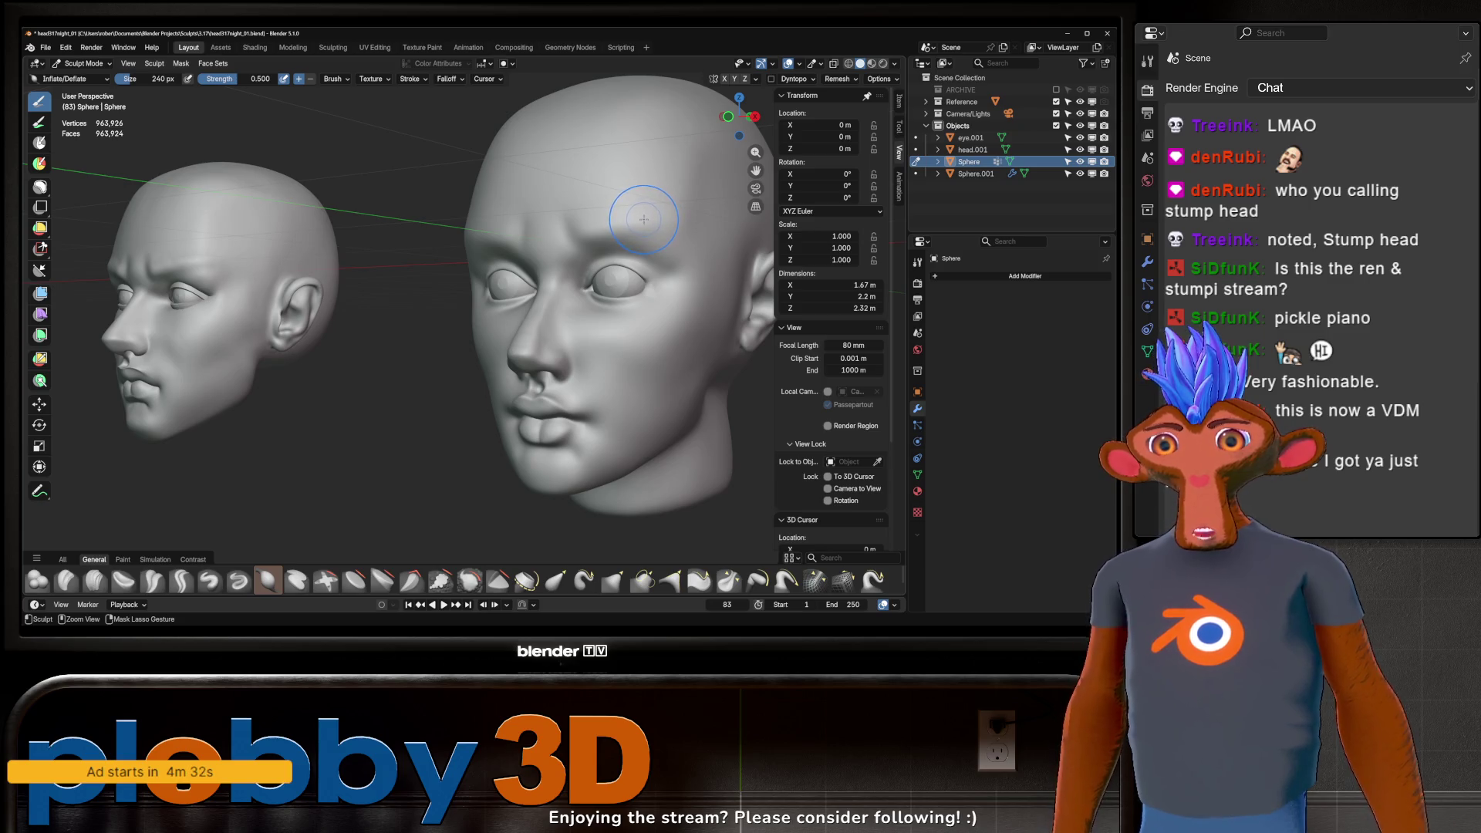
# Step: Inflate the right cheek of the sculpted head, then pick the Crease Sharp brush
pyautogui.moveTo(644, 217); pyautogui.dragTo(702, 236, button='middle')
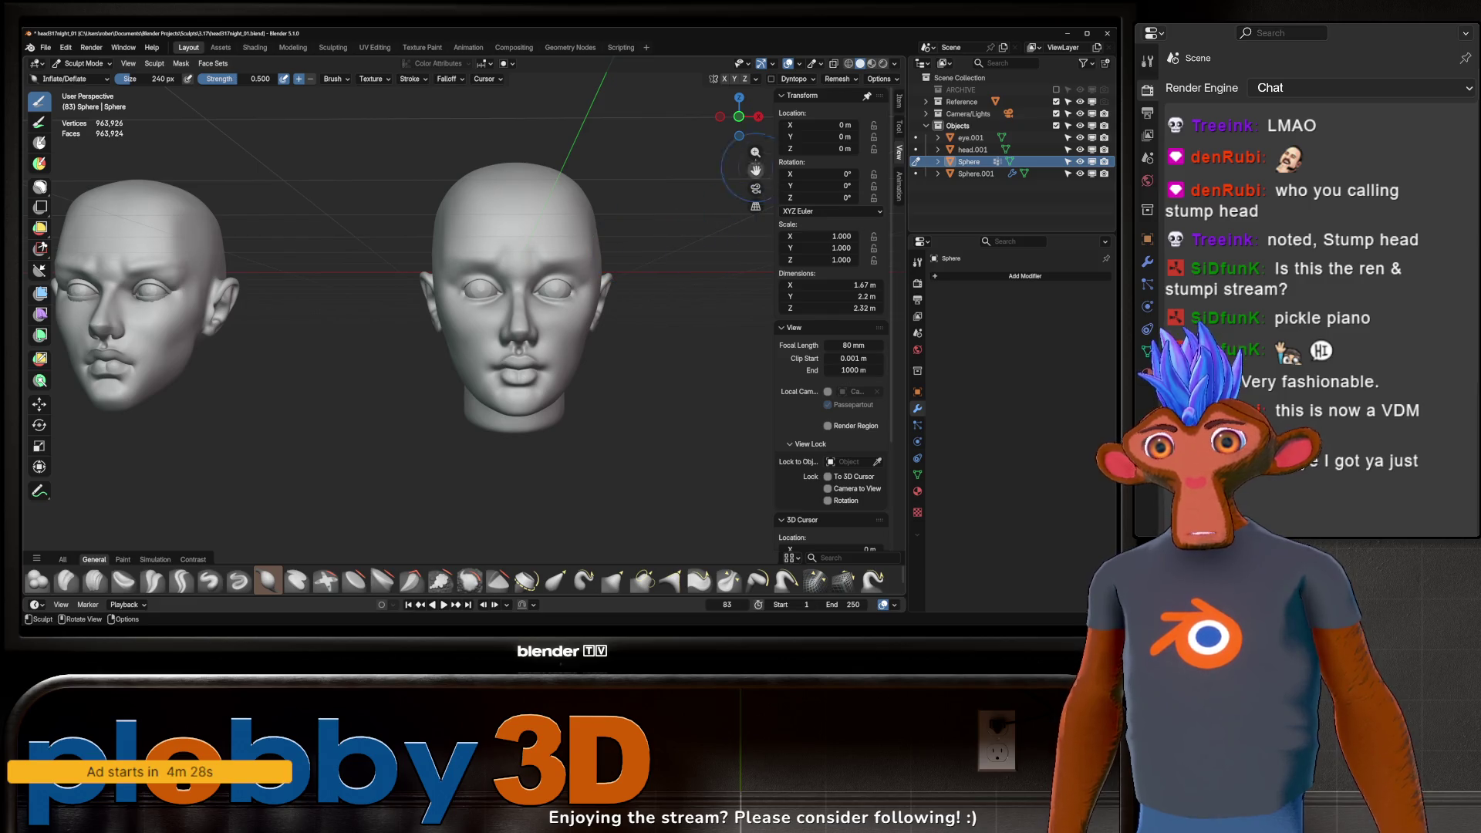
pyautogui.moveTo(558, 347); pyautogui.dragTo(654, 282, button='middle')
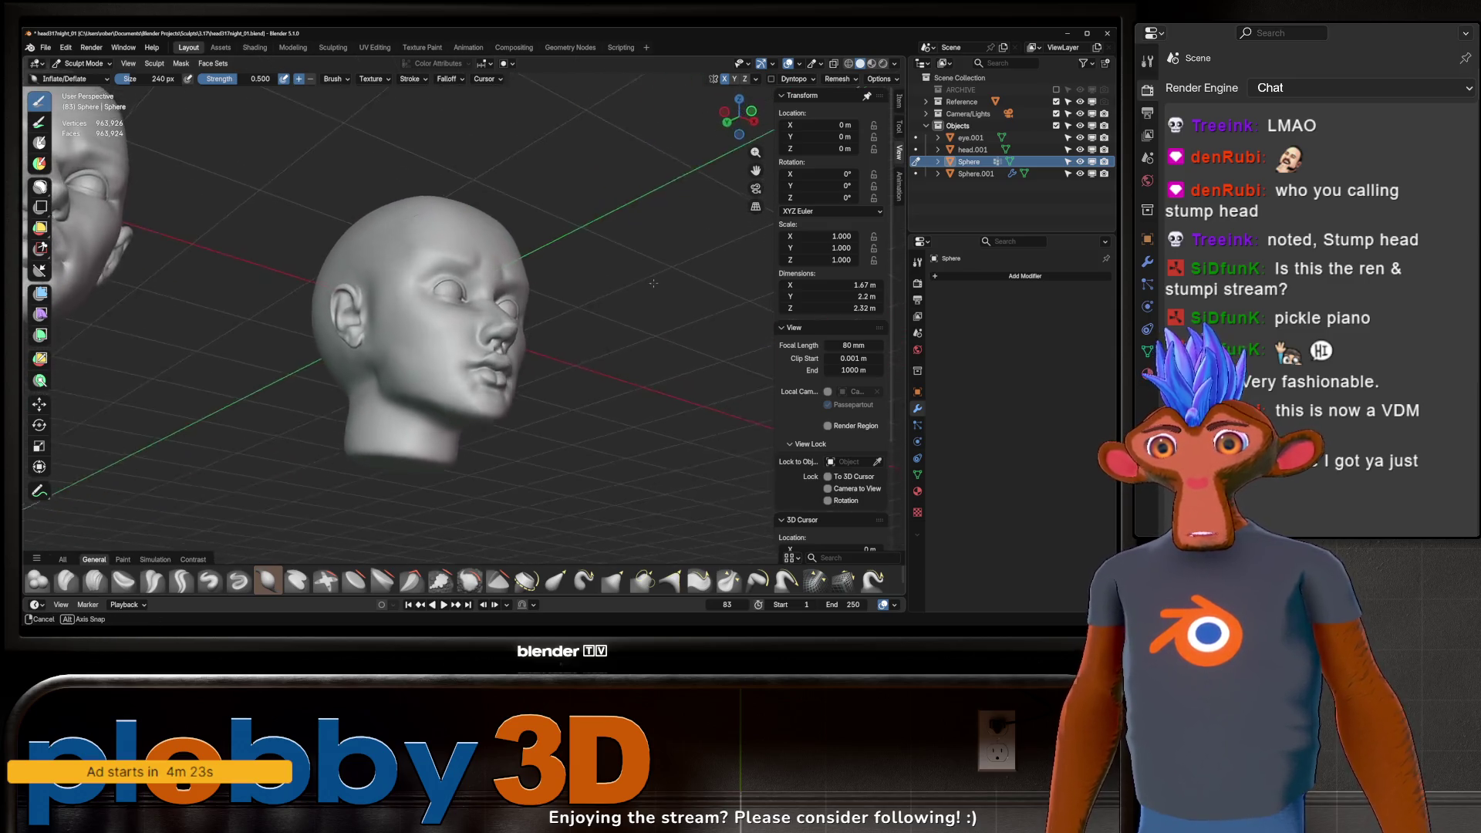
pyautogui.moveTo(655, 282); pyautogui.dragTo(581, 318, button='middle')
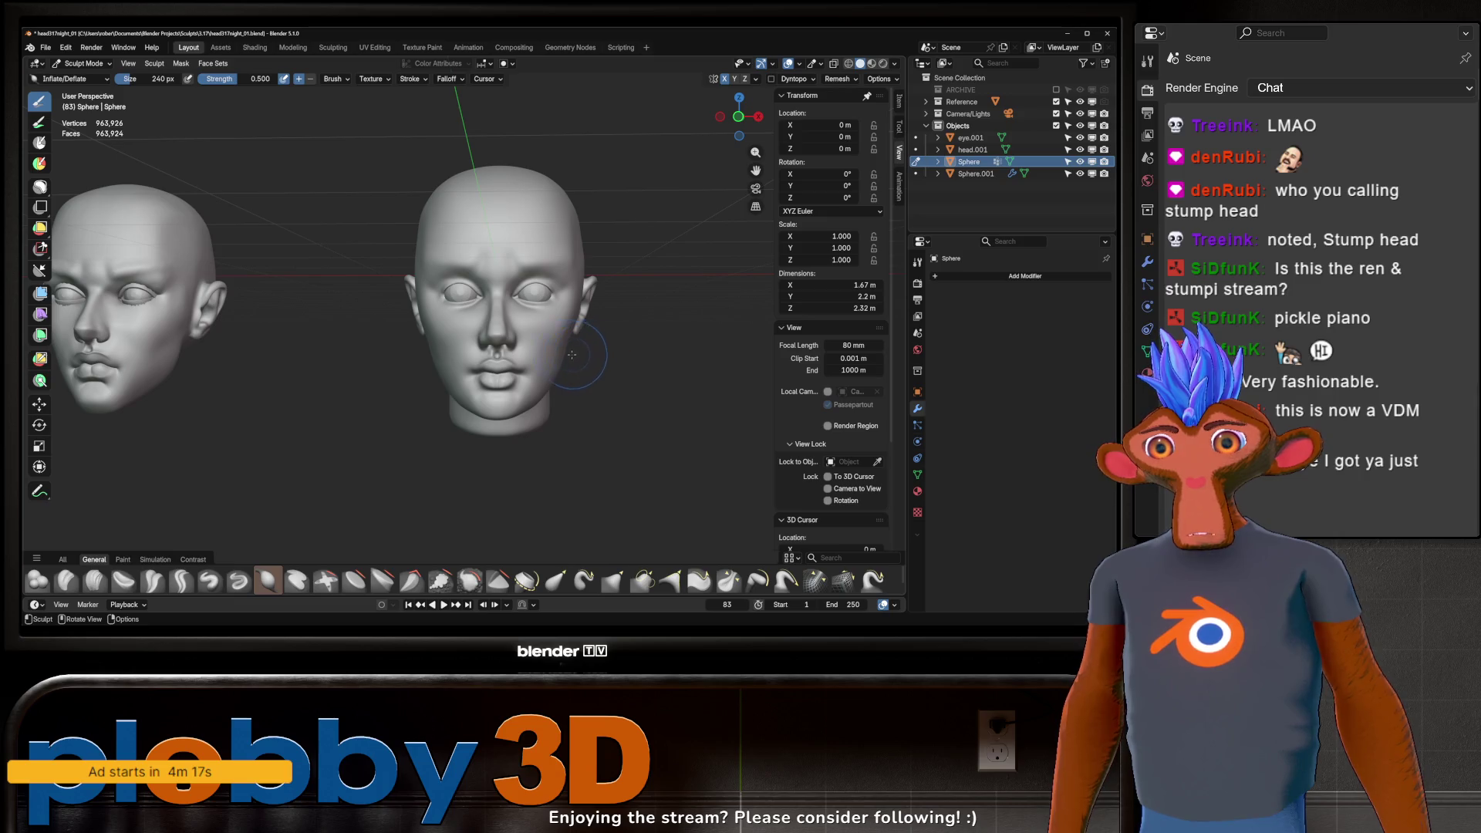
pyautogui.moveTo(530, 343); pyautogui.dragTo(564, 345)
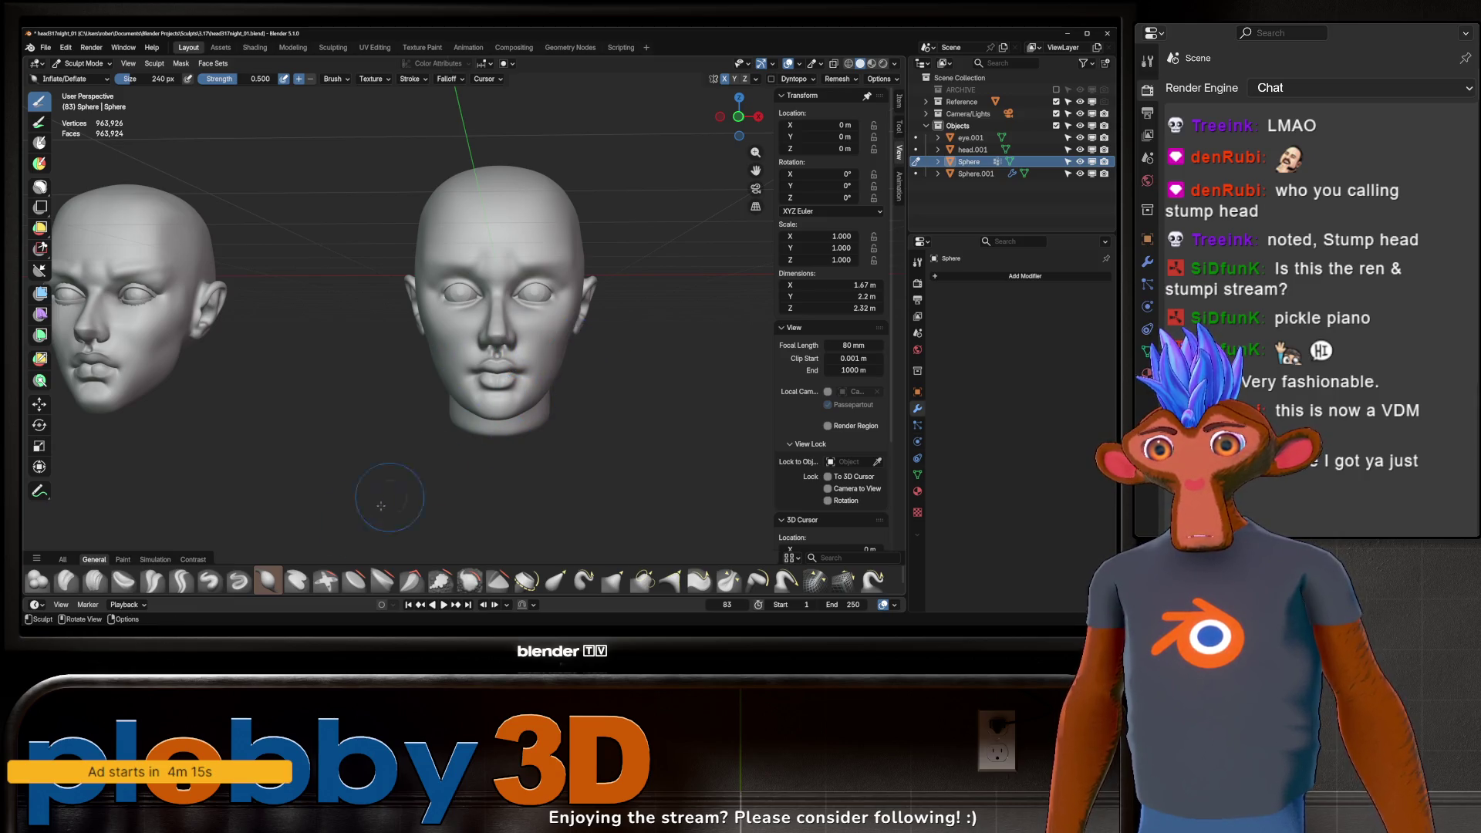
pyautogui.click(181, 580)
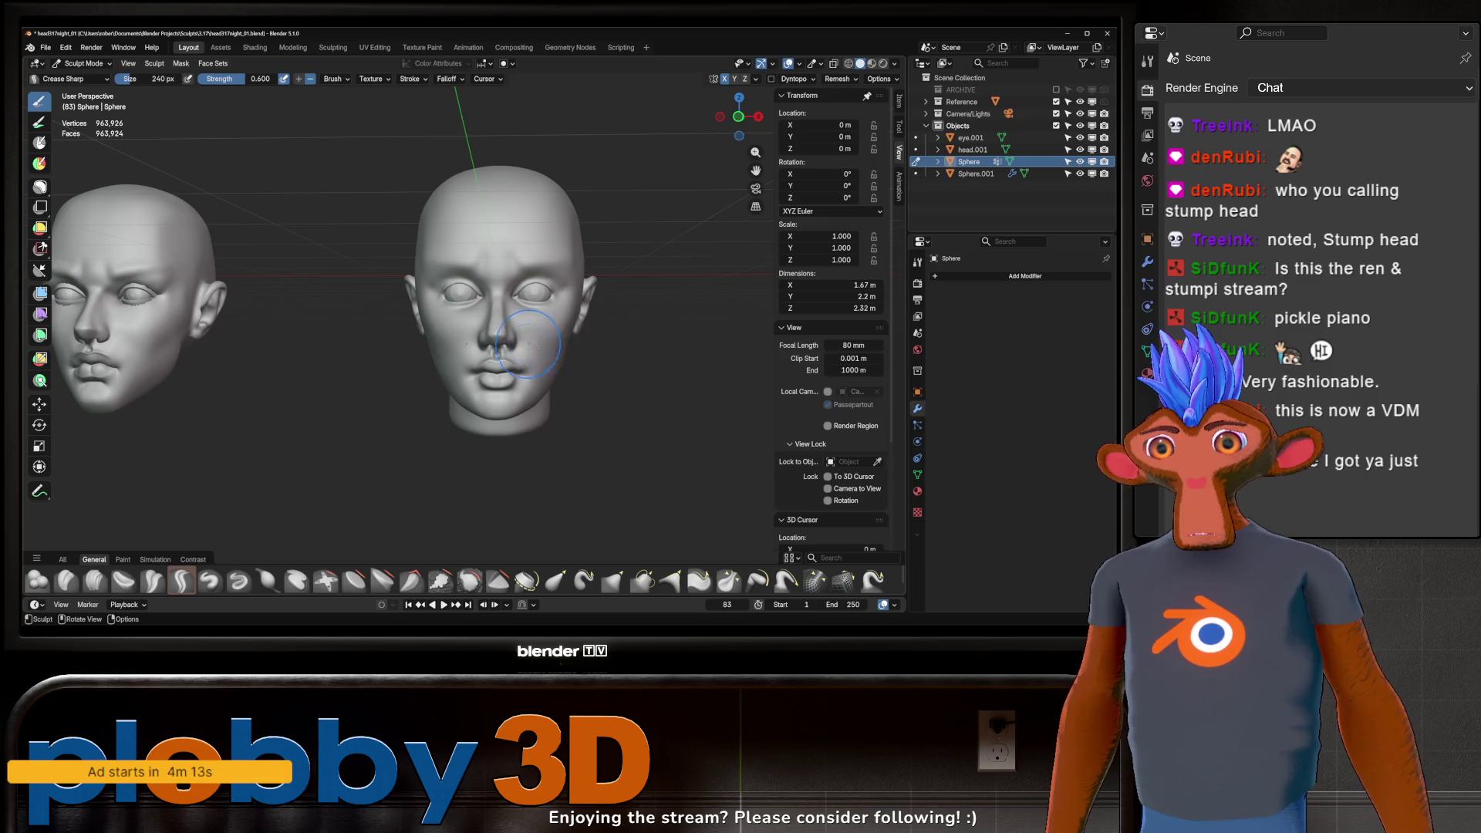
# Step: Carve crease lines across the forehead with the Crease Sharp brush
pyautogui.moveTo(530, 342); pyautogui.dragTo(556, 358, button='middle')
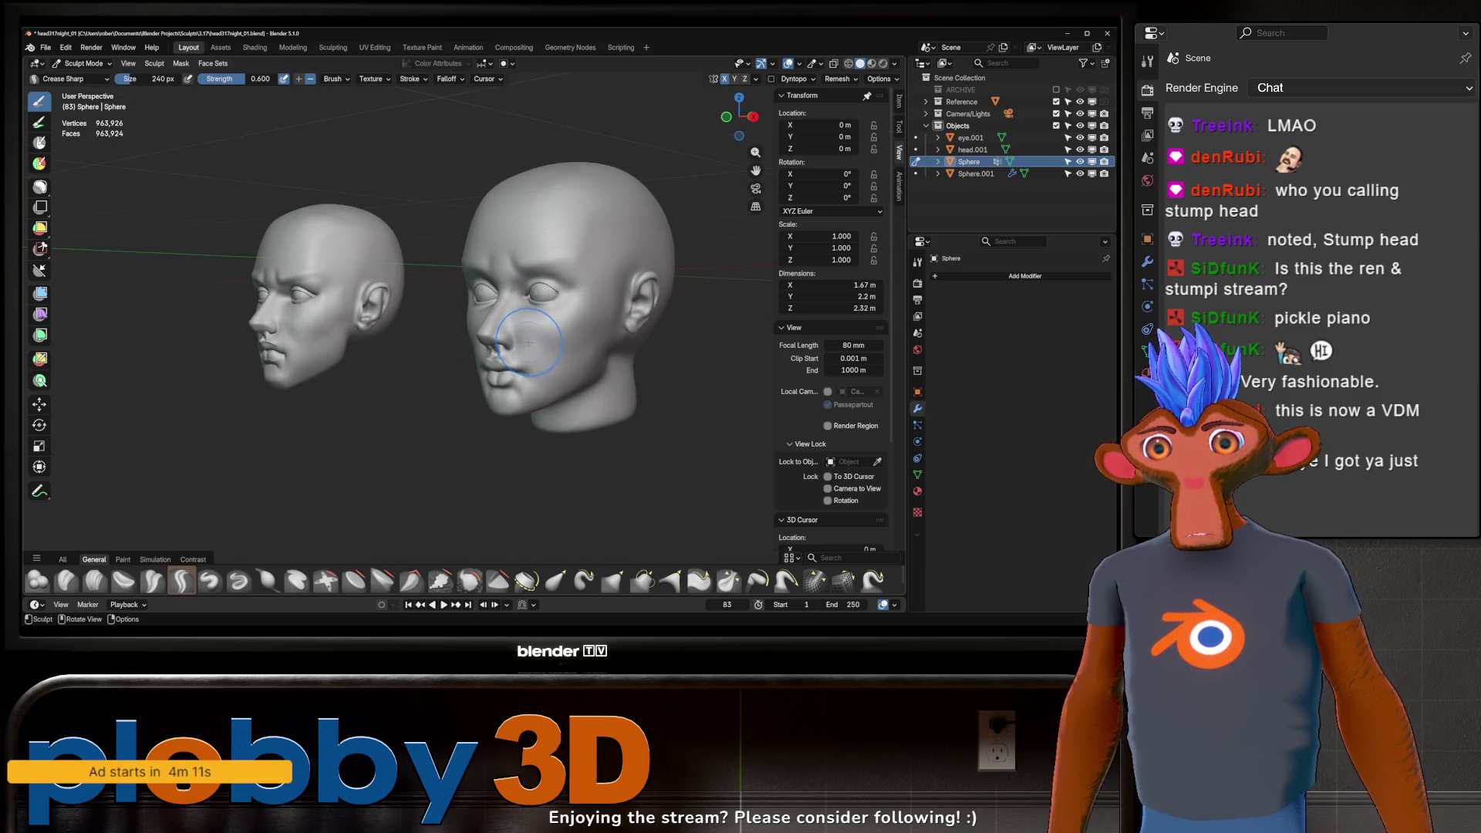
pyautogui.moveTo(531, 343); pyautogui.dragTo(567, 382)
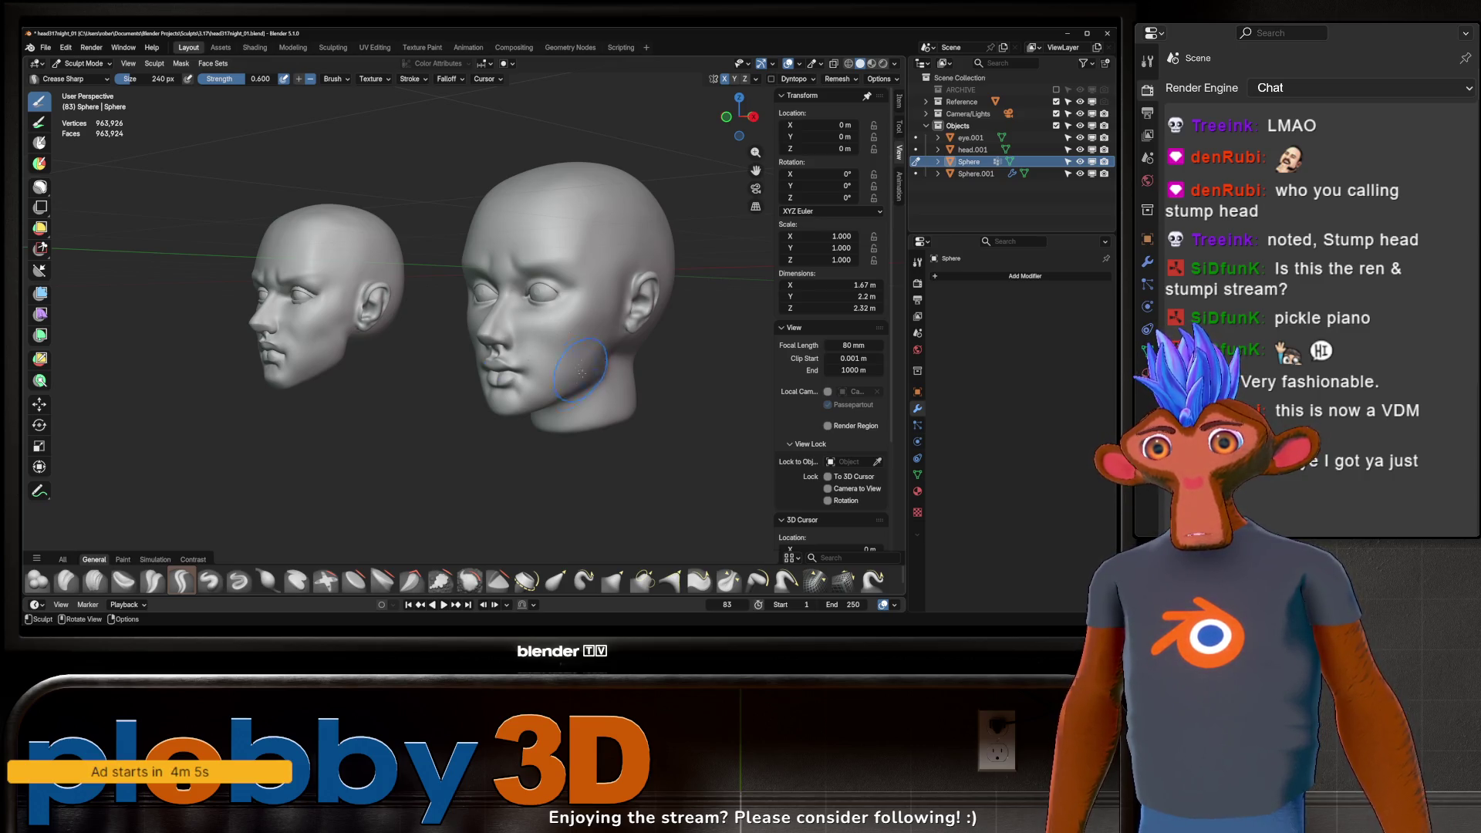
pyautogui.moveTo(546, 362)
pyautogui.mouseDown(button='middle')
pyautogui.moveTo(571, 343)
pyautogui.moveTo(584, 284)
pyautogui.mouseUp(button='middle')
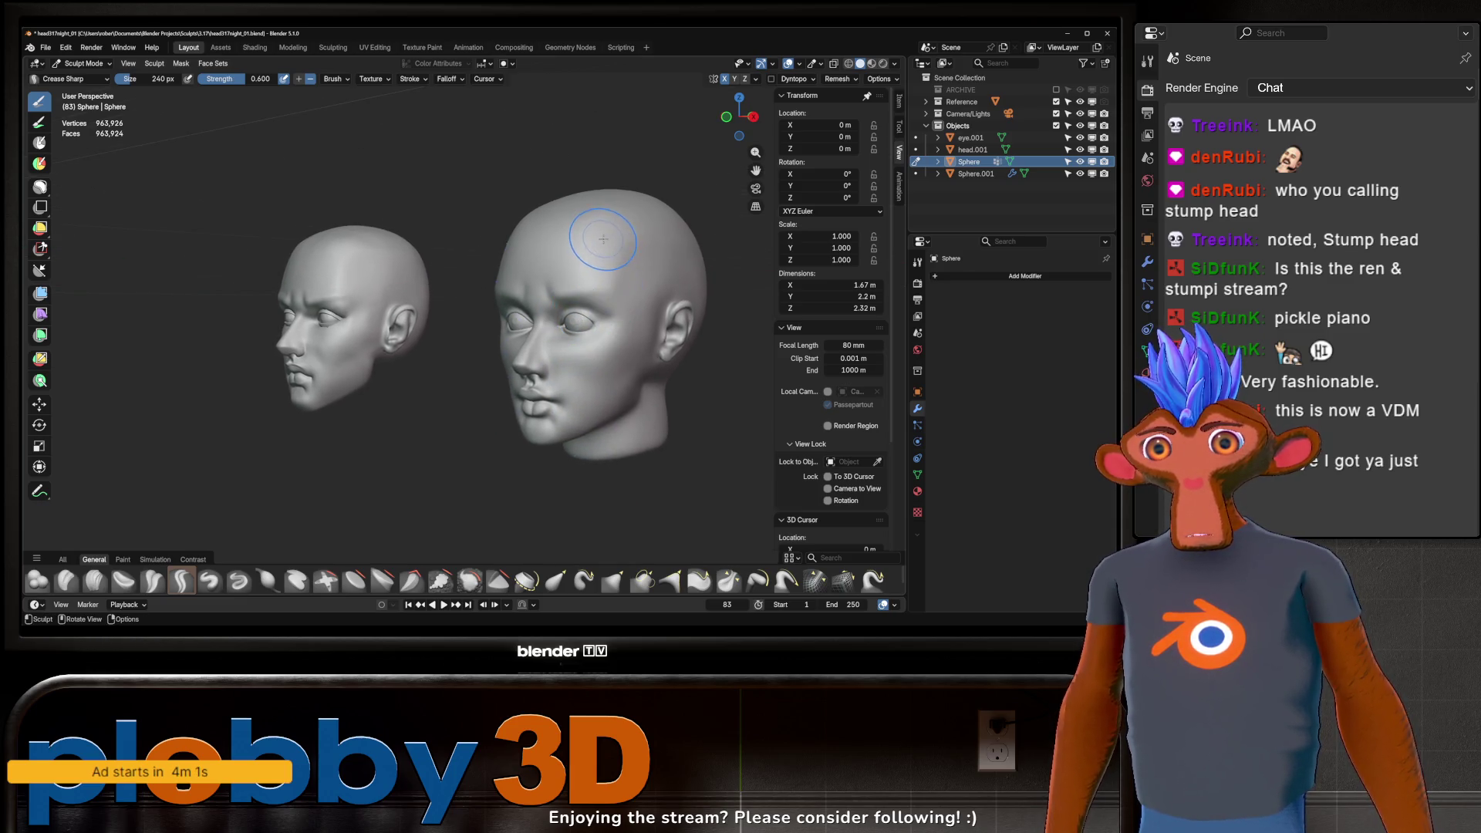
pyautogui.moveTo(597, 244); pyautogui.dragTo(602, 285)
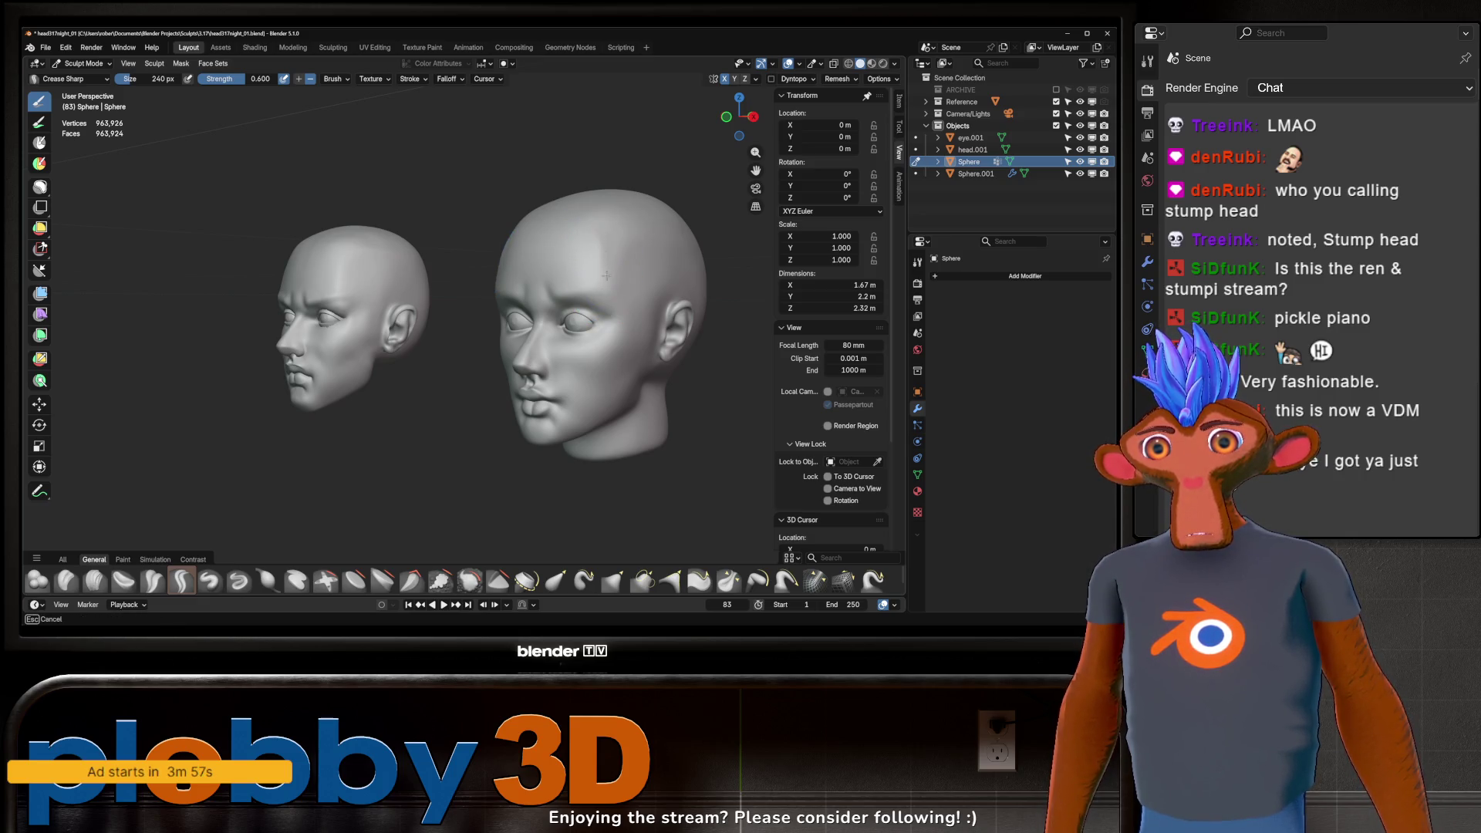
pyautogui.moveTo(601, 275); pyautogui.dragTo(624, 275)
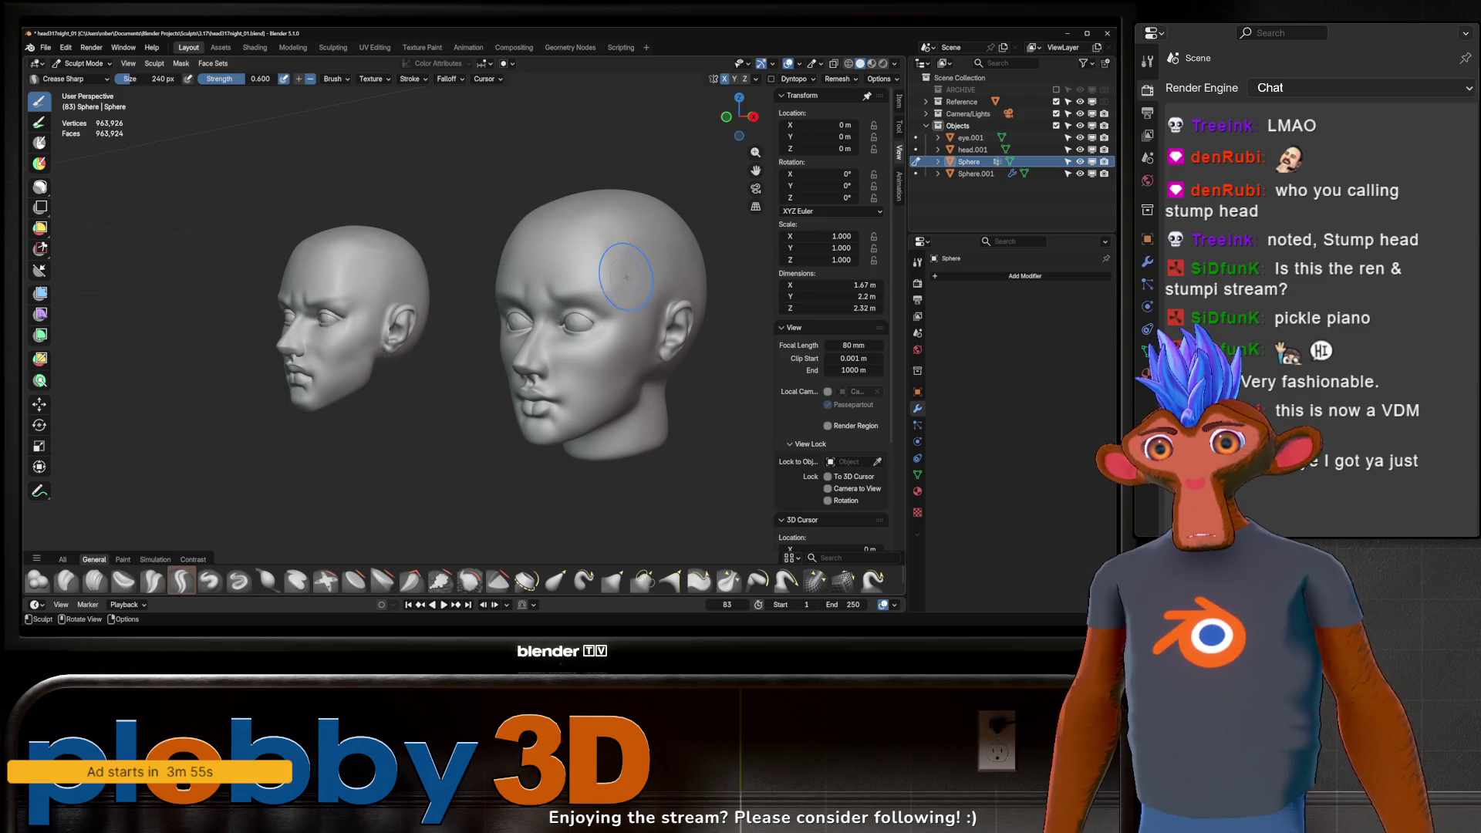
pyautogui.moveTo(631, 268); pyautogui.dragTo(676, 269, button='middle')
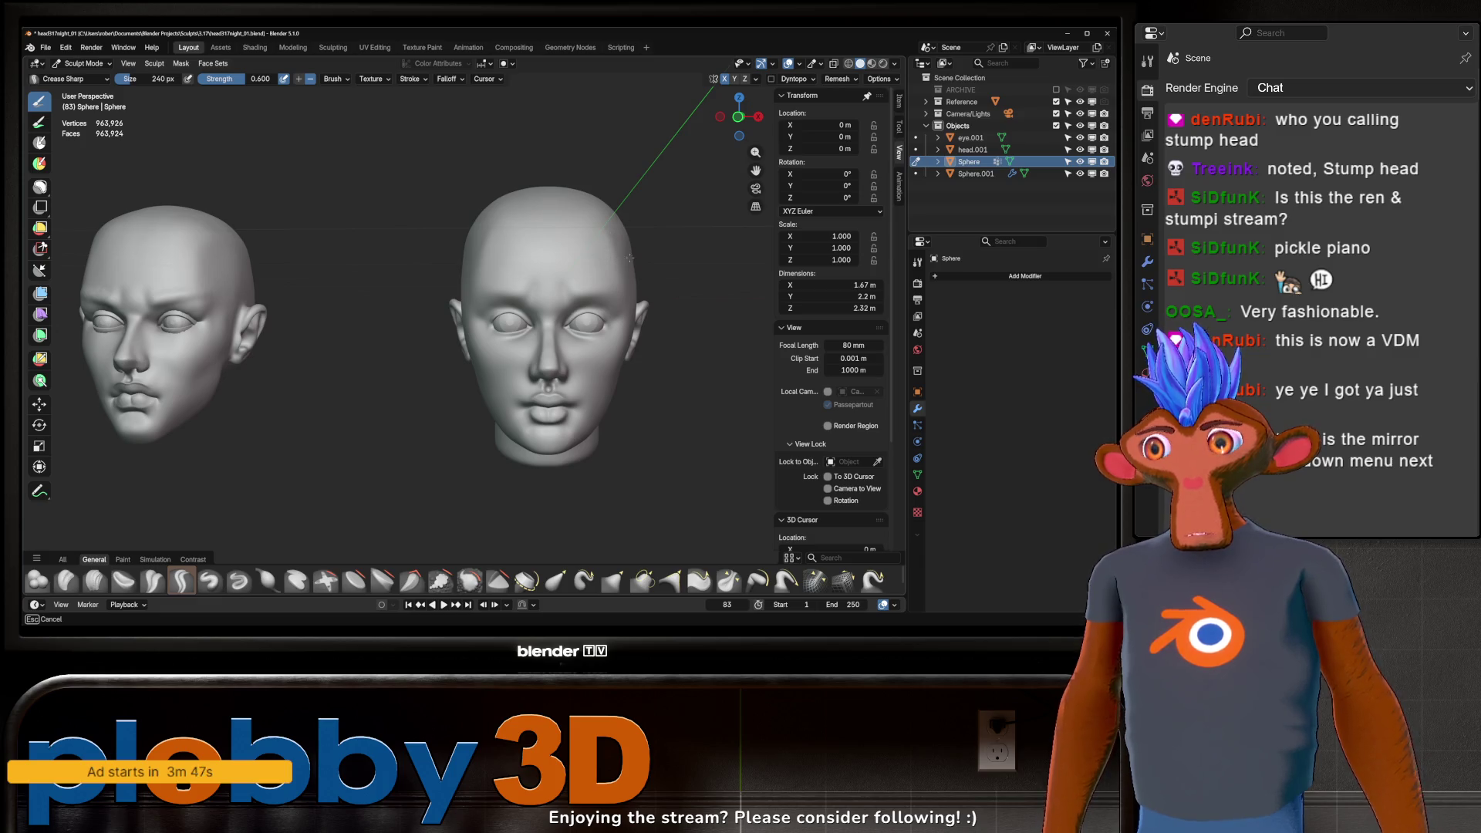
pyautogui.moveTo(631, 257); pyautogui.dragTo(645, 269, button='middle')
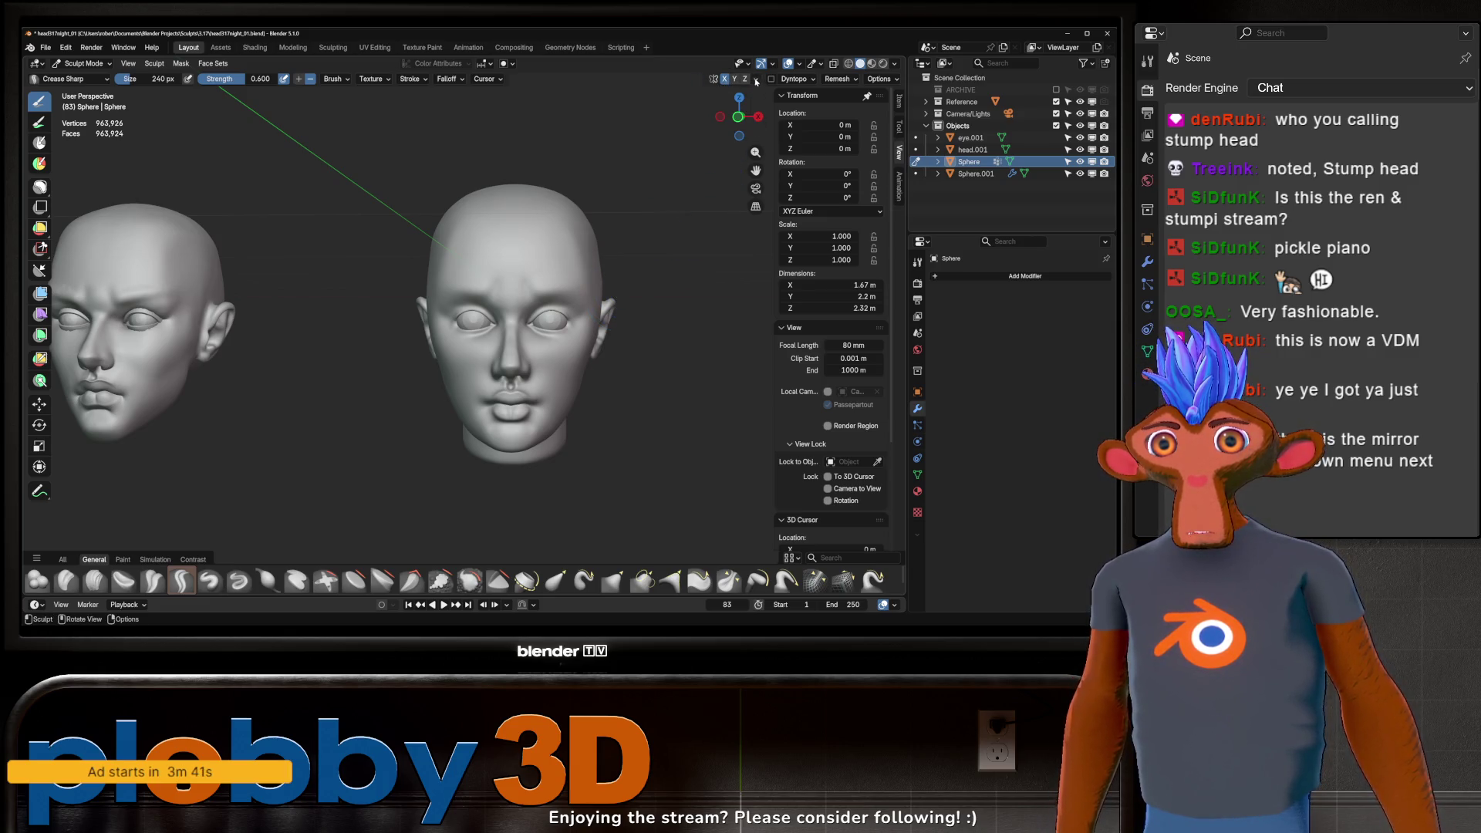
# Step: Symmetrize the head mesh with Direction -X to +X from the header symmetry options
pyautogui.click(757, 81)
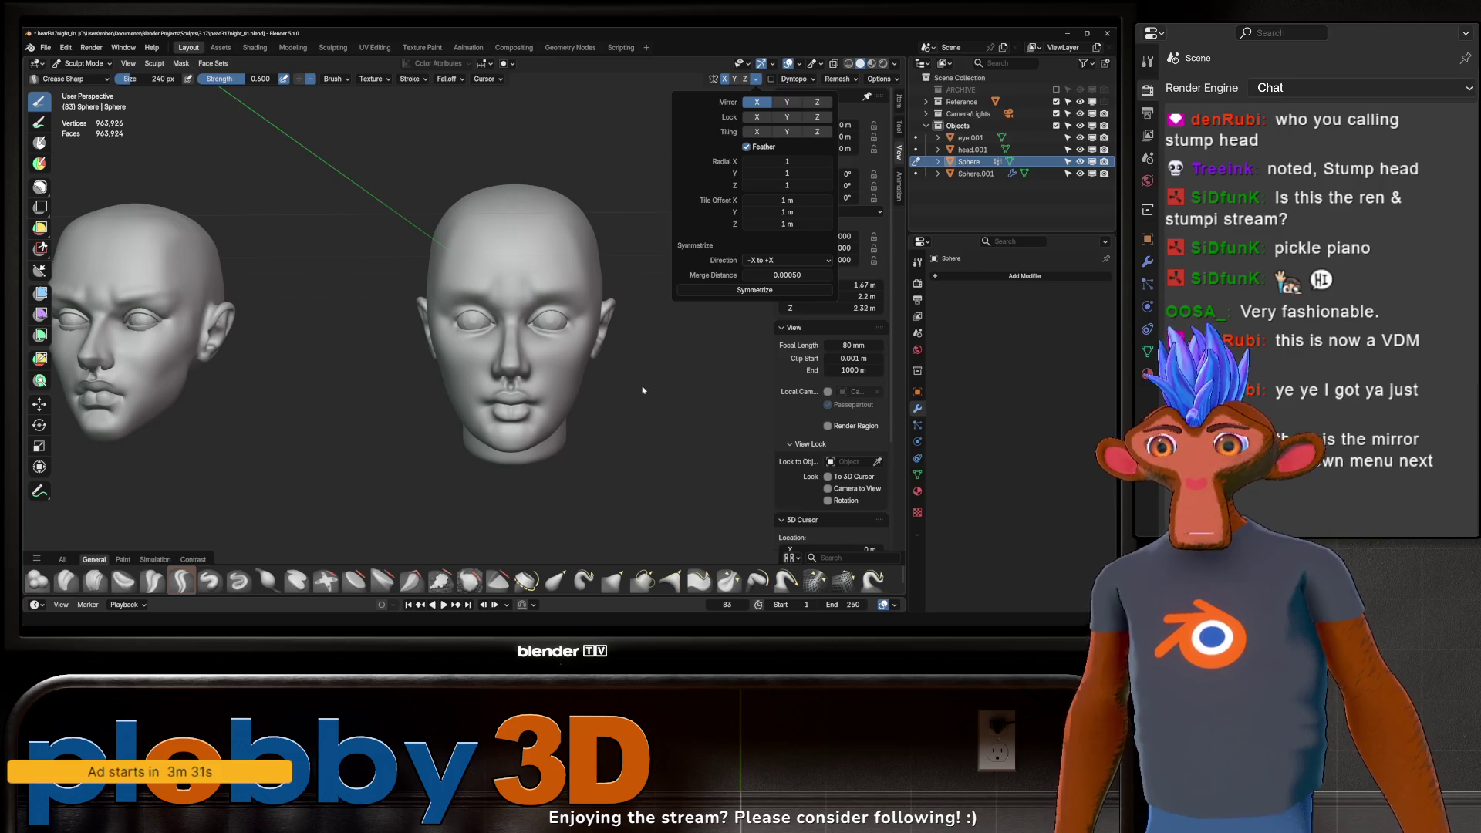
pyautogui.click(748, 291)
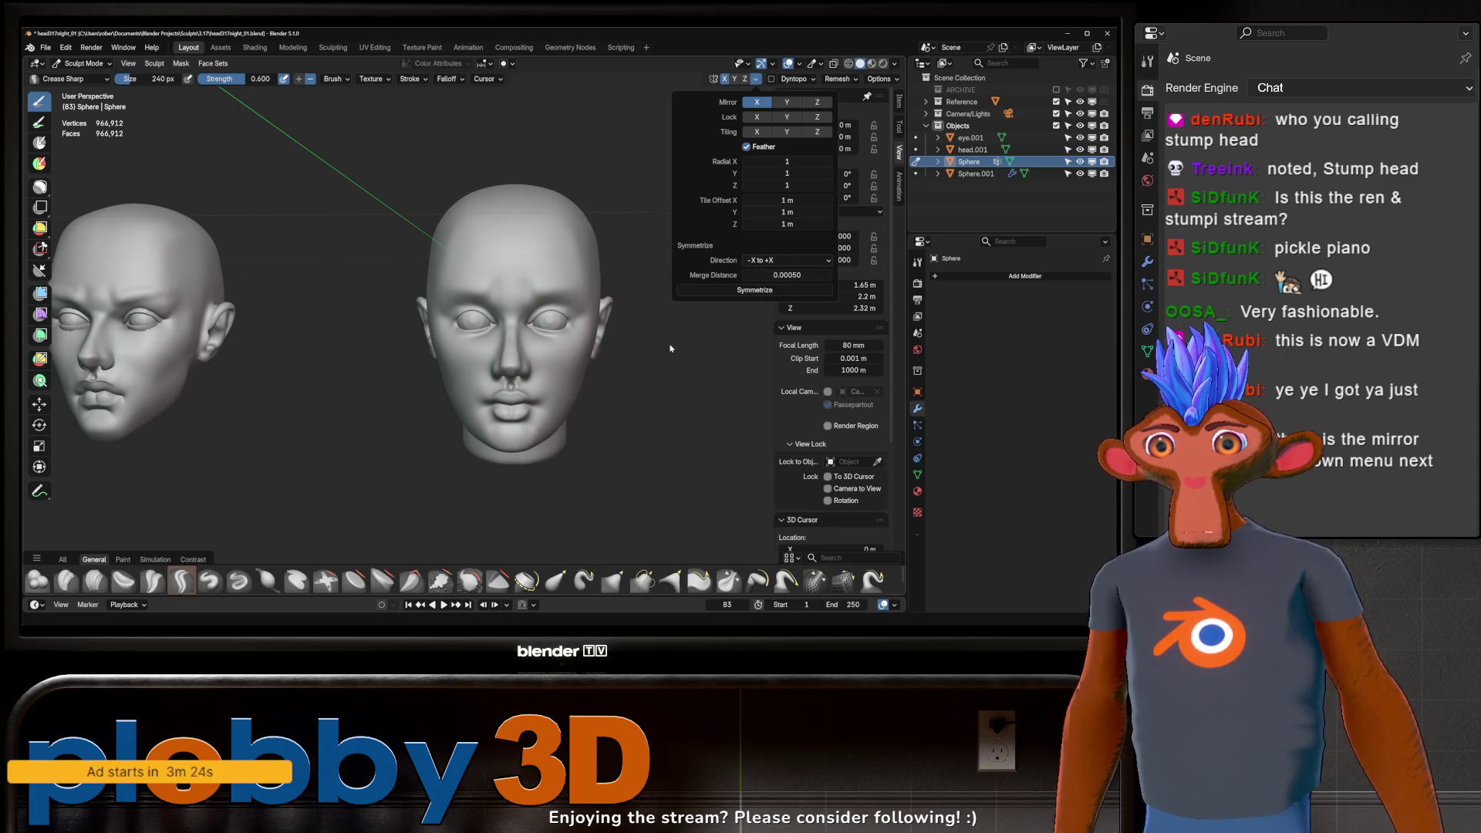
pyautogui.moveTo(676, 352)
pyautogui.mouseDown(button='middle')
pyautogui.moveTo(611, 362)
pyautogui.moveTo(634, 333)
pyautogui.moveTo(567, 257)
pyautogui.mouseUp(button='middle')
# Step: Undo the forehead crease, redraw it faintly, and inspect the heads in profile
pyautogui.hotkey('ctrl', 'z')
pyautogui.keyDown('ctrl'); pyautogui.moveTo(579, 307); pyautogui.dragTo(573, 301); pyautogui.keyUp('ctrl')
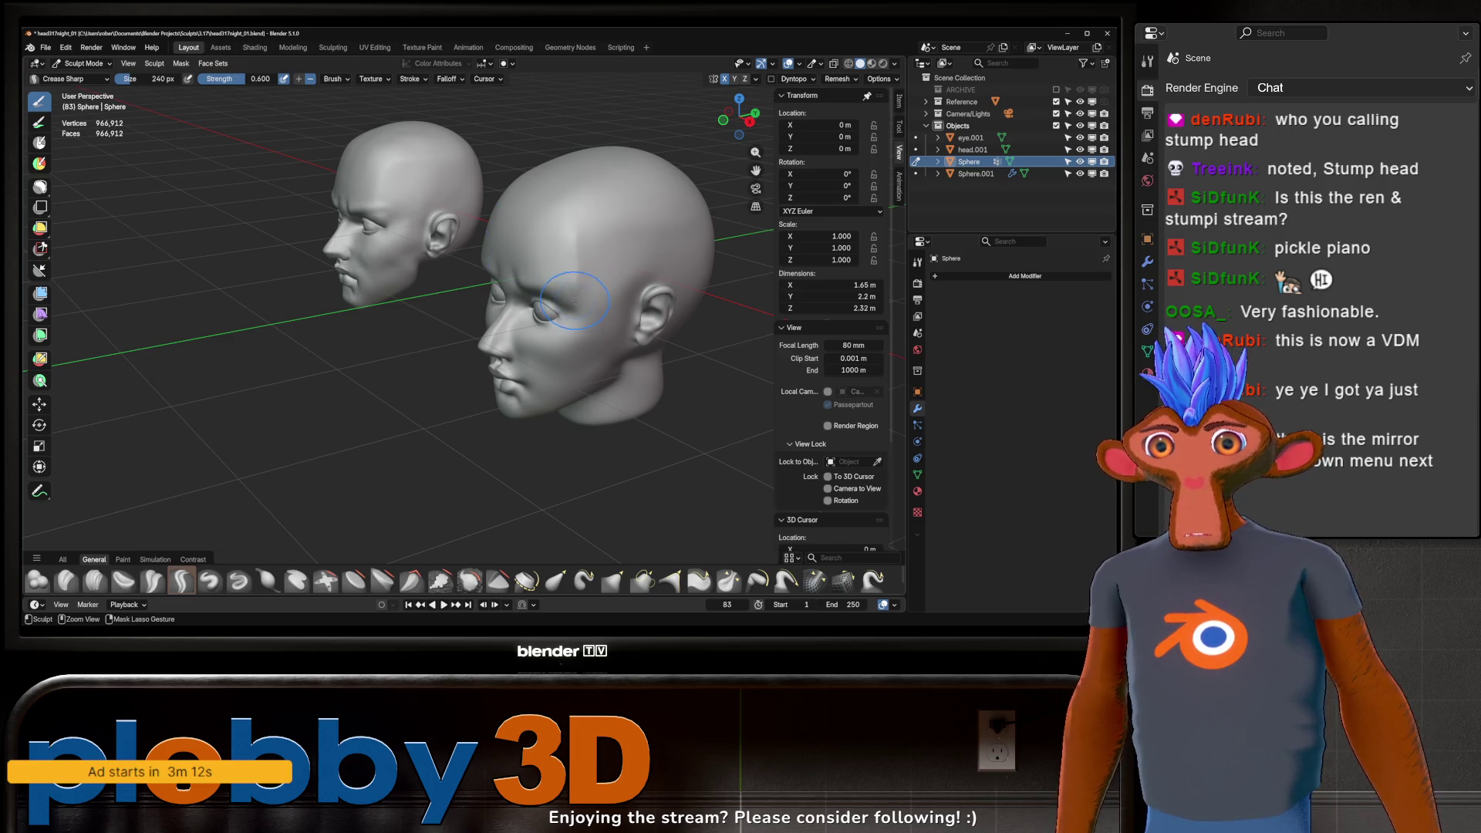
pyautogui.moveTo(605, 224); pyautogui.dragTo(595, 231, button='middle')
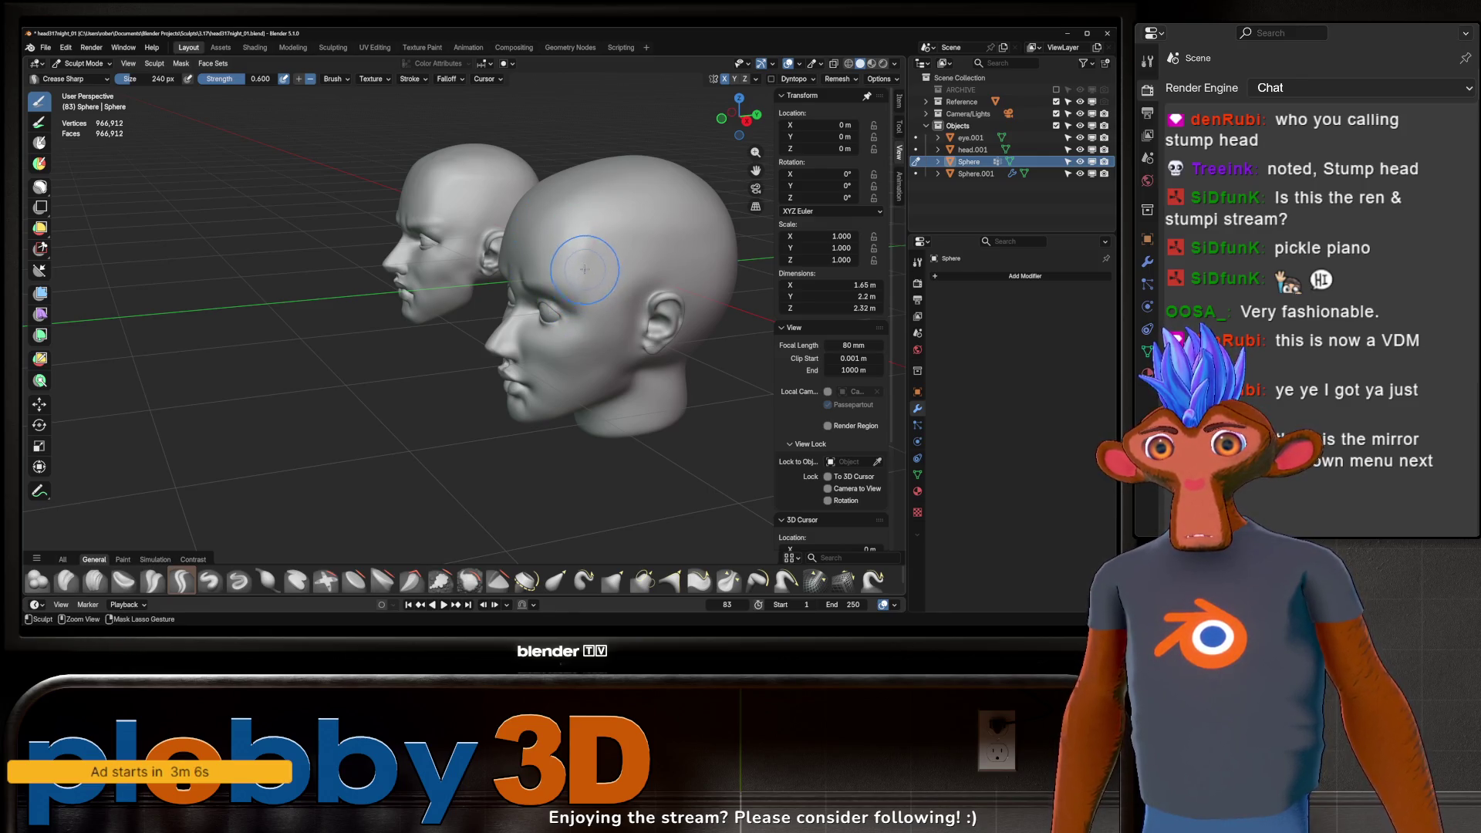
pyautogui.moveTo(584, 275); pyautogui.dragTo(583, 274, button='middle')
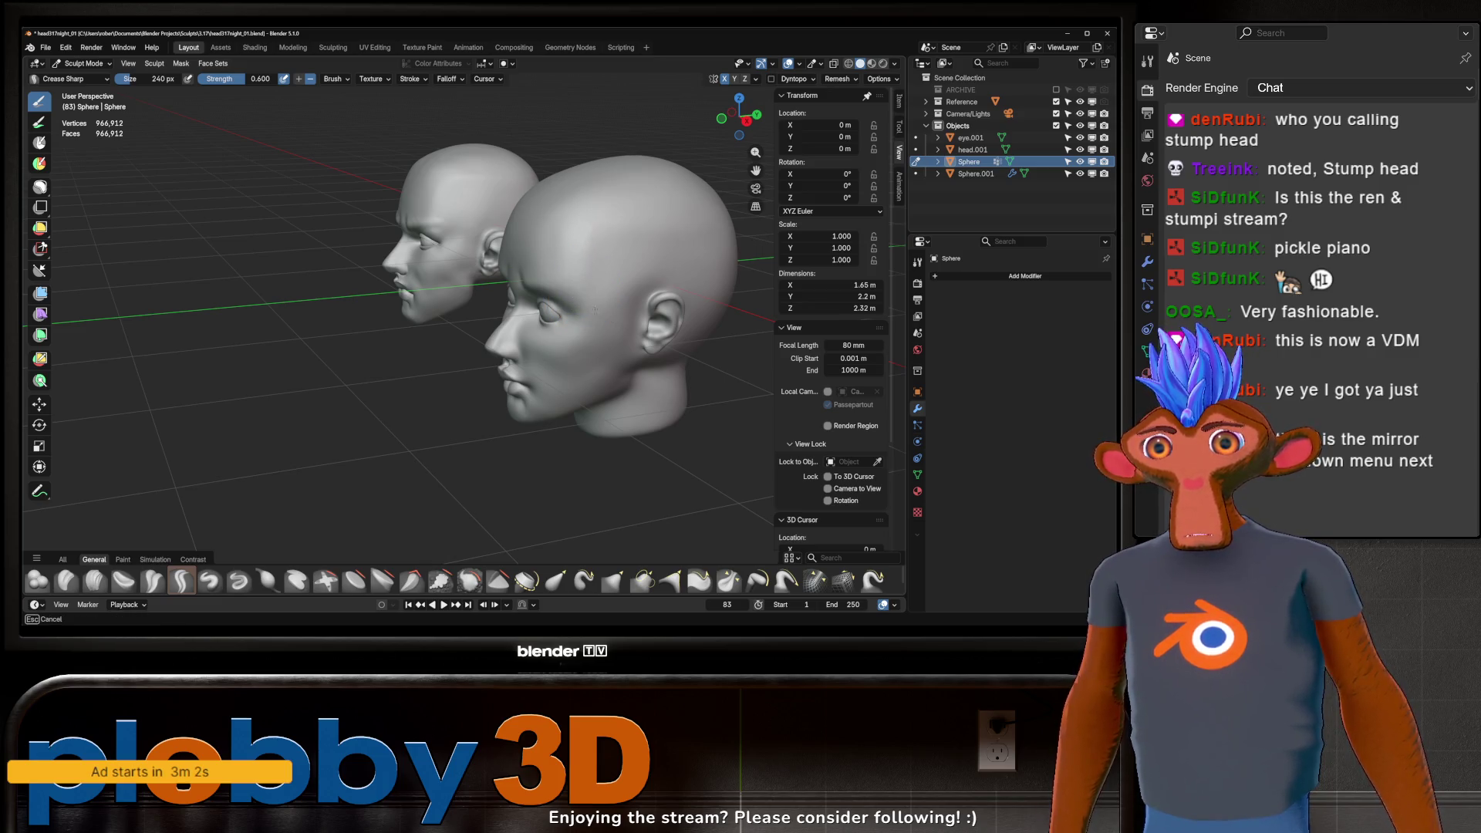
pyautogui.moveTo(581, 274); pyautogui.dragTo(544, 290, button='middle')
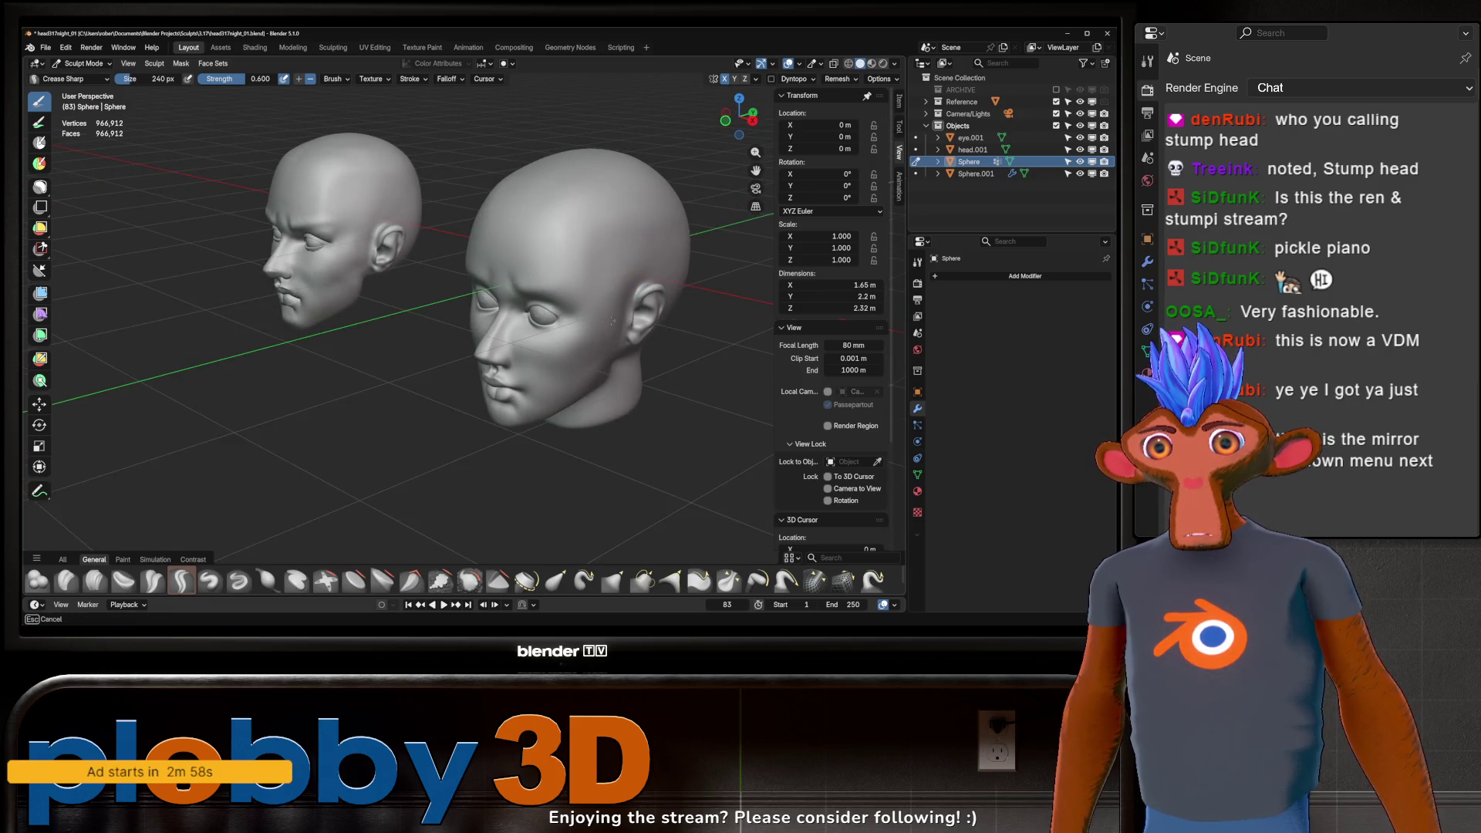
pyautogui.moveTo(607, 358)
pyautogui.mouseDown(button='middle')
pyautogui.moveTo(634, 393)
pyautogui.moveTo(696, 358)
pyautogui.mouseUp(button='middle')
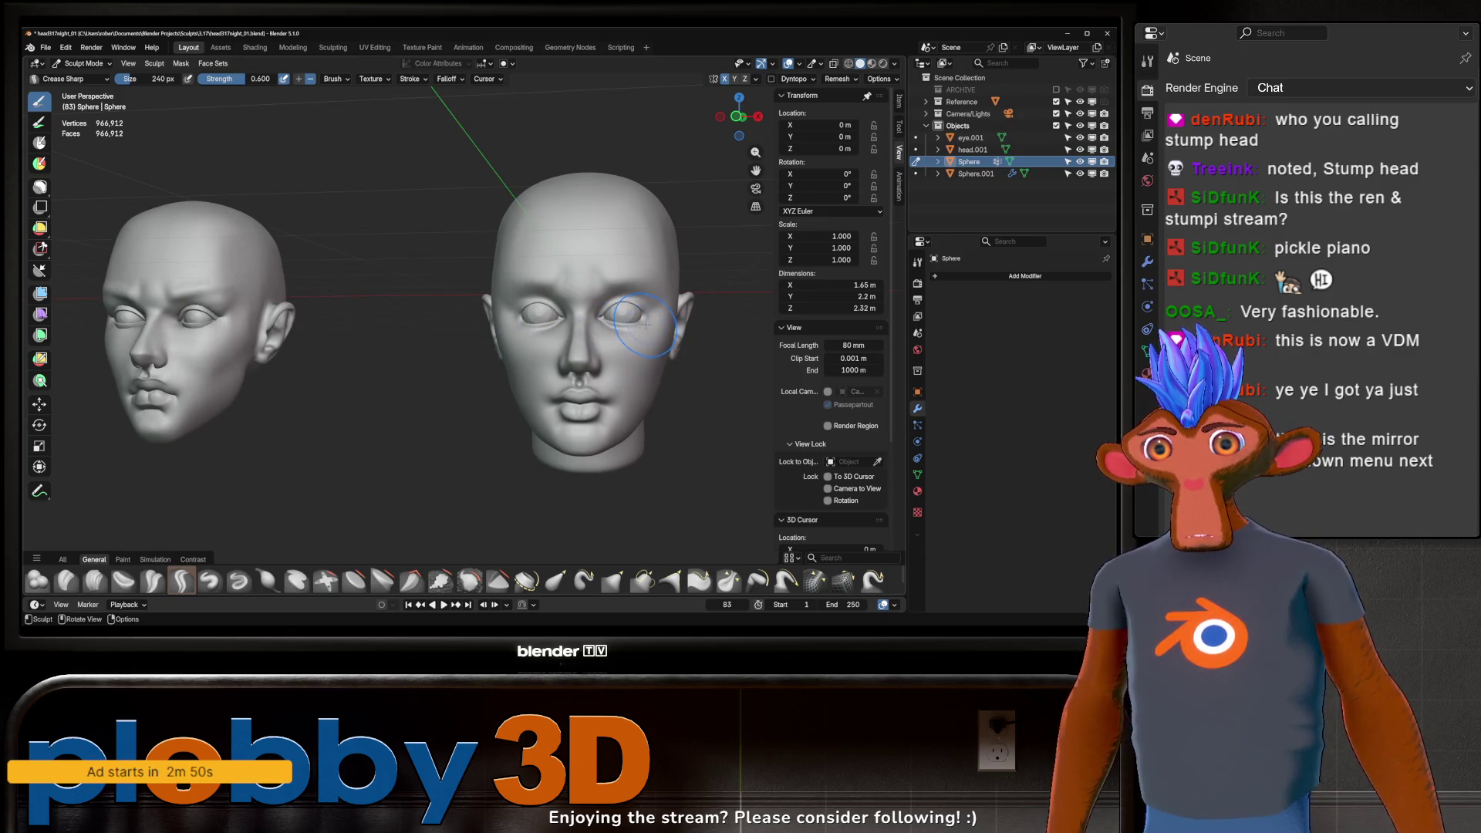
# Step: Sharpen the creases around the eyes and eye sockets of the sculpted head
pyautogui.moveTo(529, 332); pyautogui.dragTo(663, 332, button='middle')
pyautogui.scroll(3, 642, 326)
pyautogui.scroll(-4, 666, 276)
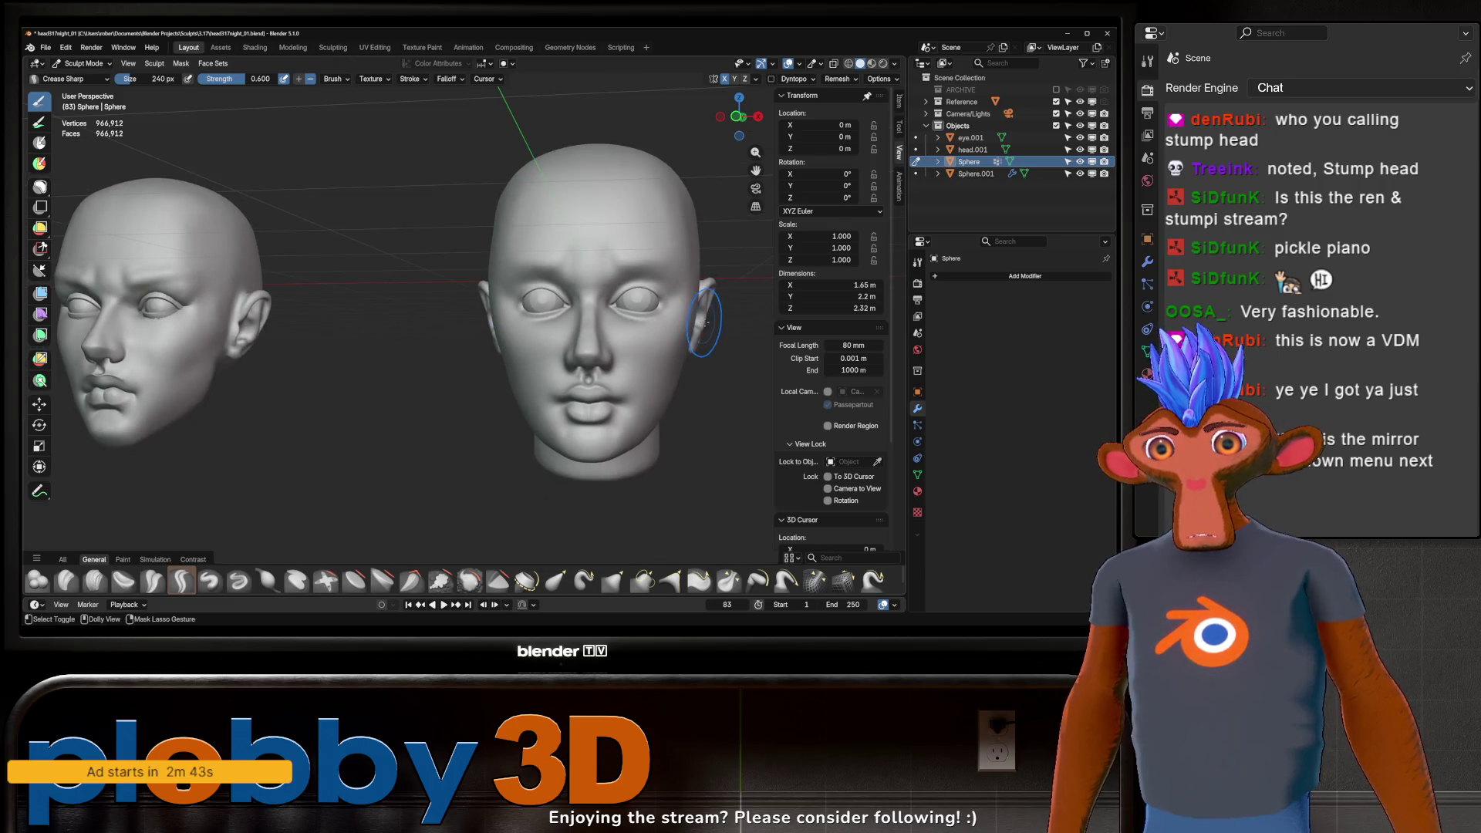
pyautogui.moveTo(665, 278)
pyautogui.mouseDown(button='middle')
pyautogui.moveTo(672, 301)
pyautogui.moveTo(681, 282)
pyautogui.mouseUp(button='middle')
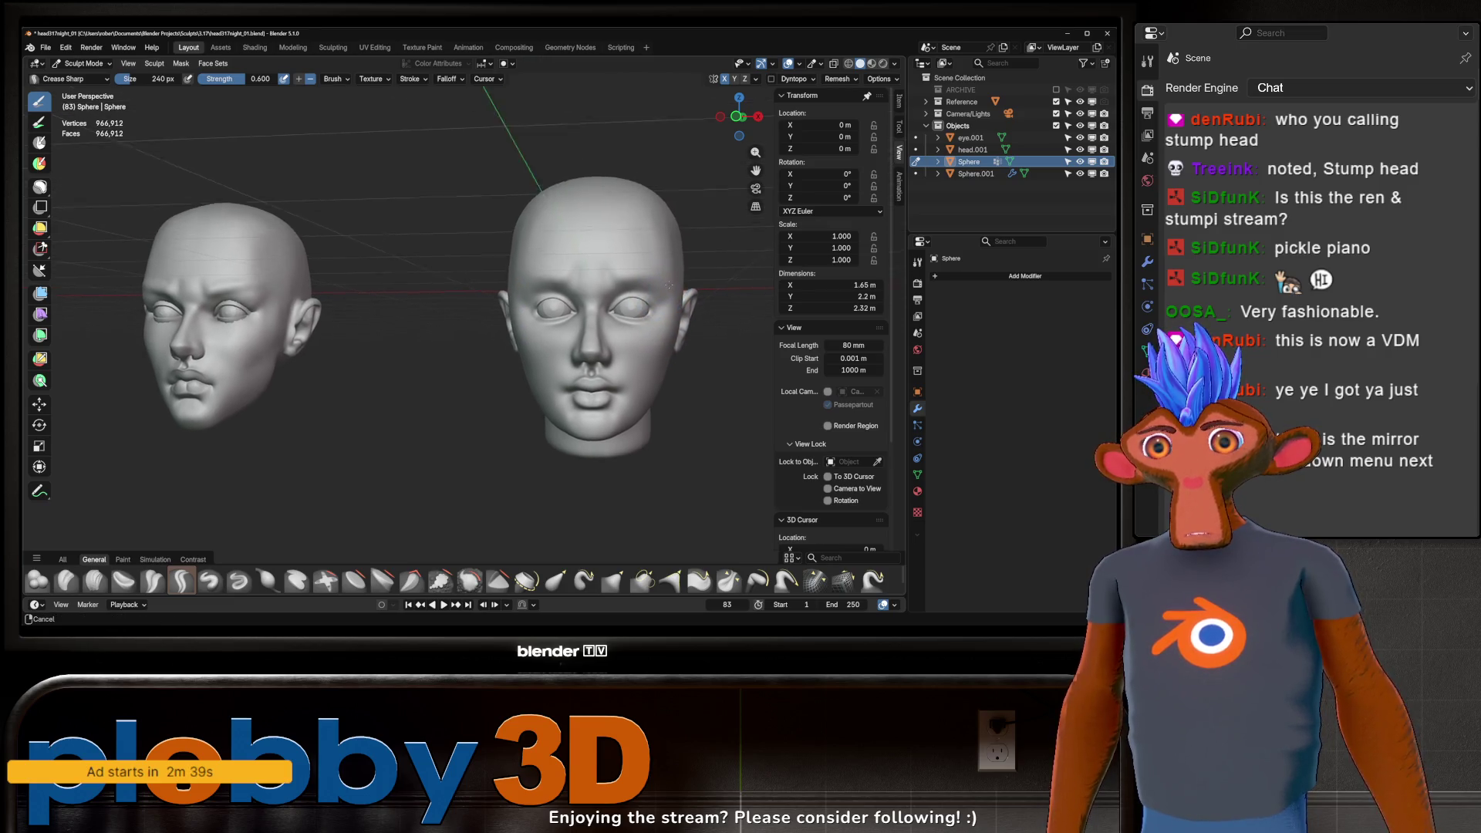
pyautogui.scroll(2, 668, 296)
pyautogui.moveTo(625, 301); pyautogui.dragTo(625, 300, button='middle')
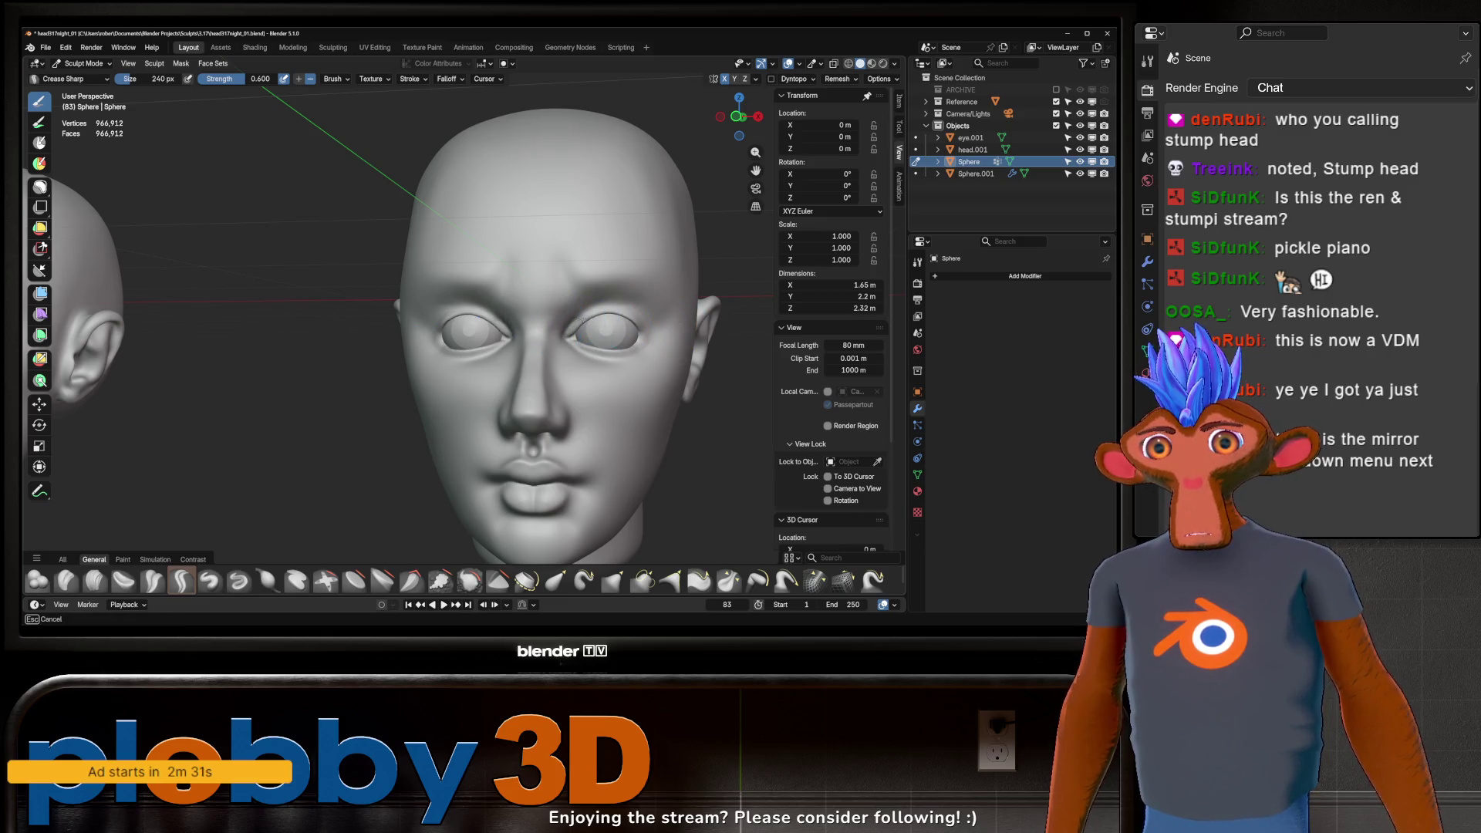
pyautogui.moveTo(582, 321); pyautogui.dragTo(664, 345)
pyautogui.scroll(-3, 670, 279)
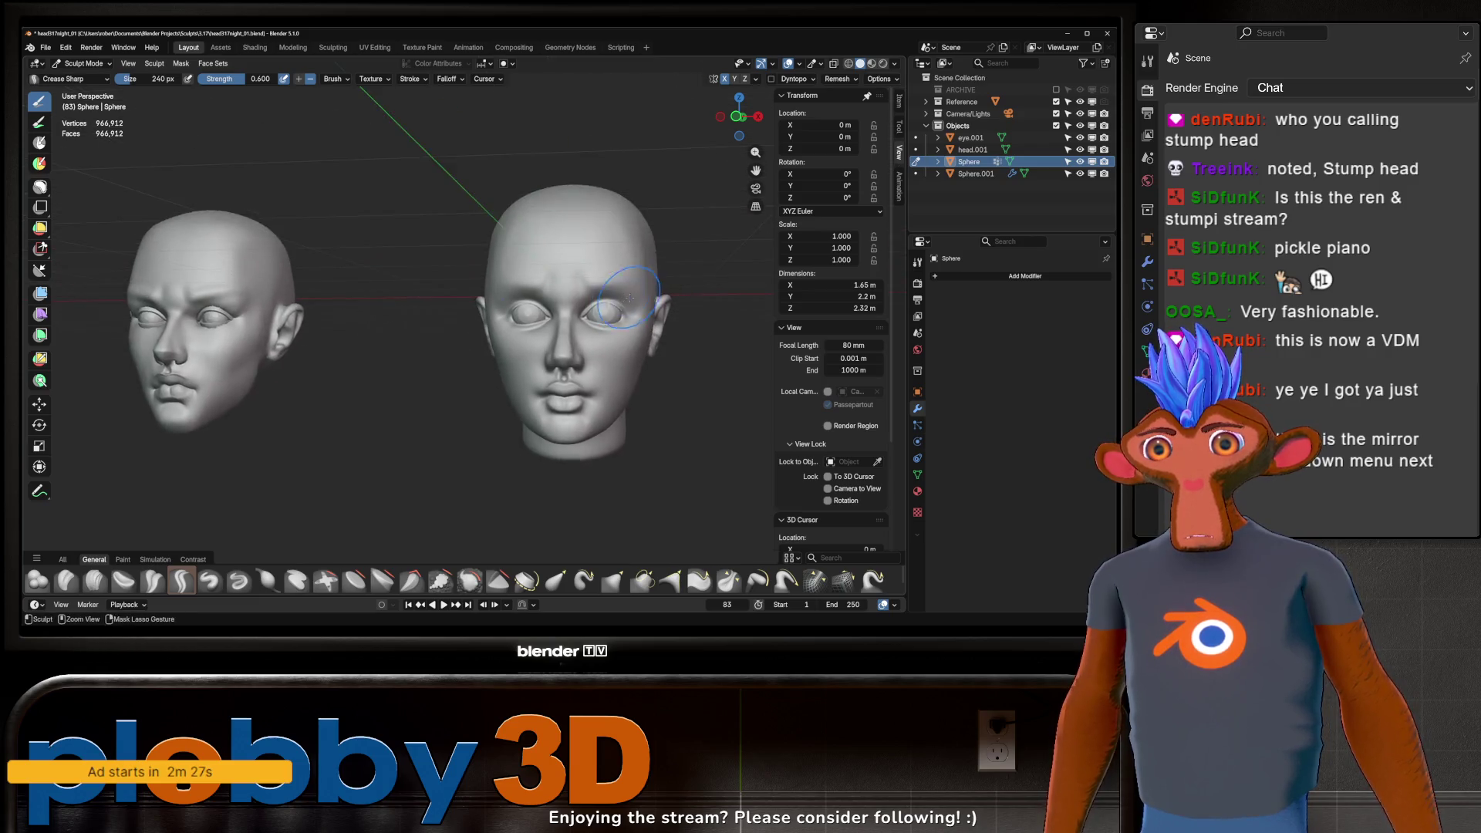
pyautogui.scroll(5, 709, 245)
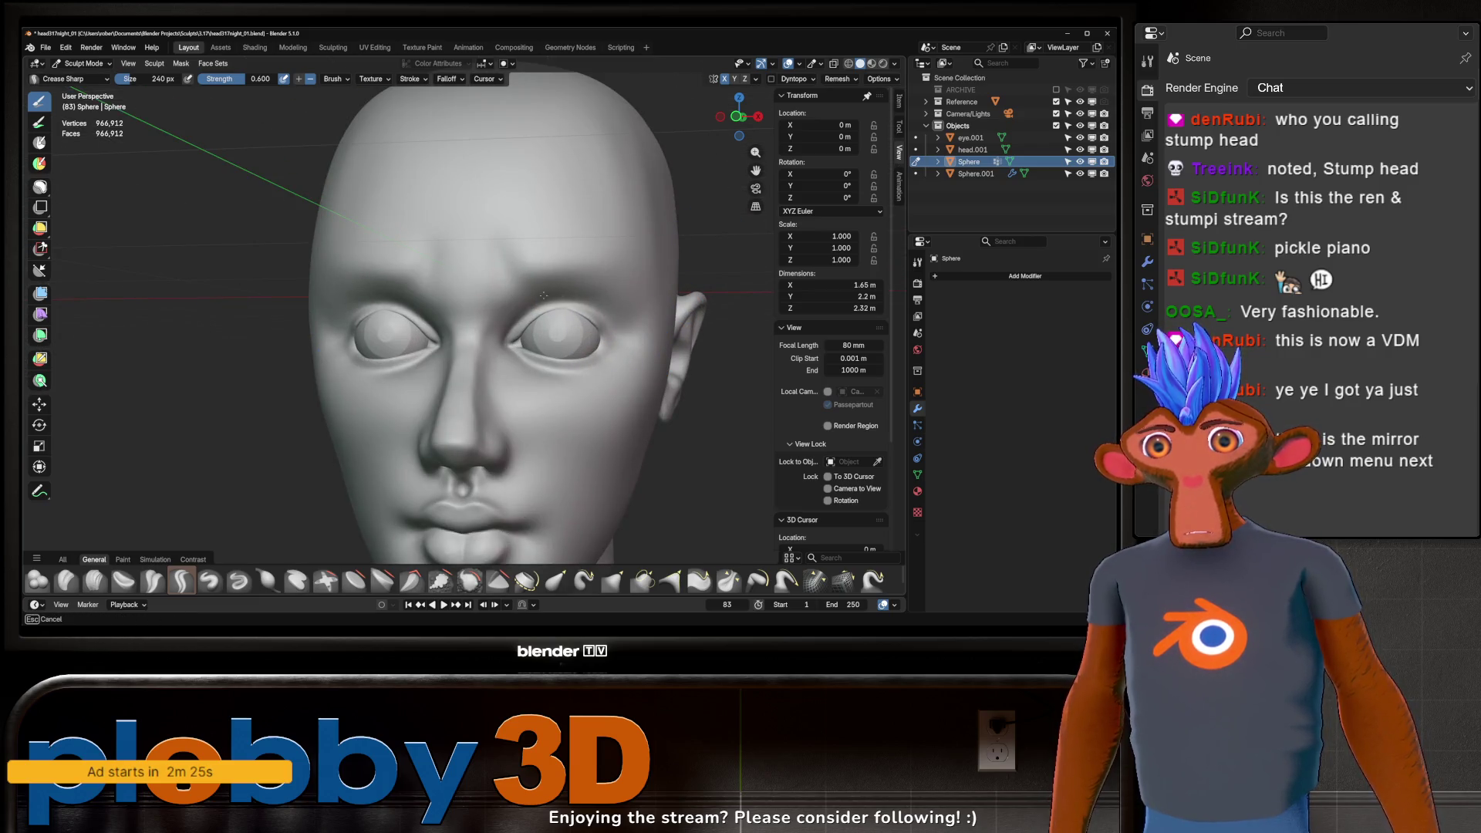
pyautogui.moveTo(544, 295); pyautogui.dragTo(602, 287, button='middle')
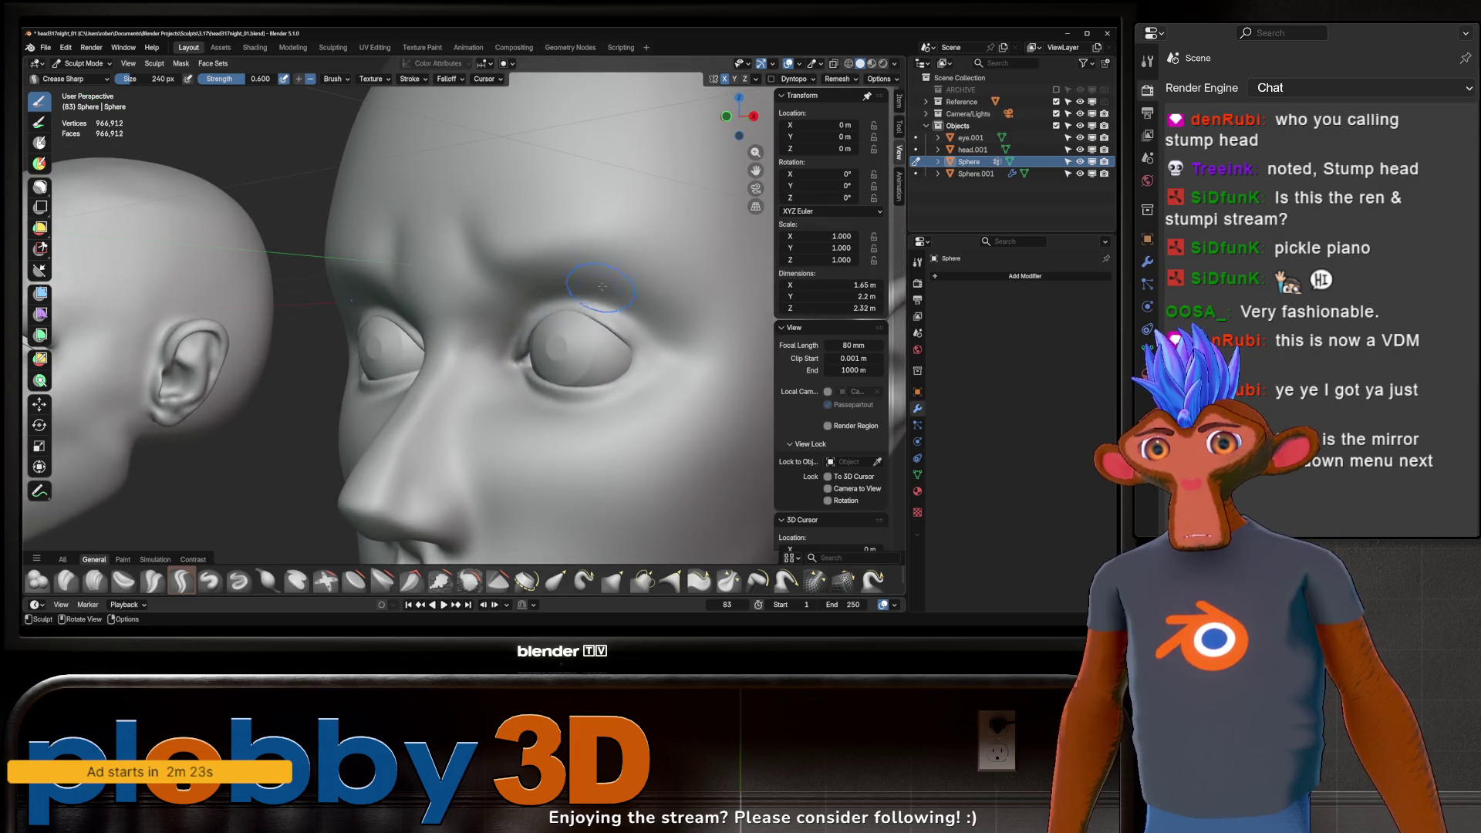
# Step: Switch to the Inflate/Deflate brush at 132 px and check the head in front view
pyautogui.click(268, 580)
pyautogui.press('f')
pyautogui.click(585, 325)
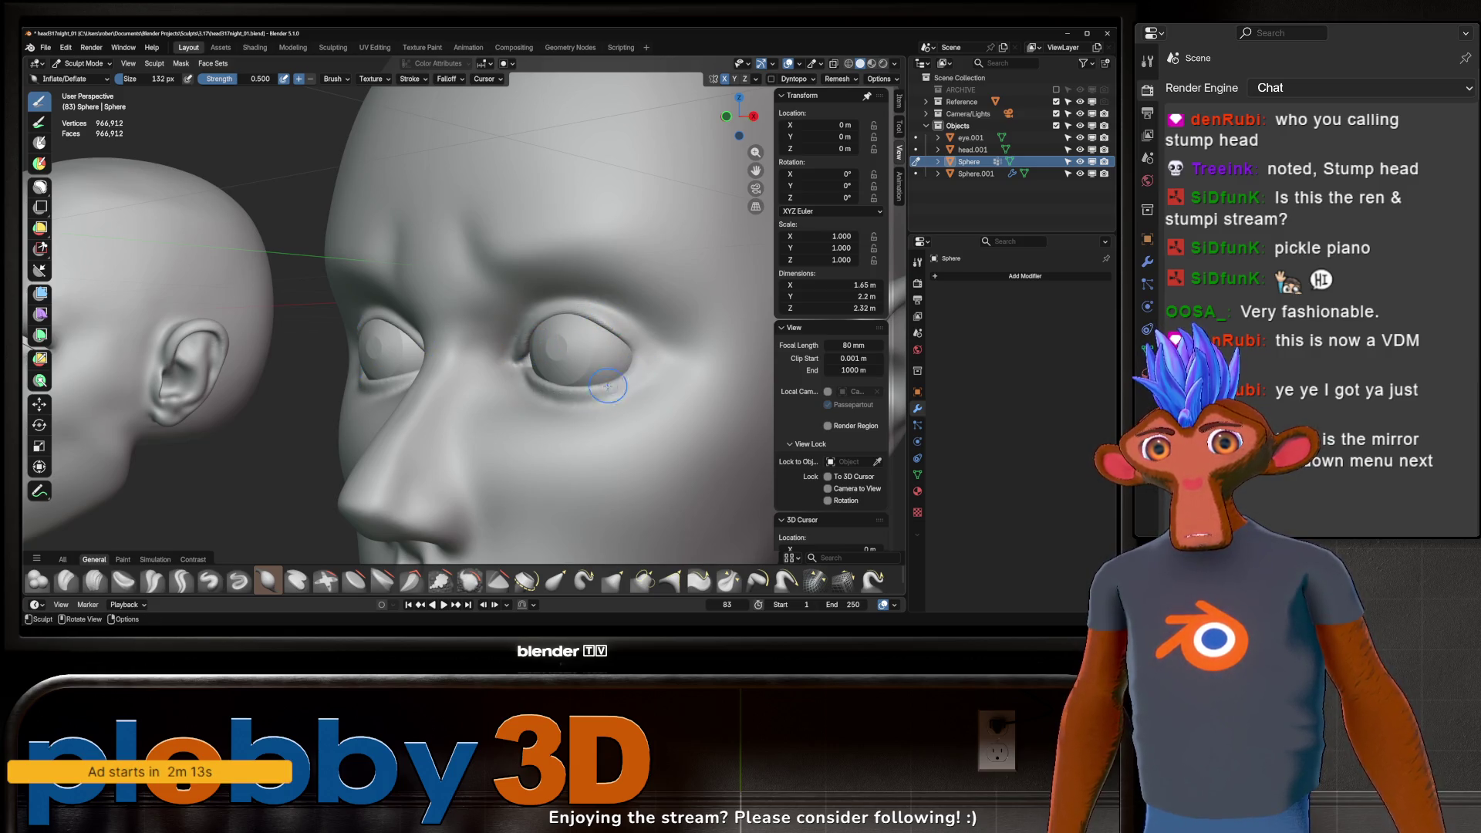
pyautogui.scroll(-3, 515, 370)
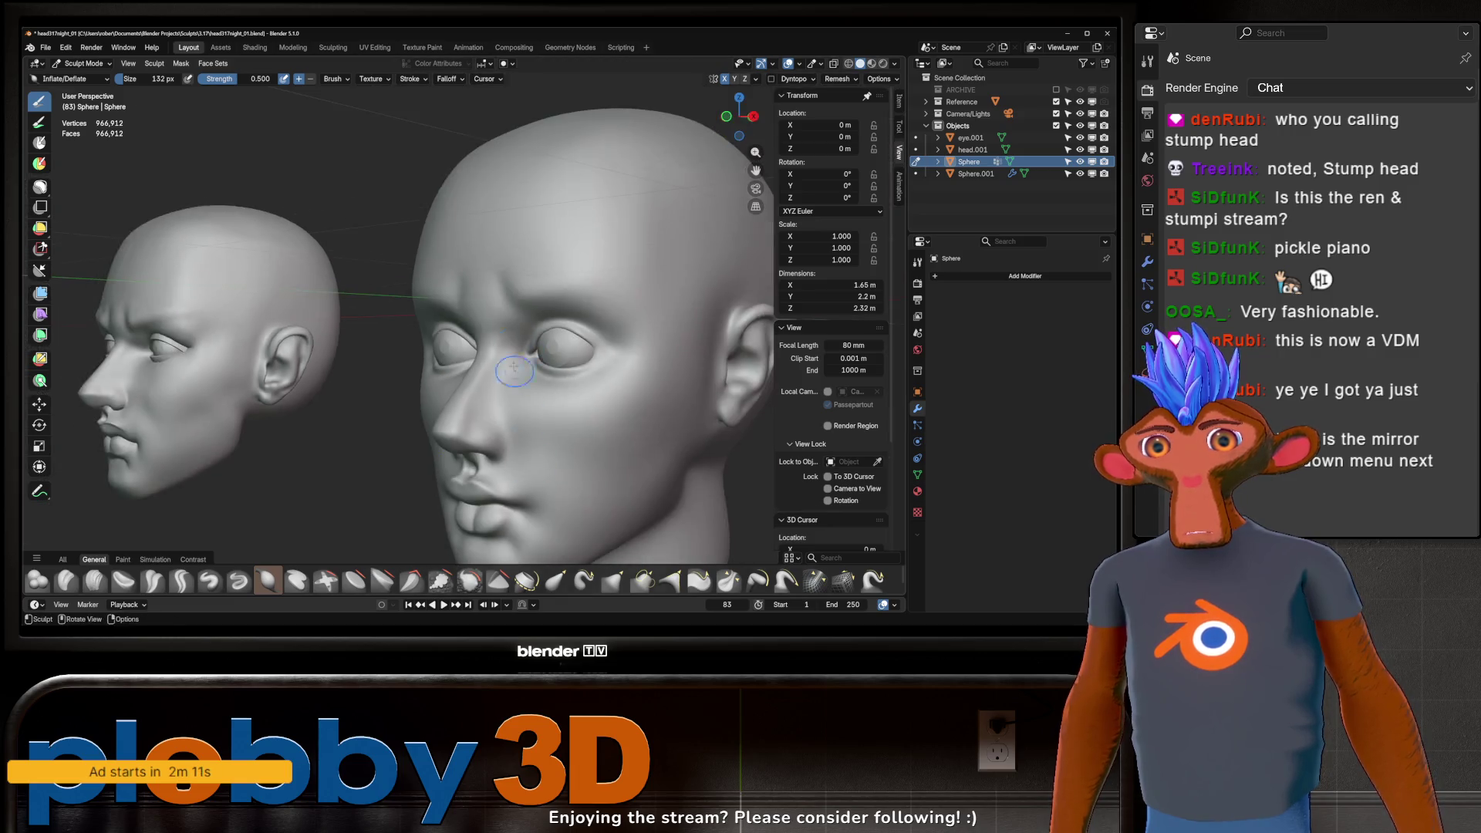
pyautogui.press('KP_1')
pyautogui.scroll(-3, 545, 405)
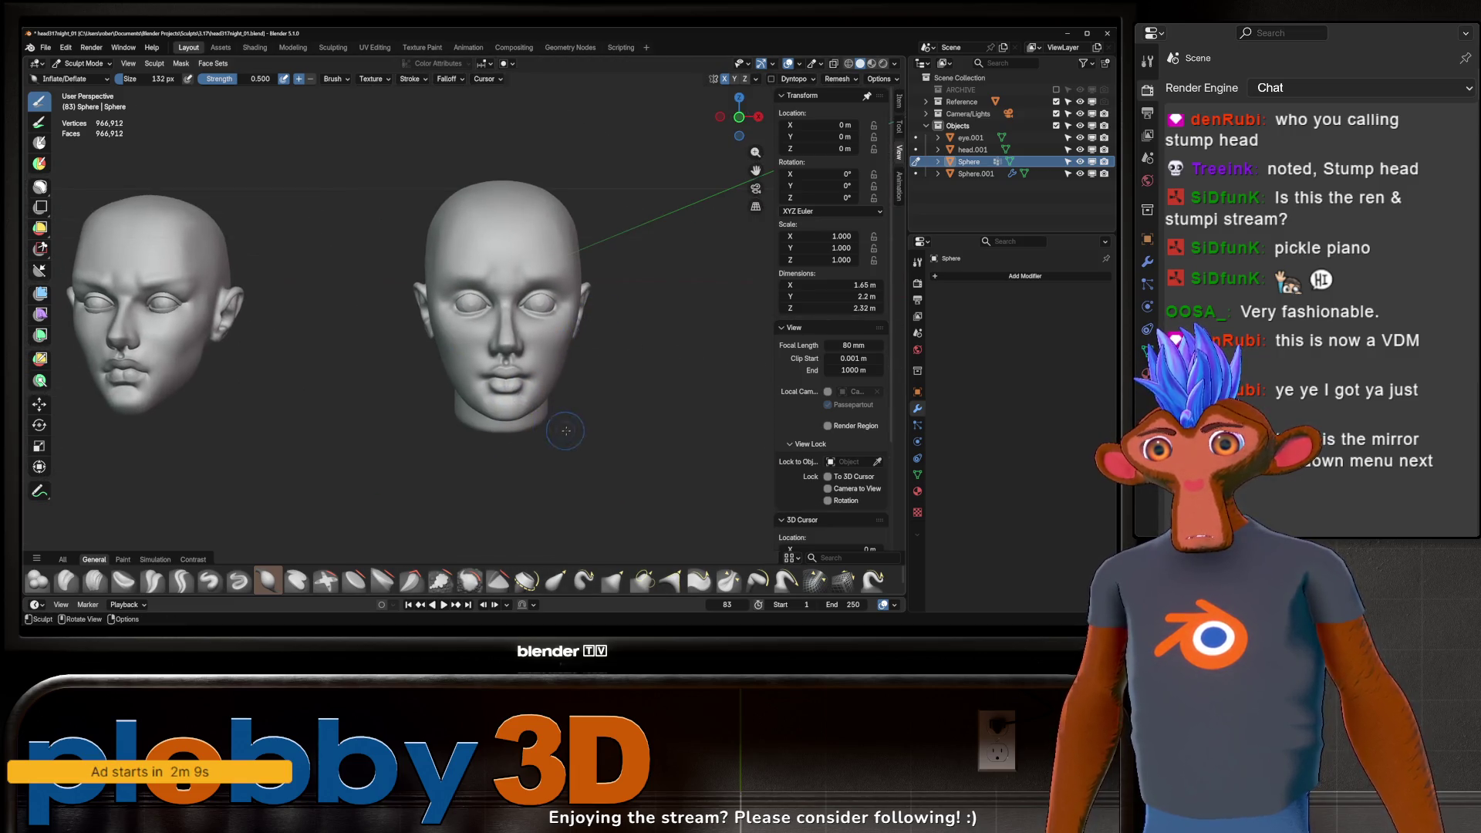
pyautogui.moveTo(593, 334); pyautogui.dragTo(604, 331, button='middle')
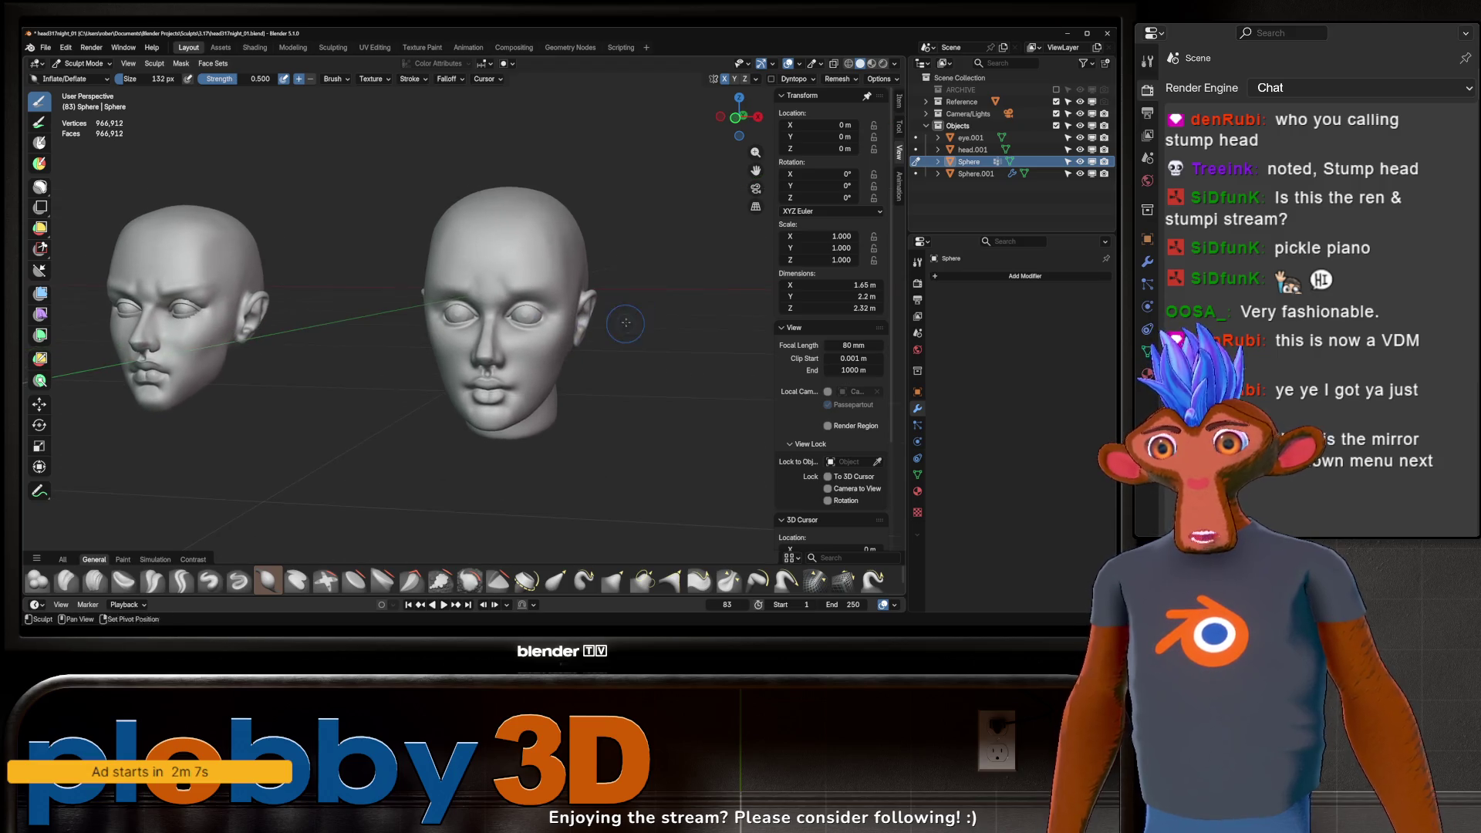
# Step: Enter Object Mode and scale the eyeball Sphere.001 down to 1.114 in front view
pyautogui.moveTo(604, 332); pyautogui.dragTo(613, 294, button='middle')
pyautogui.scroll(3, 614, 292)
pyautogui.hotkey('ctrl', 'Tab')
pyautogui.click(527, 304)
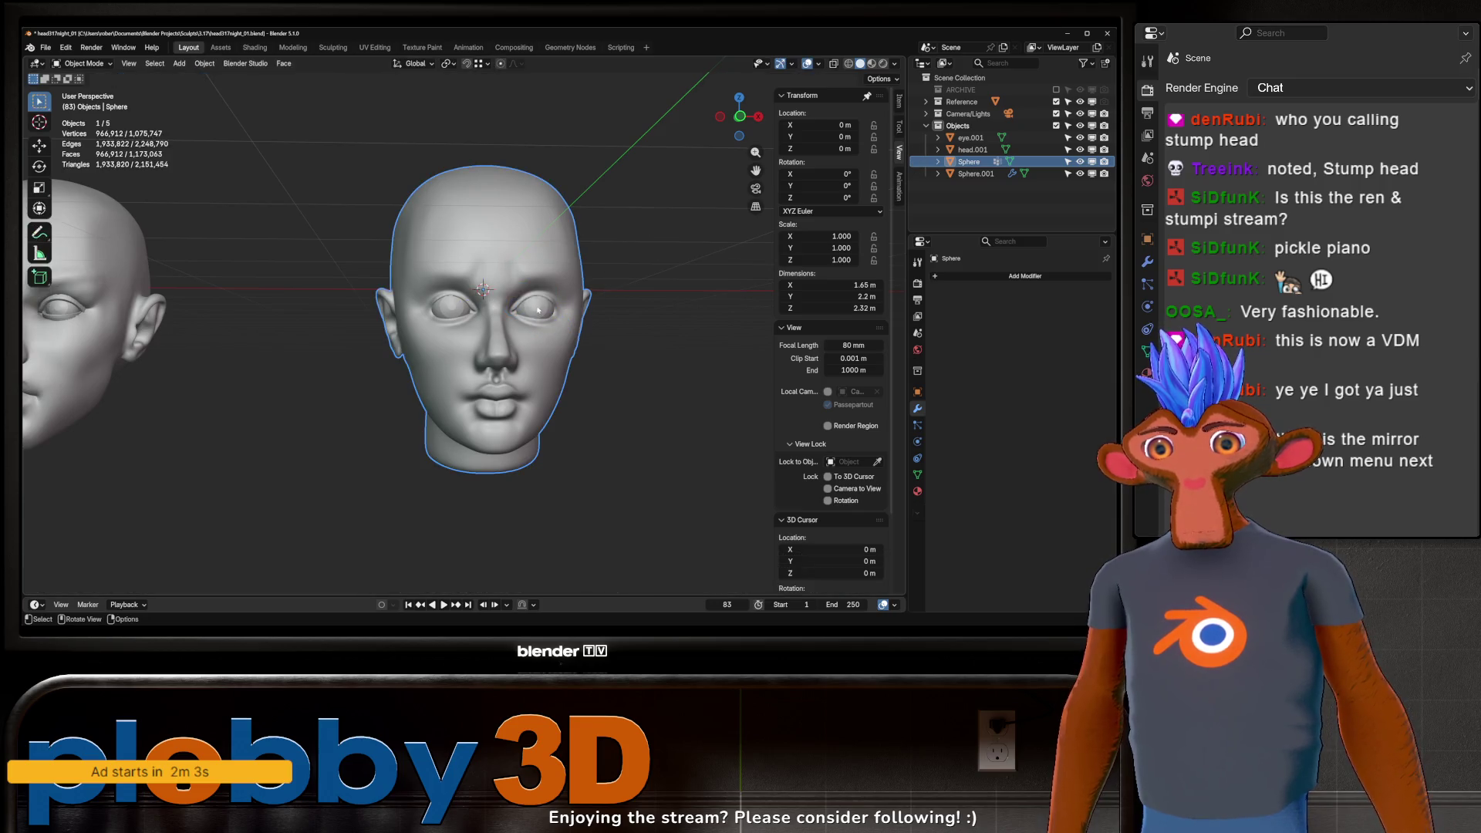
pyautogui.press('KP_1')
pyautogui.press('s')
pyautogui.click(645, 340)
# Step: Deselect the eyeball, briefly select the sculpted head, and bring up the mode pie menu
pyautogui.click(644, 340)
pyautogui.moveTo(644, 341)
pyautogui.mouseDown(button='middle')
pyautogui.moveTo(587, 350)
pyautogui.moveTo(529, 335)
pyautogui.mouseUp(button='middle')
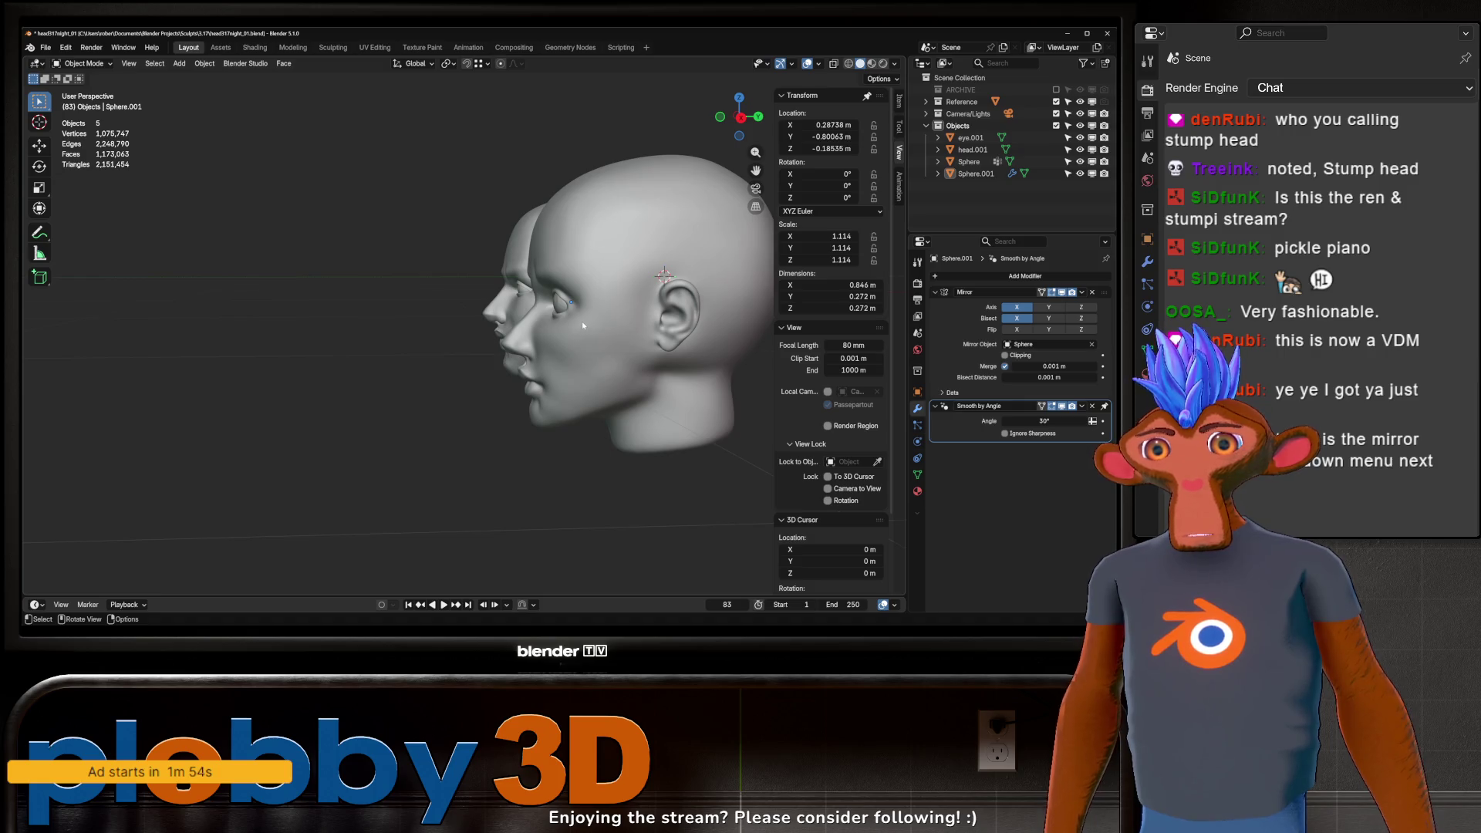
pyautogui.click(582, 323)
pyautogui.click(432, 362)
pyautogui.scroll(3, 433, 363)
pyautogui.moveTo(433, 362)
pyautogui.mouseDown(button='middle')
pyautogui.moveTo(609, 326)
pyautogui.moveTo(599, 335)
pyautogui.mouseUp(button='middle')
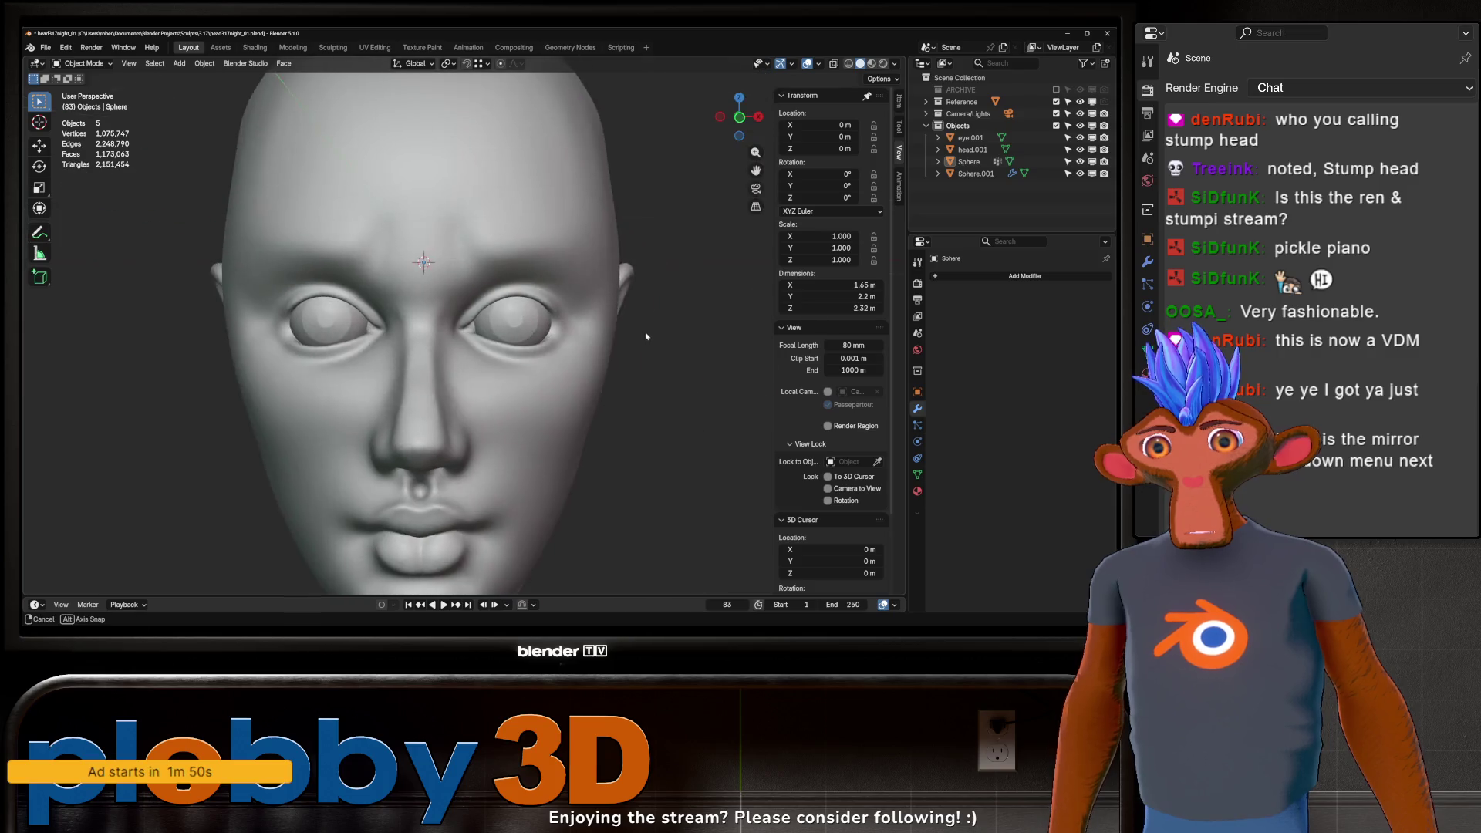
pyautogui.hotkey('ctrl', 'Tab')
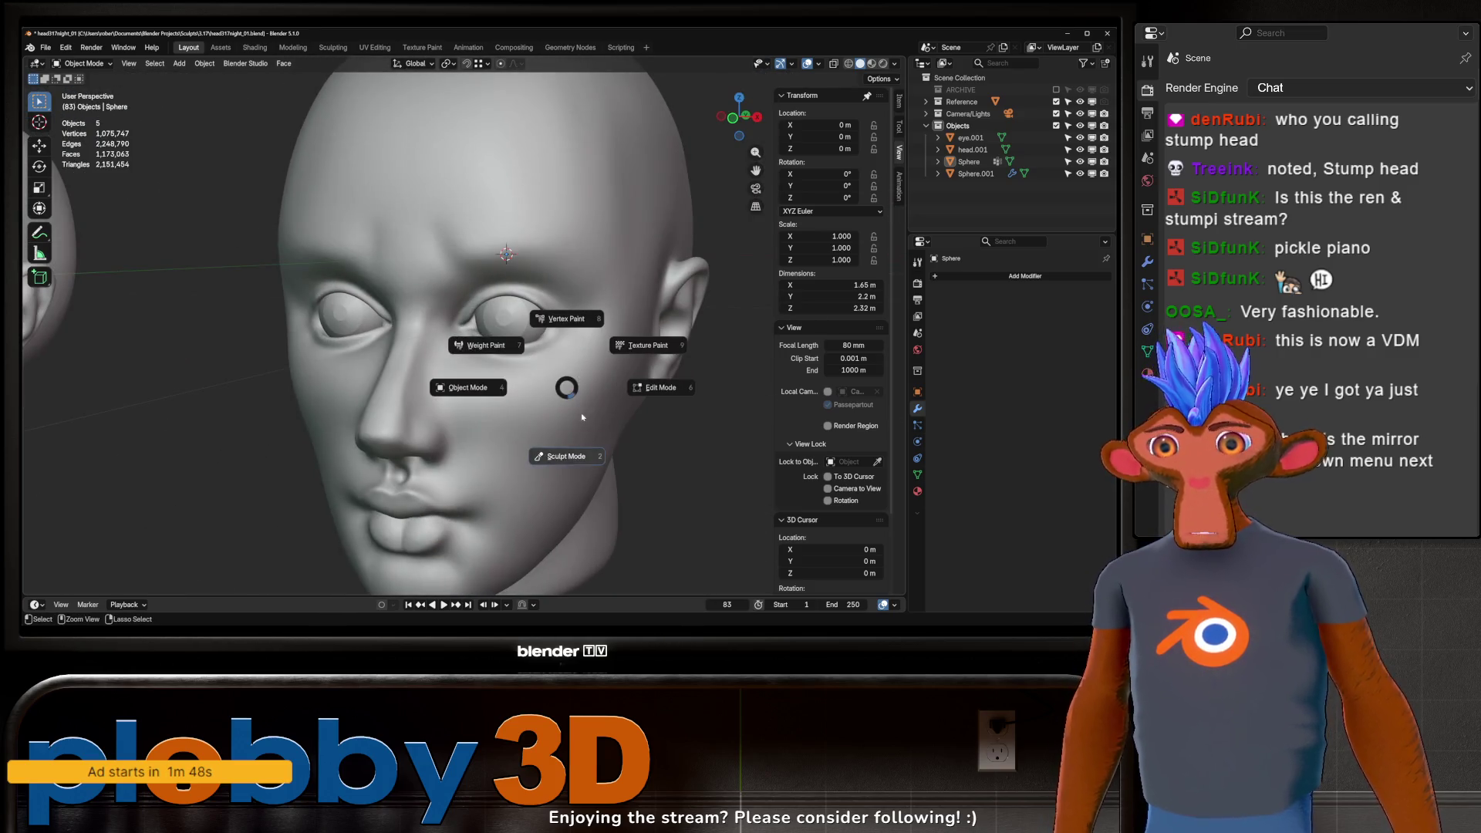
# Step: Return to Sculpt Mode with Crease Sharp and deepen the crease beneath the lower eyelid from the side
pyautogui.click(570, 396)
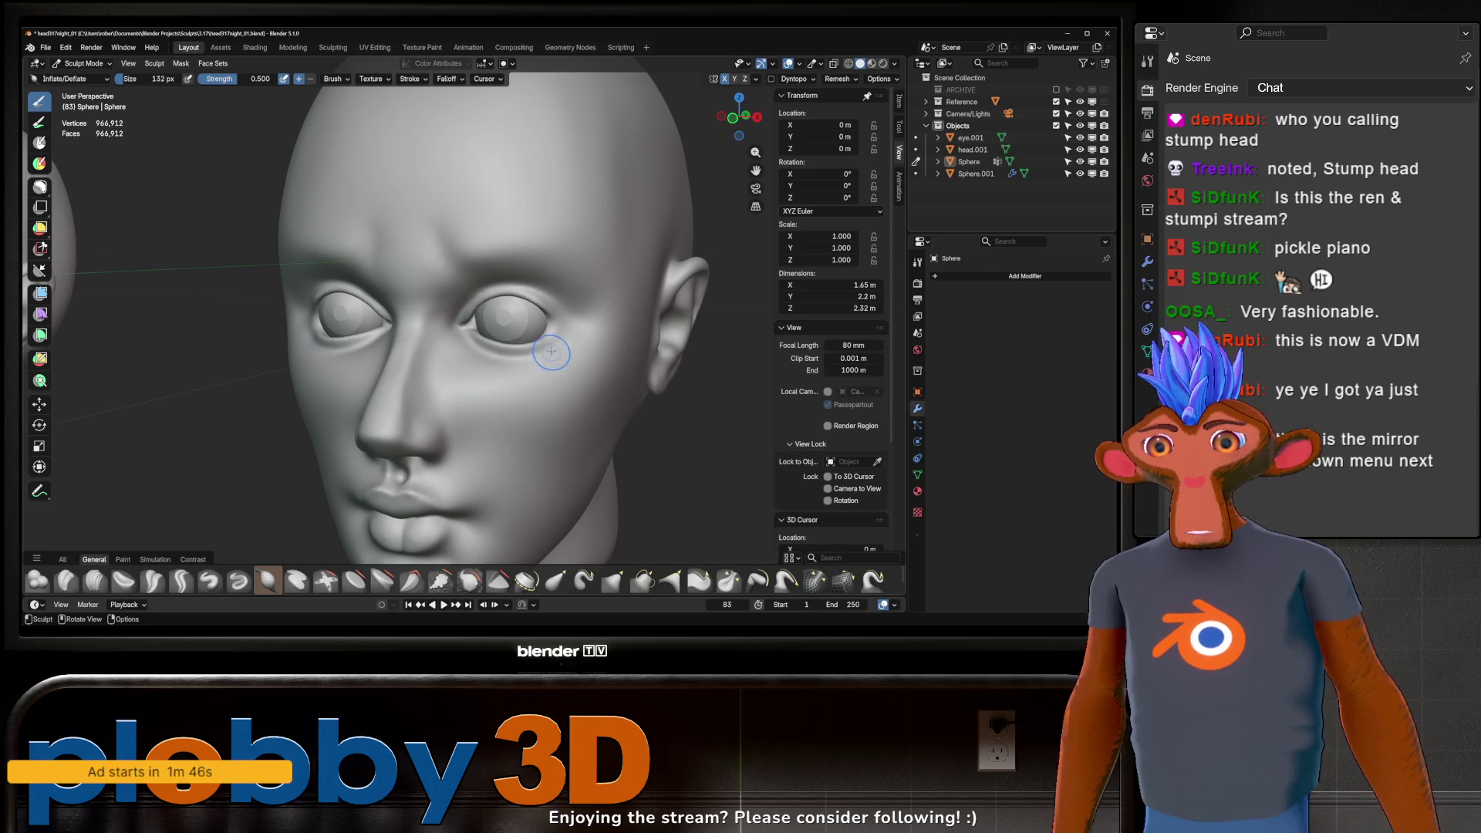
pyautogui.hotkey('shift', 'c')
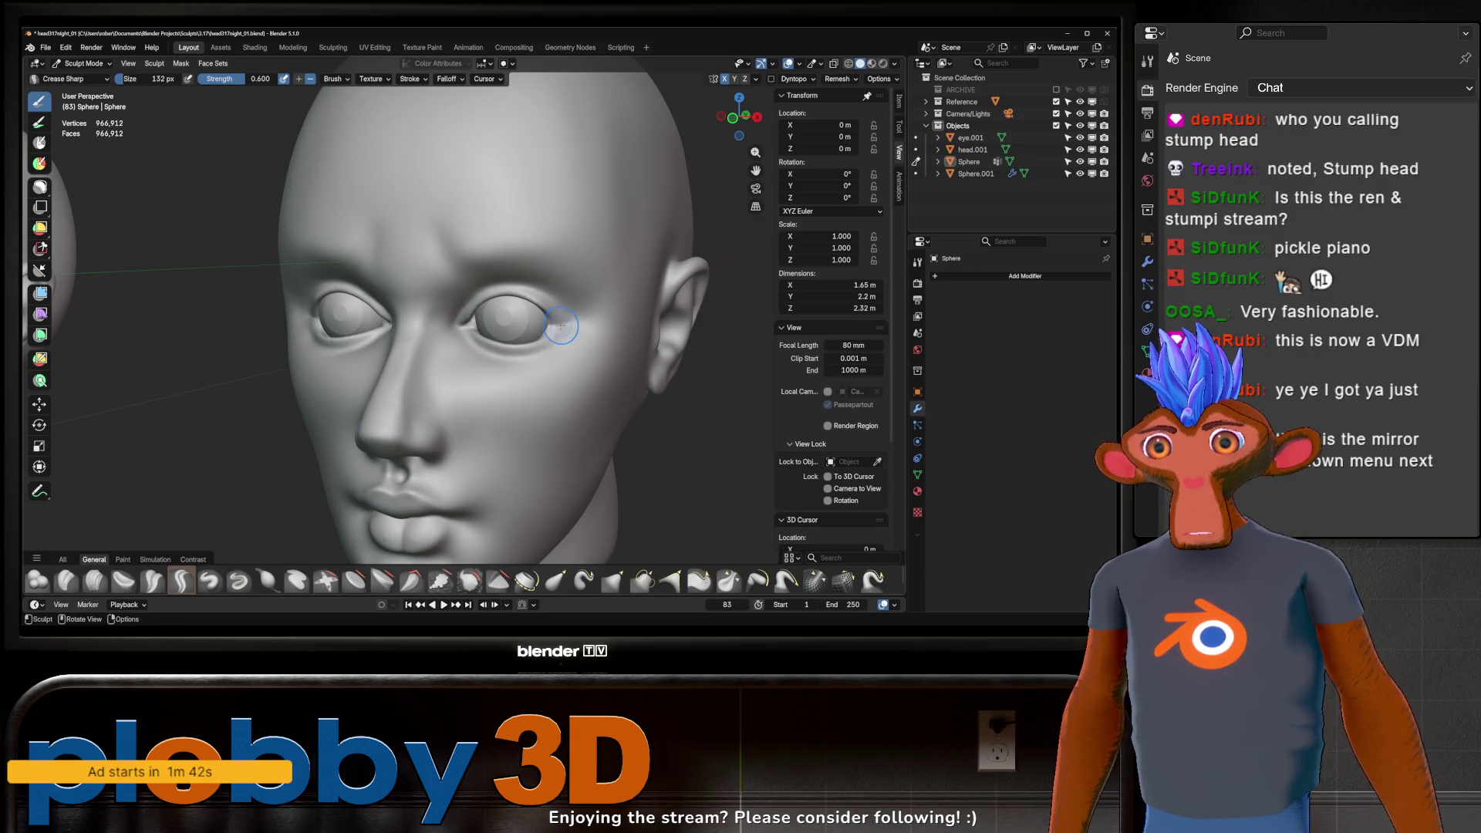
pyautogui.press('KP_6')
pyautogui.press('KP_6')
pyautogui.press('KP_6')
pyautogui.press('KP_6')
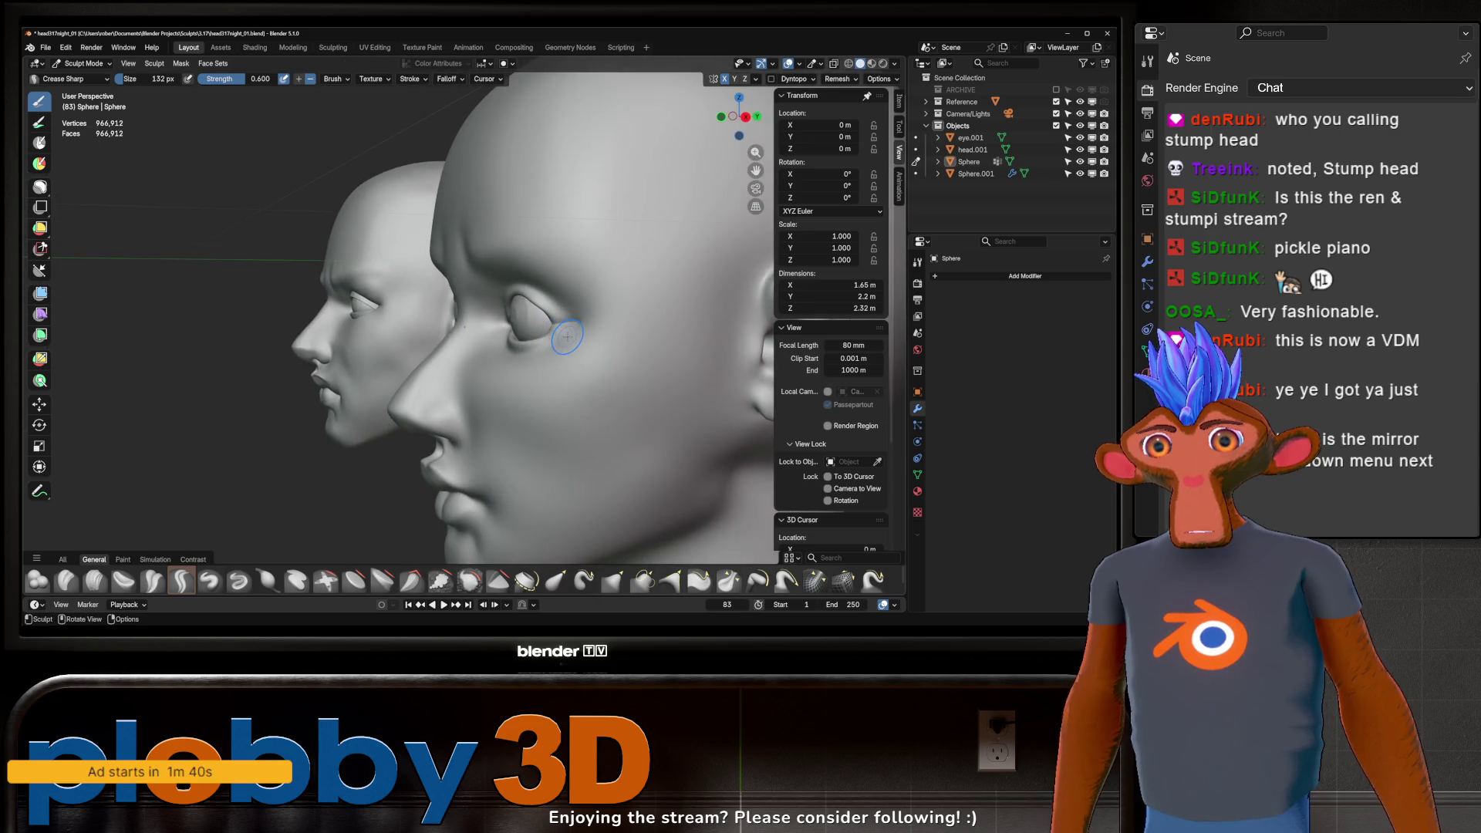
pyautogui.moveTo(558, 326); pyautogui.dragTo(533, 337)
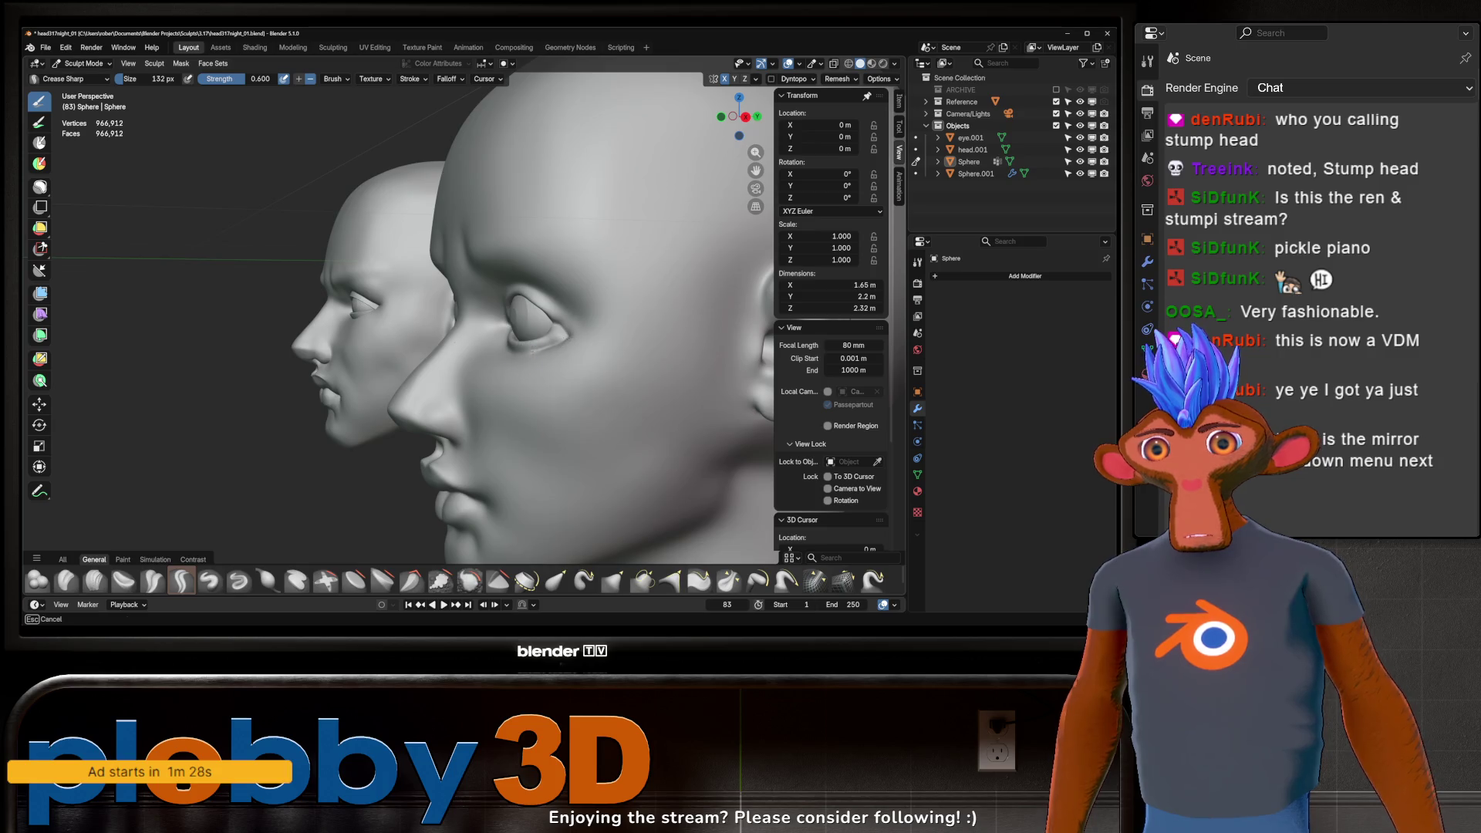
pyautogui.moveTo(555, 331); pyautogui.dragTo(555, 331)
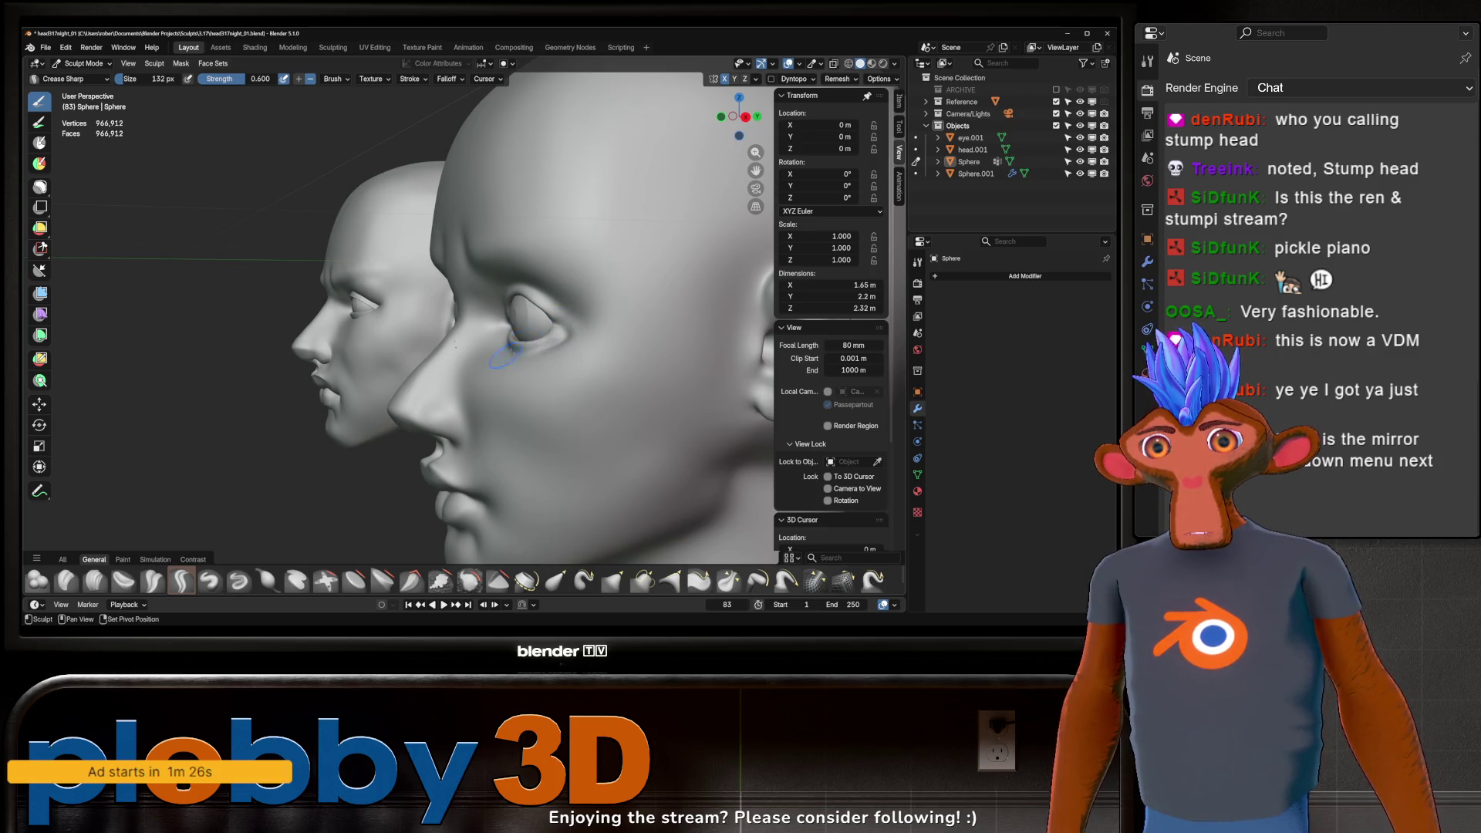
pyautogui.moveTo(541, 313); pyautogui.dragTo(540, 313, button='middle')
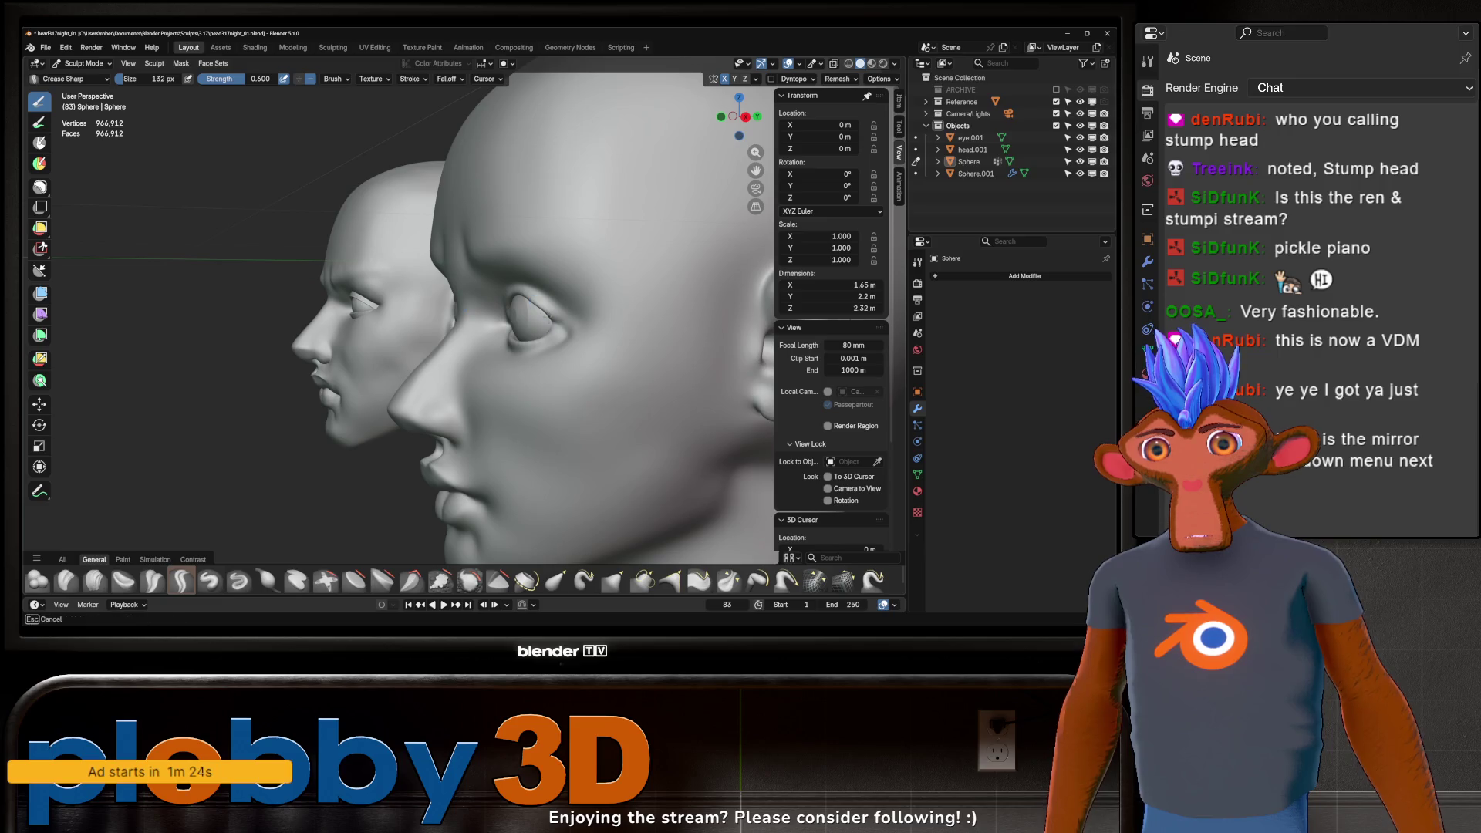
pyautogui.moveTo(585, 353)
pyautogui.mouseDown(button='middle')
pyautogui.moveTo(639, 326)
pyautogui.moveTo(591, 343)
pyautogui.moveTo(563, 331)
pyautogui.moveTo(543, 348)
pyautogui.moveTo(546, 331)
pyautogui.mouseUp(button='middle')
pyautogui.scroll(-3, 575, 402)
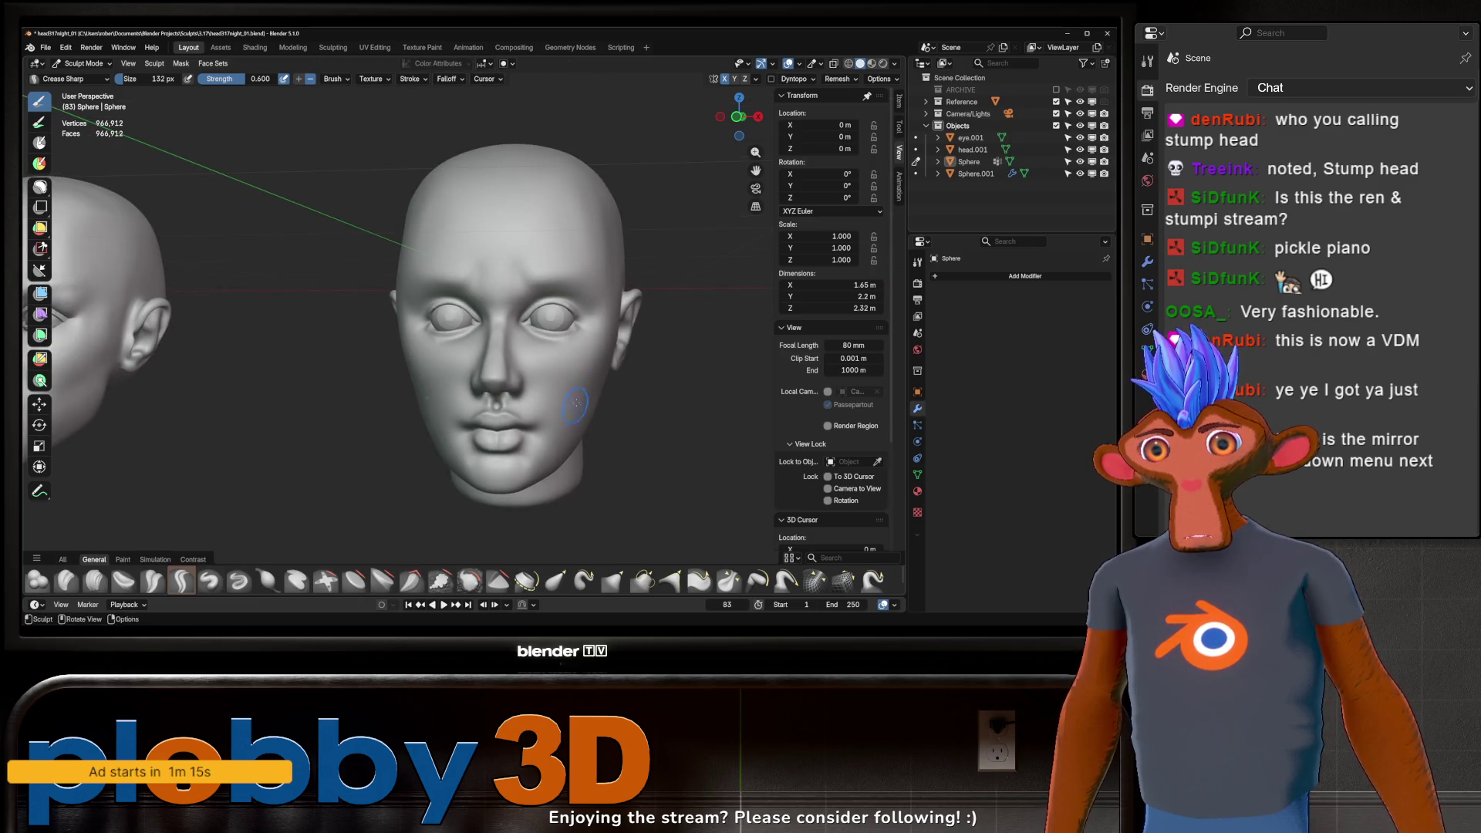
pyautogui.scroll(-3, 576, 401)
# Step: Crease the skin under the eye and deepen the fold along the upper eyelid
pyautogui.moveTo(576, 402)
pyautogui.mouseDown(button='middle')
pyautogui.moveTo(580, 344)
pyautogui.moveTo(581, 359)
pyautogui.mouseUp(button='middle')
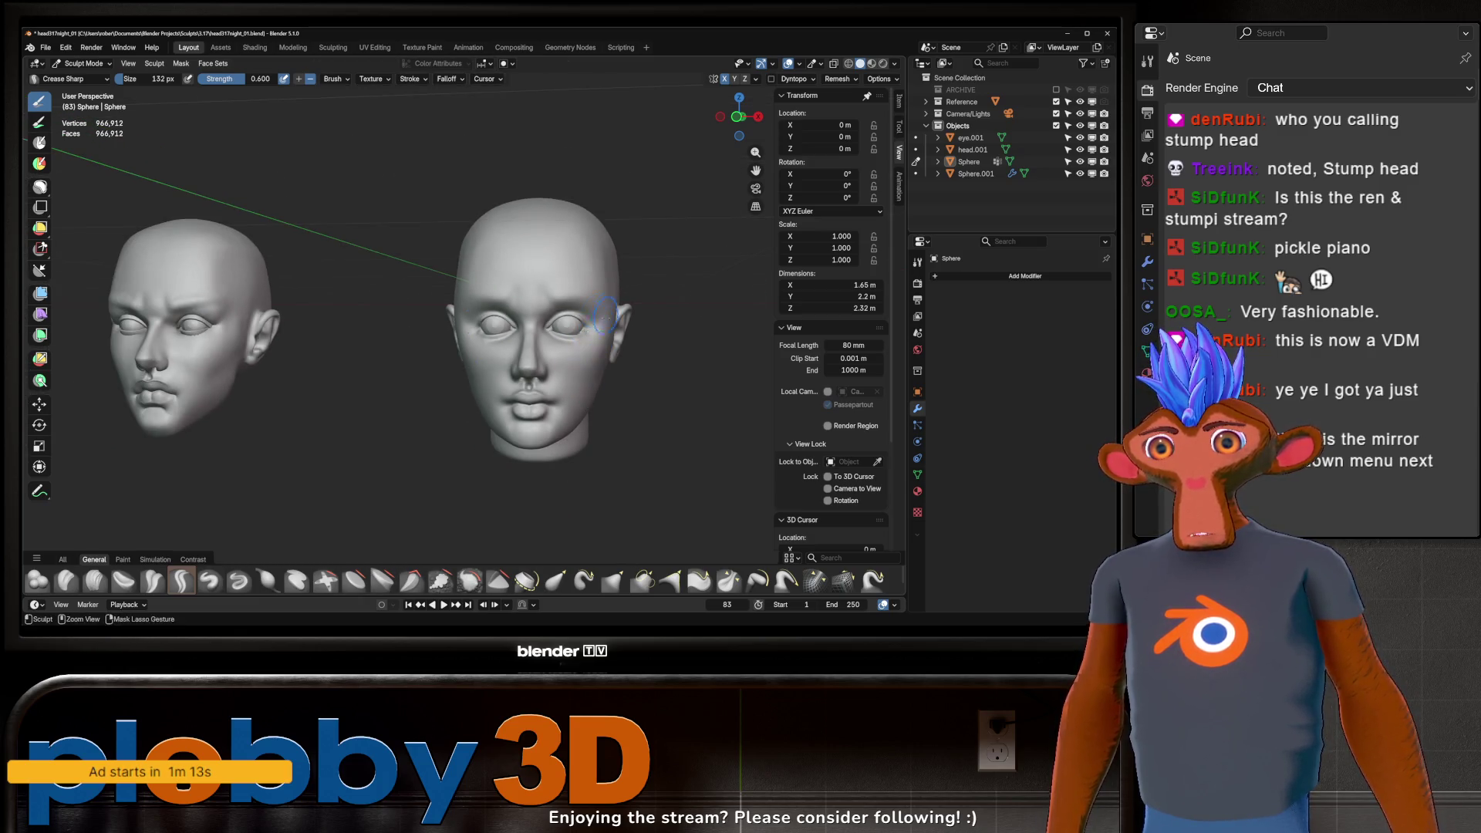
pyautogui.scroll(-2, 597, 329)
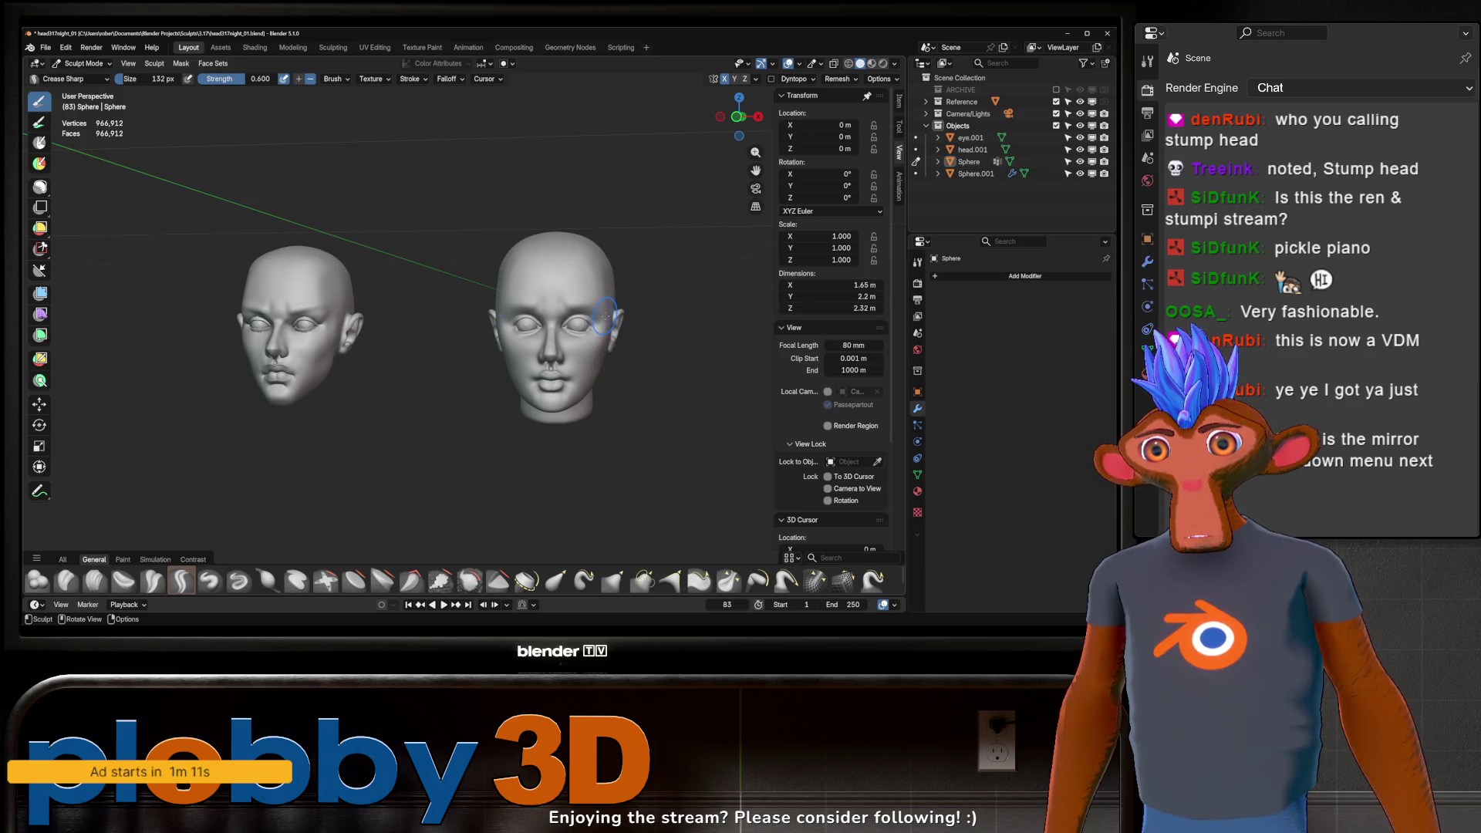
pyautogui.scroll(1, 604, 315)
pyautogui.scroll(2, 613, 314)
pyautogui.scroll(4, 631, 309)
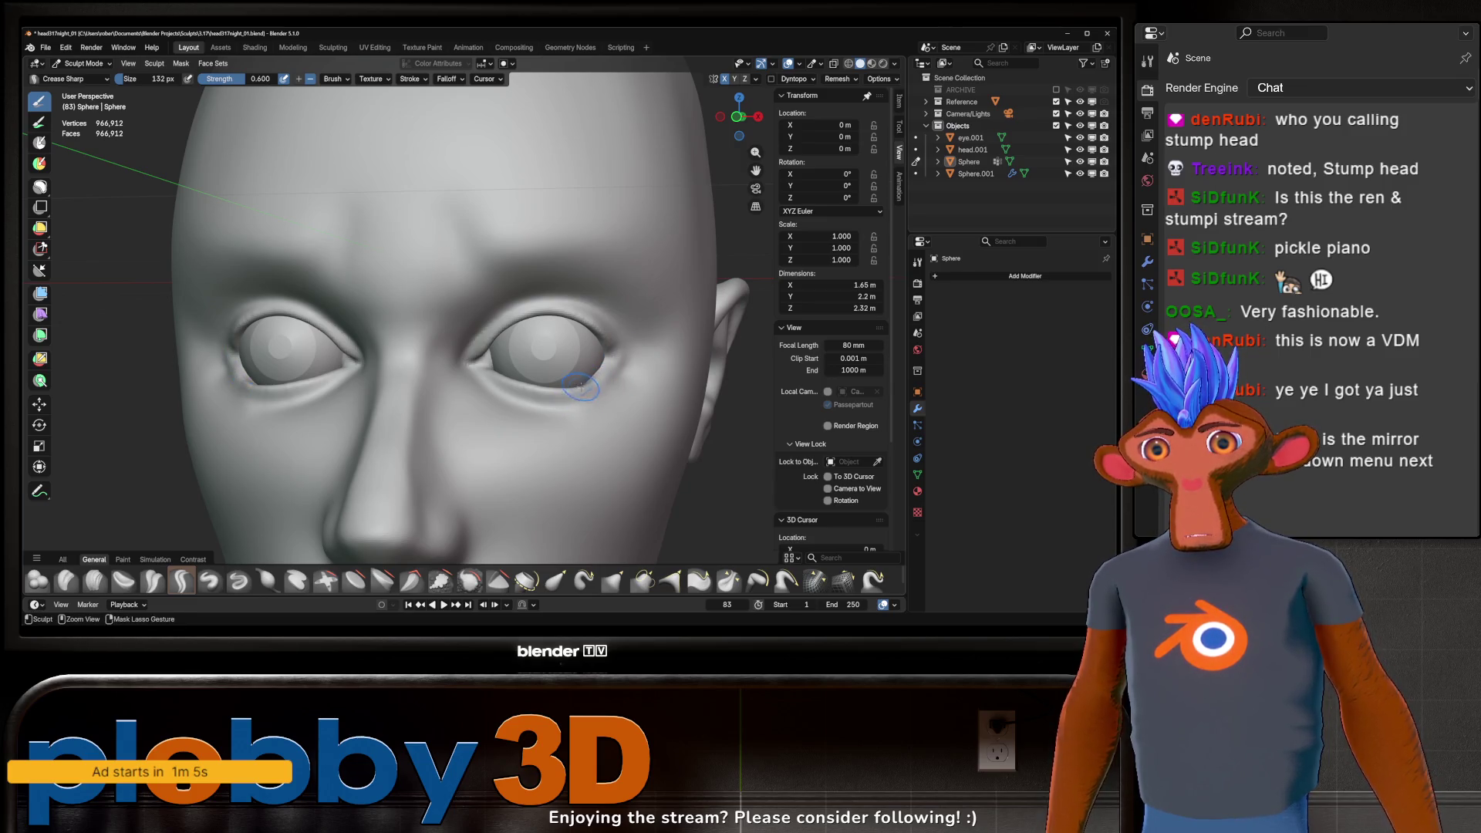
pyautogui.moveTo(640, 315); pyautogui.dragTo(604, 369, button='middle')
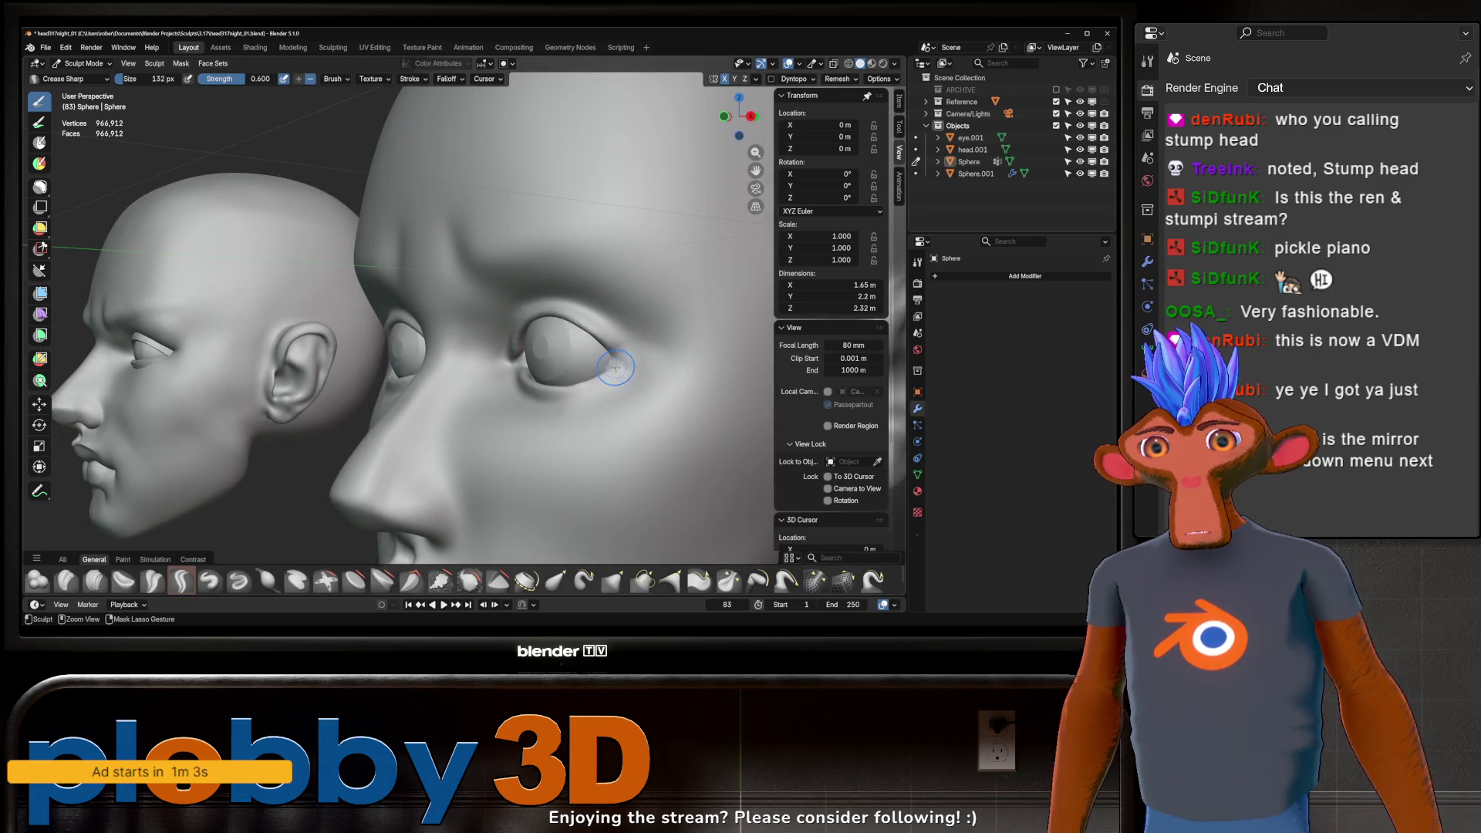
pyautogui.moveTo(613, 375)
pyautogui.mouseDown()
pyautogui.moveTo(535, 405)
pyautogui.moveTo(642, 367)
pyautogui.moveTo(597, 323)
pyautogui.mouseUp()
pyautogui.moveTo(655, 365)
pyautogui.mouseDown()
pyautogui.moveTo(620, 324)
pyautogui.moveTo(671, 378)
pyautogui.mouseUp()
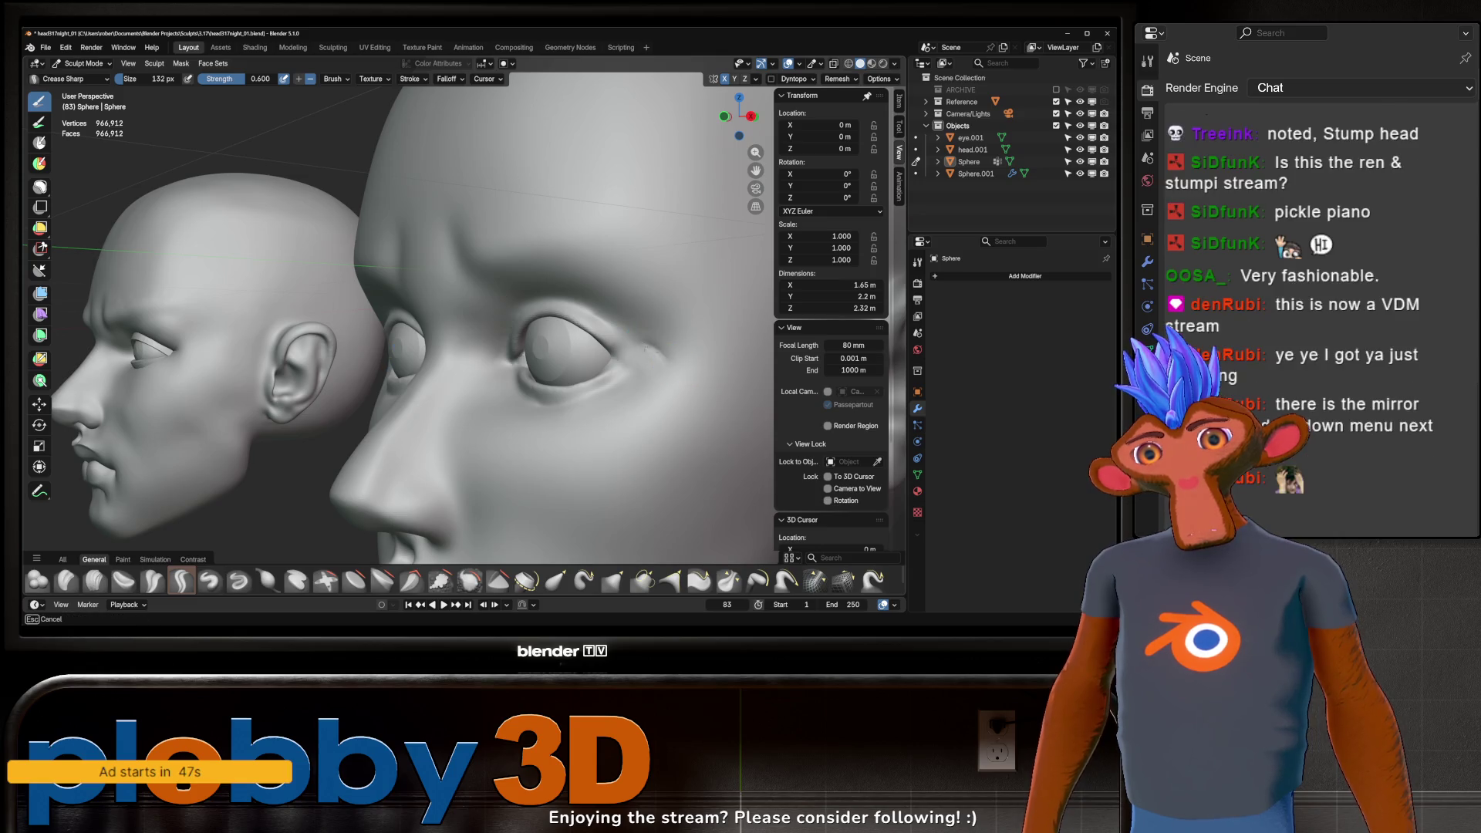
pyautogui.moveTo(669, 373); pyautogui.dragTo(660, 358)
pyautogui.moveTo(655, 335)
pyautogui.mouseDown(button='middle')
pyautogui.moveTo(681, 314)
pyautogui.moveTo(600, 396)
pyautogui.mouseUp(button='middle')
# Step: Compare the eyelids against the reference head from profile and three-quarter views, then take the Grab brush
pyautogui.press('ctrl')
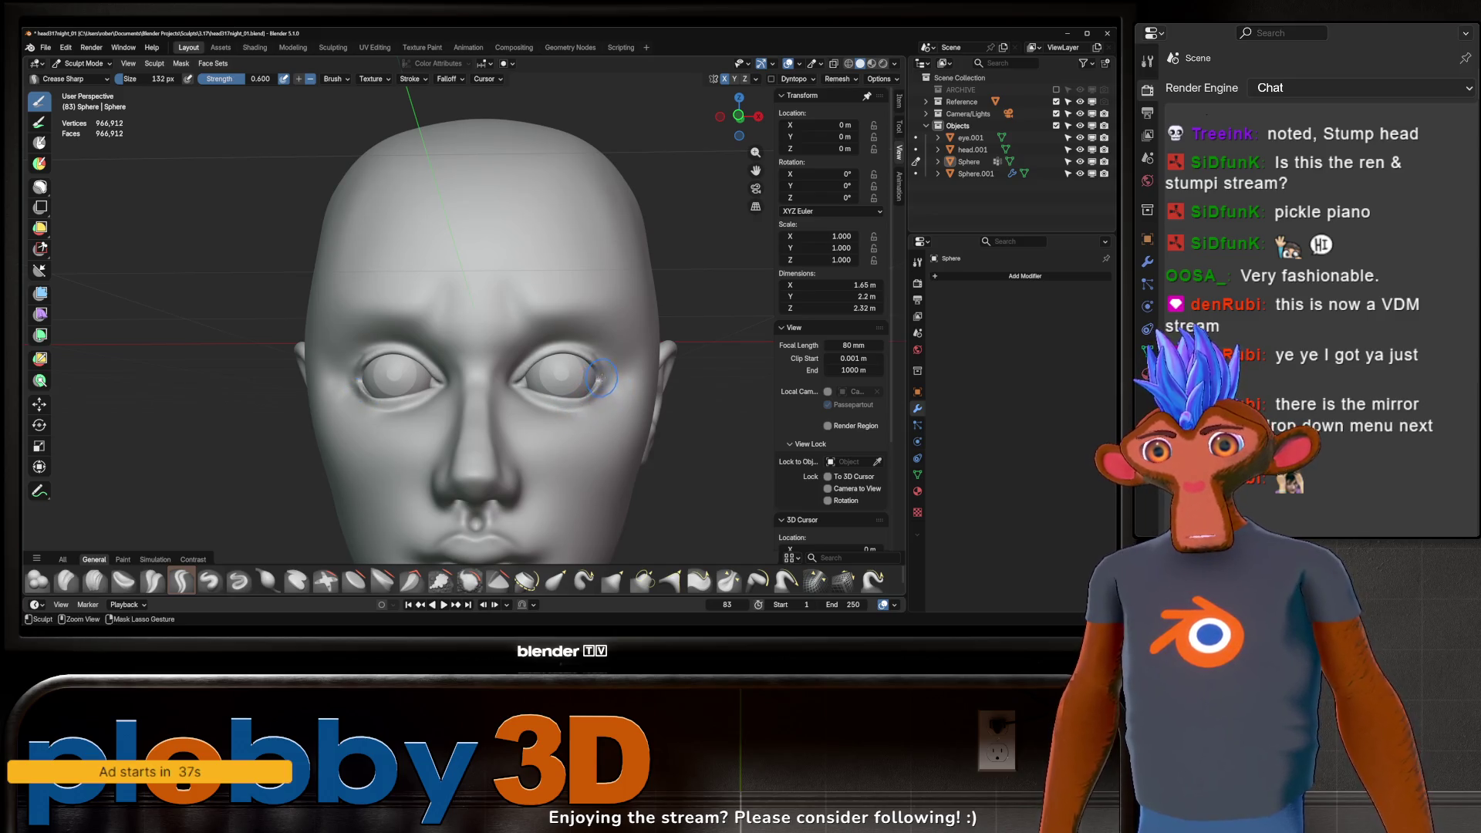
pyautogui.moveTo(571, 406); pyautogui.dragTo(617, 376, button='middle')
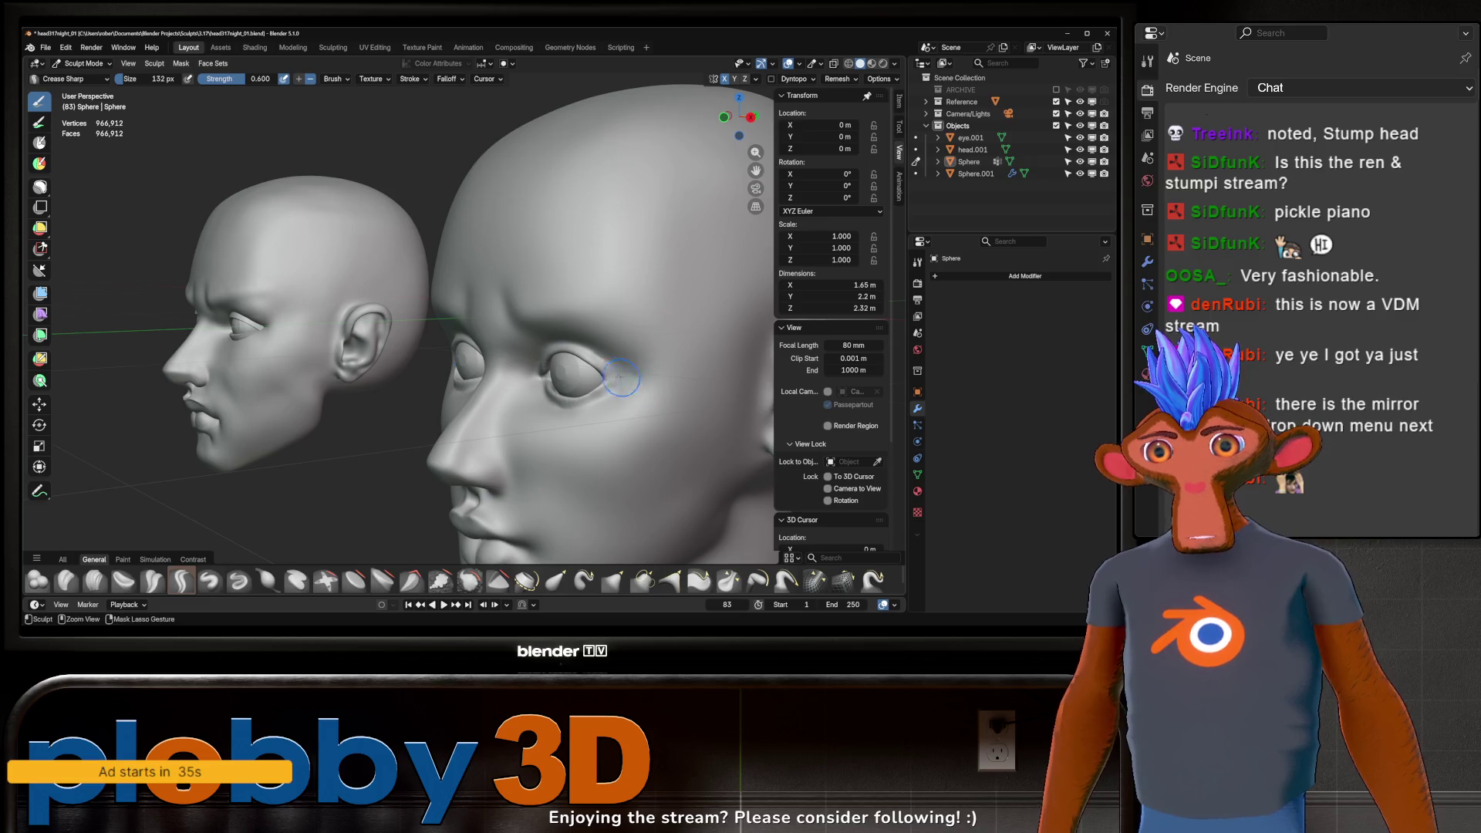
pyautogui.moveTo(521, 382)
pyautogui.mouseDown(button='middle')
pyautogui.moveTo(609, 378)
pyautogui.moveTo(623, 362)
pyautogui.moveTo(667, 394)
pyautogui.mouseUp(button='middle')
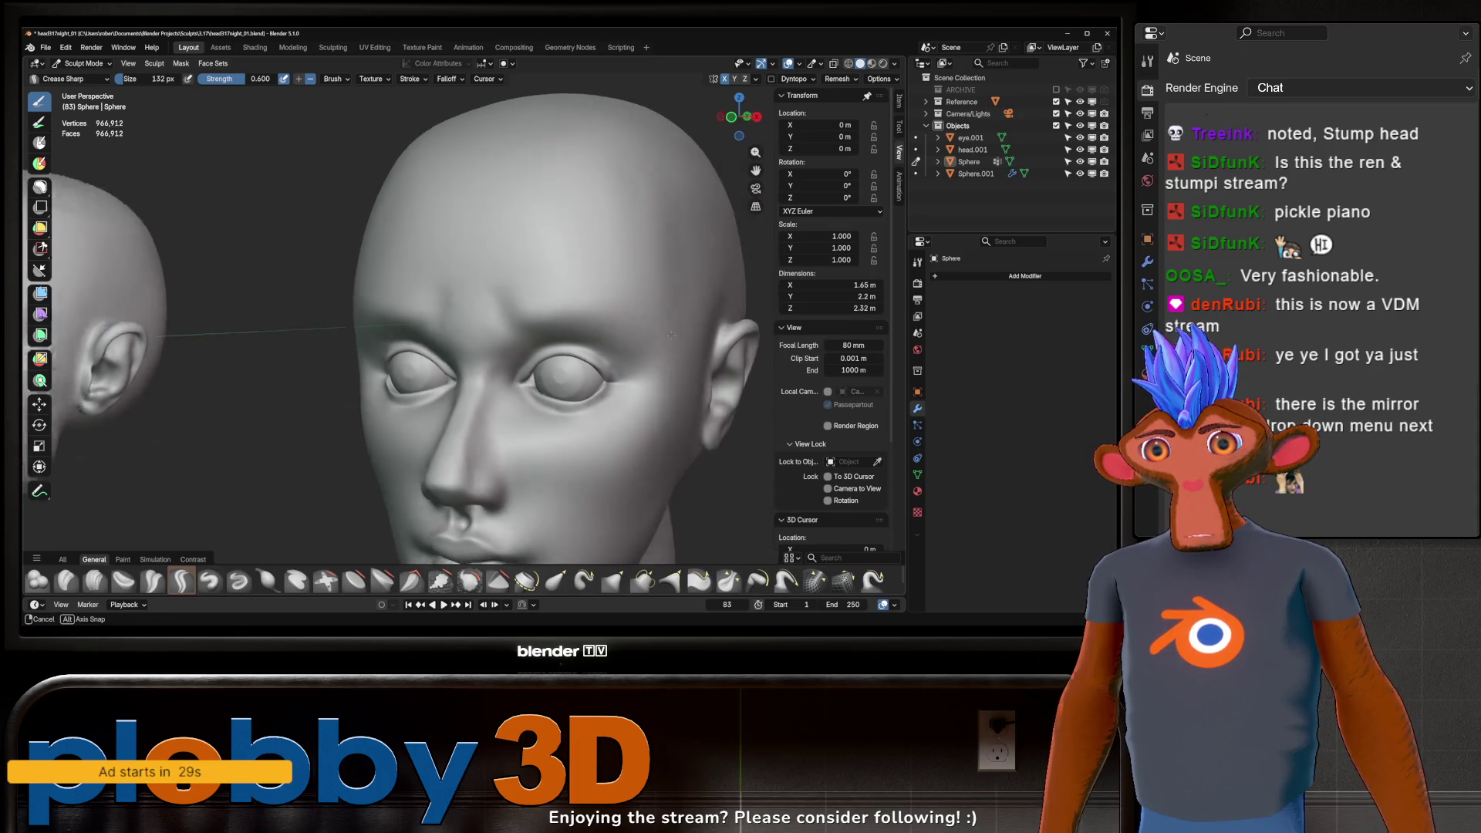
pyautogui.moveTo(675, 335); pyautogui.dragTo(639, 373, button='middle')
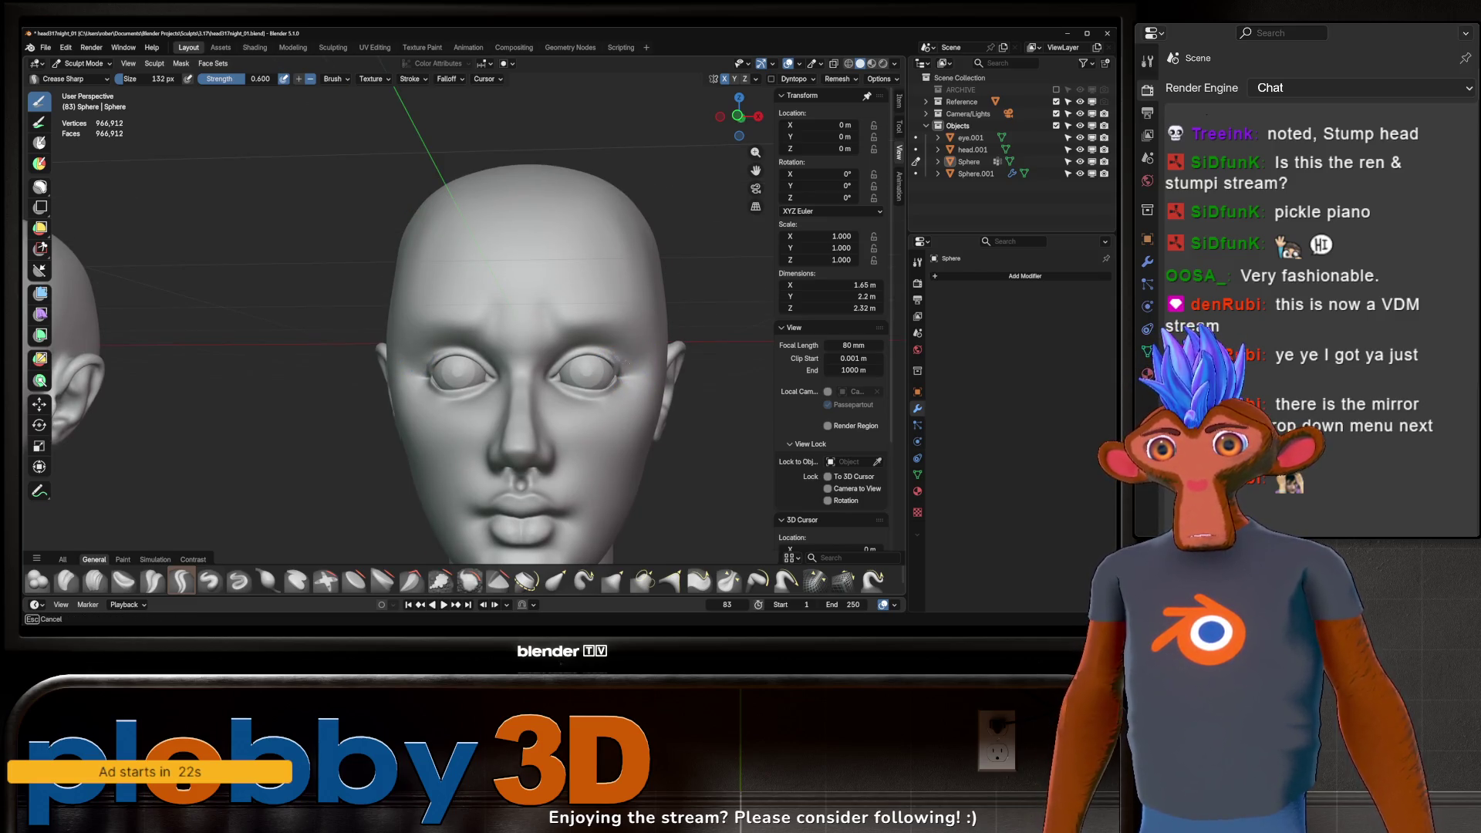
pyautogui.moveTo(637, 370)
pyautogui.mouseDown(button='middle')
pyautogui.moveTo(607, 355)
pyautogui.moveTo(639, 381)
pyautogui.moveTo(675, 336)
pyautogui.moveTo(639, 362)
pyautogui.moveTo(646, 299)
pyautogui.moveTo(606, 363)
pyautogui.mouseUp(button='middle')
pyautogui.press('g')
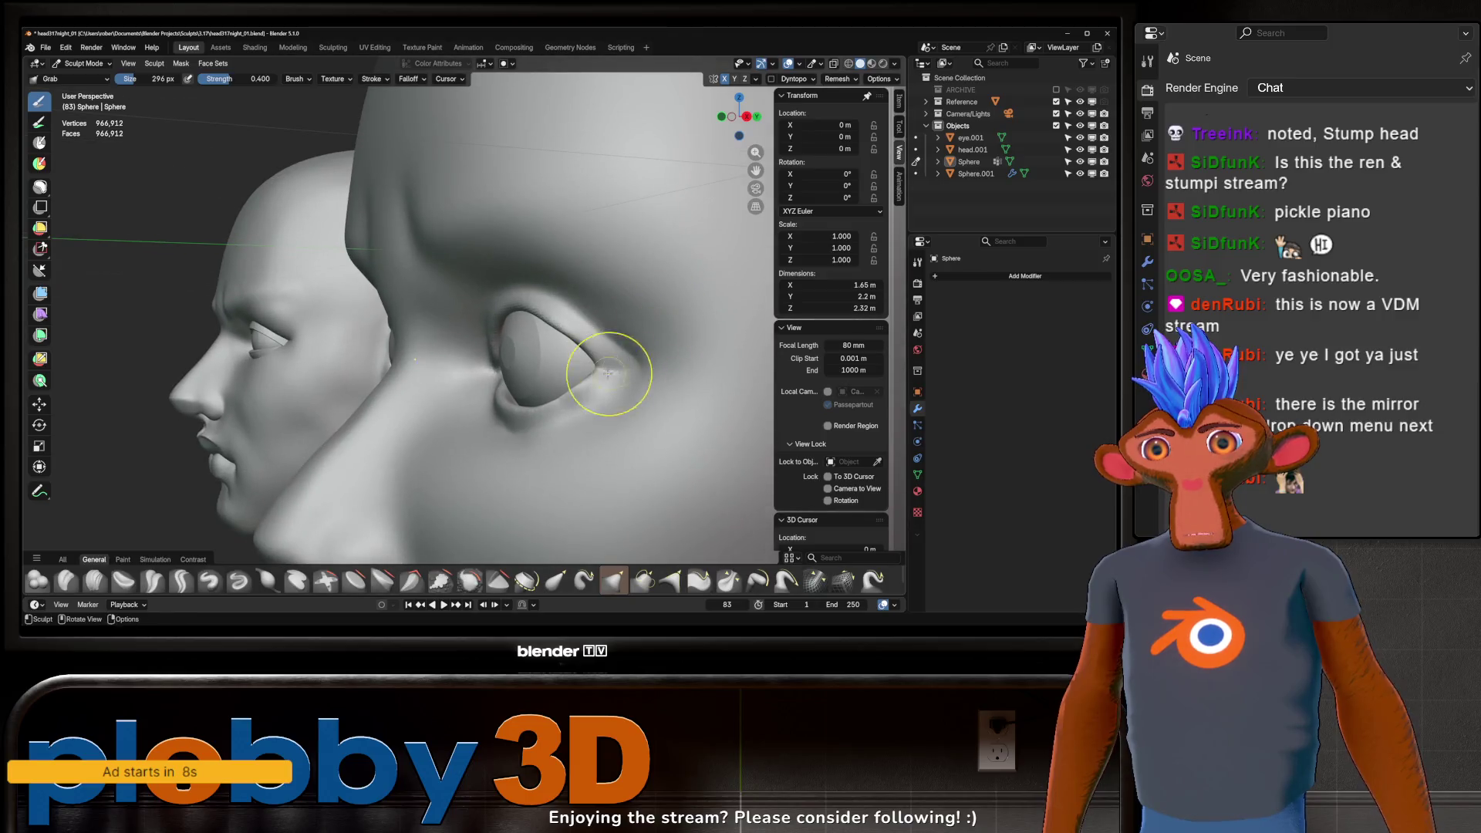
# Step: Pull the eyelid into shape with Grab, then return to Crease Sharp at 100 px, 0.6 strength
pyautogui.moveTo(596, 381)
pyautogui.mouseDown()
pyautogui.moveTo(568, 400)
pyautogui.moveTo(606, 393)
pyautogui.mouseUp()
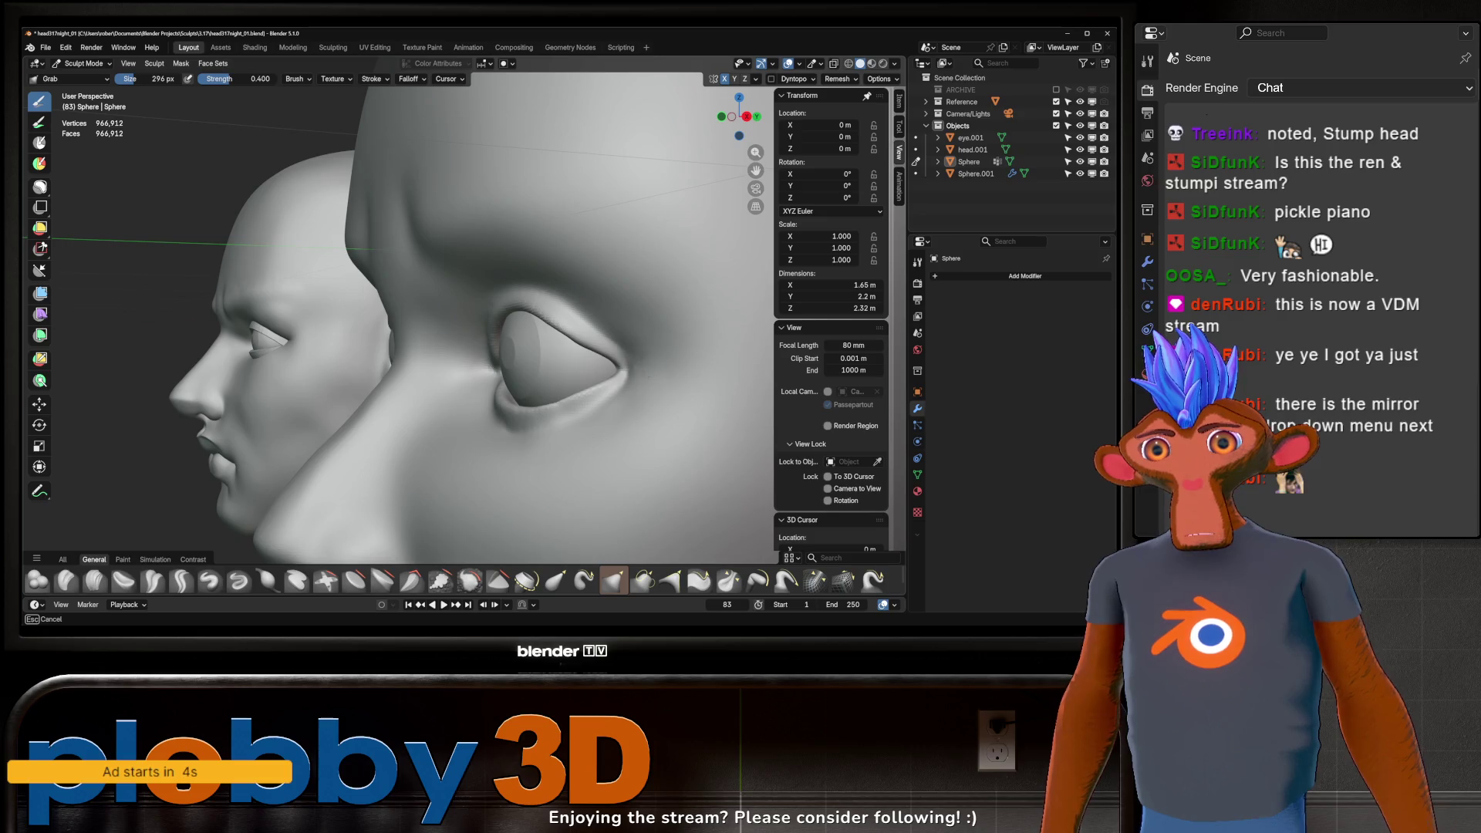
pyautogui.scroll(-3, 645, 319)
pyautogui.moveTo(623, 307)
pyautogui.mouseDown(button='middle')
pyautogui.moveTo(633, 339)
pyautogui.moveTo(684, 321)
pyautogui.mouseUp(button='middle')
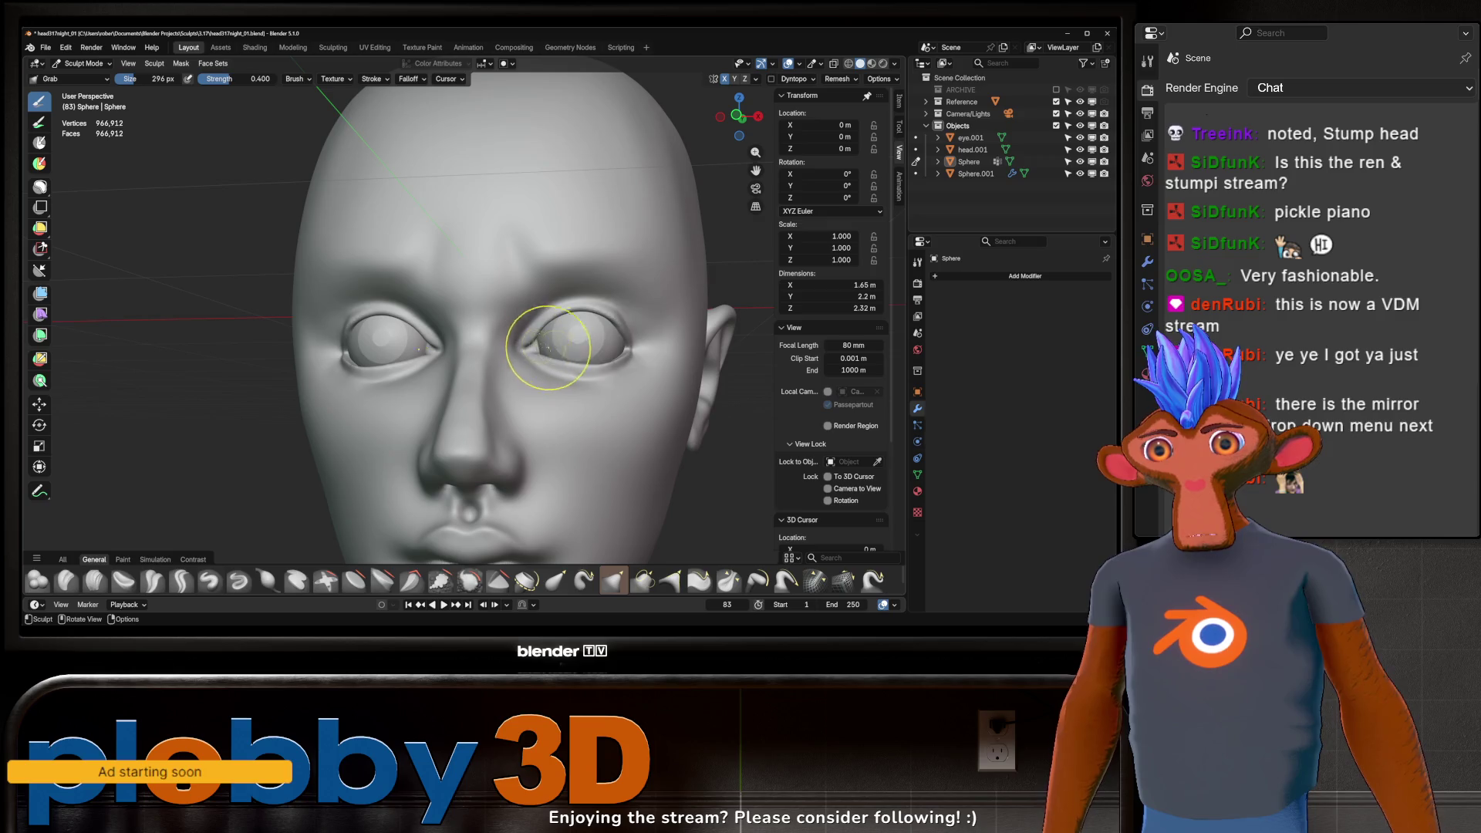
pyautogui.scroll(-3, 629, 351)
pyautogui.scroll(-2, 648, 336)
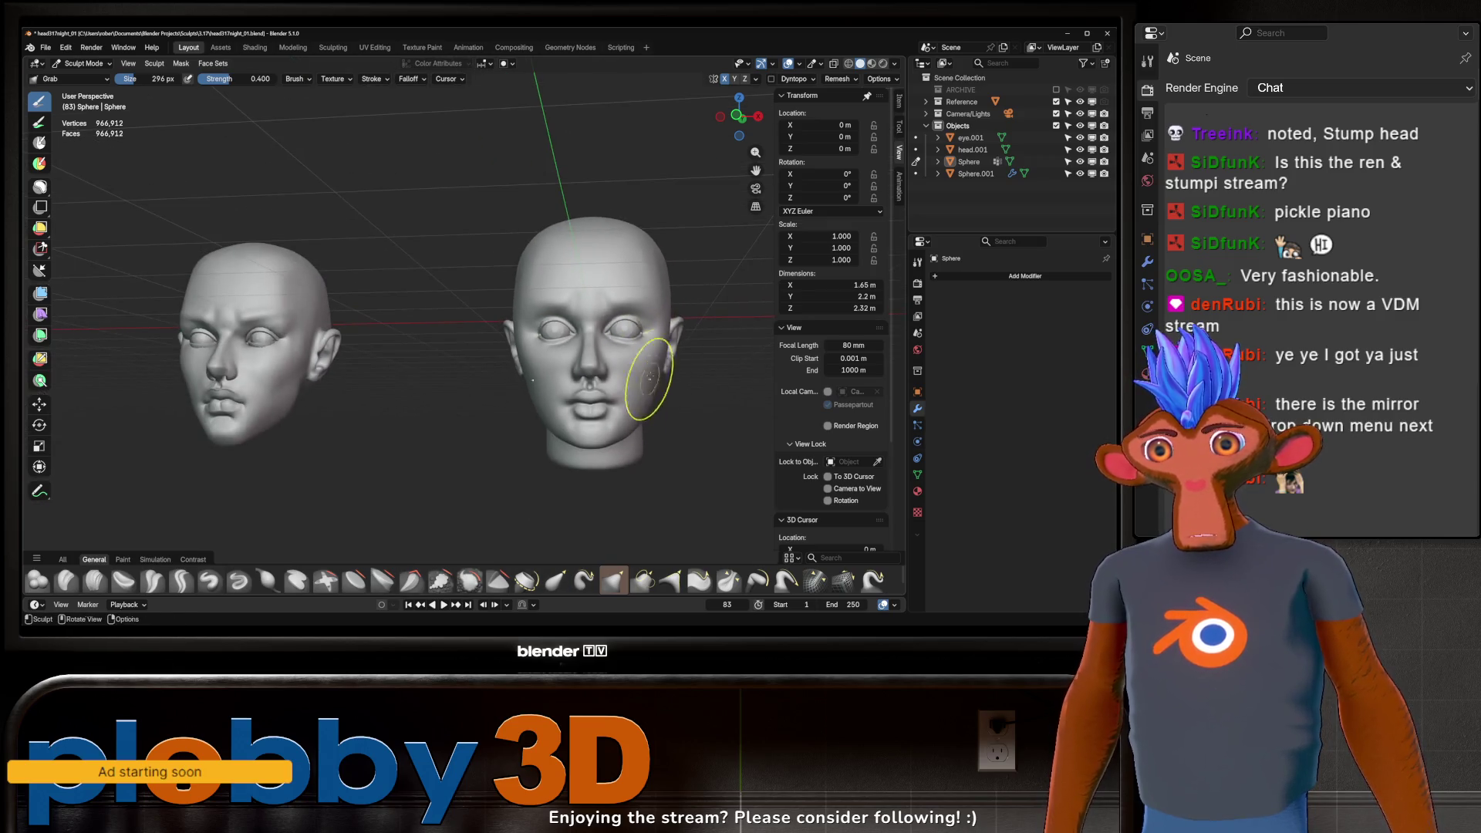
pyautogui.moveTo(645, 282)
pyautogui.mouseDown(button='middle')
pyautogui.moveTo(665, 311)
pyautogui.moveTo(579, 332)
pyautogui.moveTo(651, 331)
pyautogui.mouseUp(button='middle')
pyautogui.scroll(2, 655, 303)
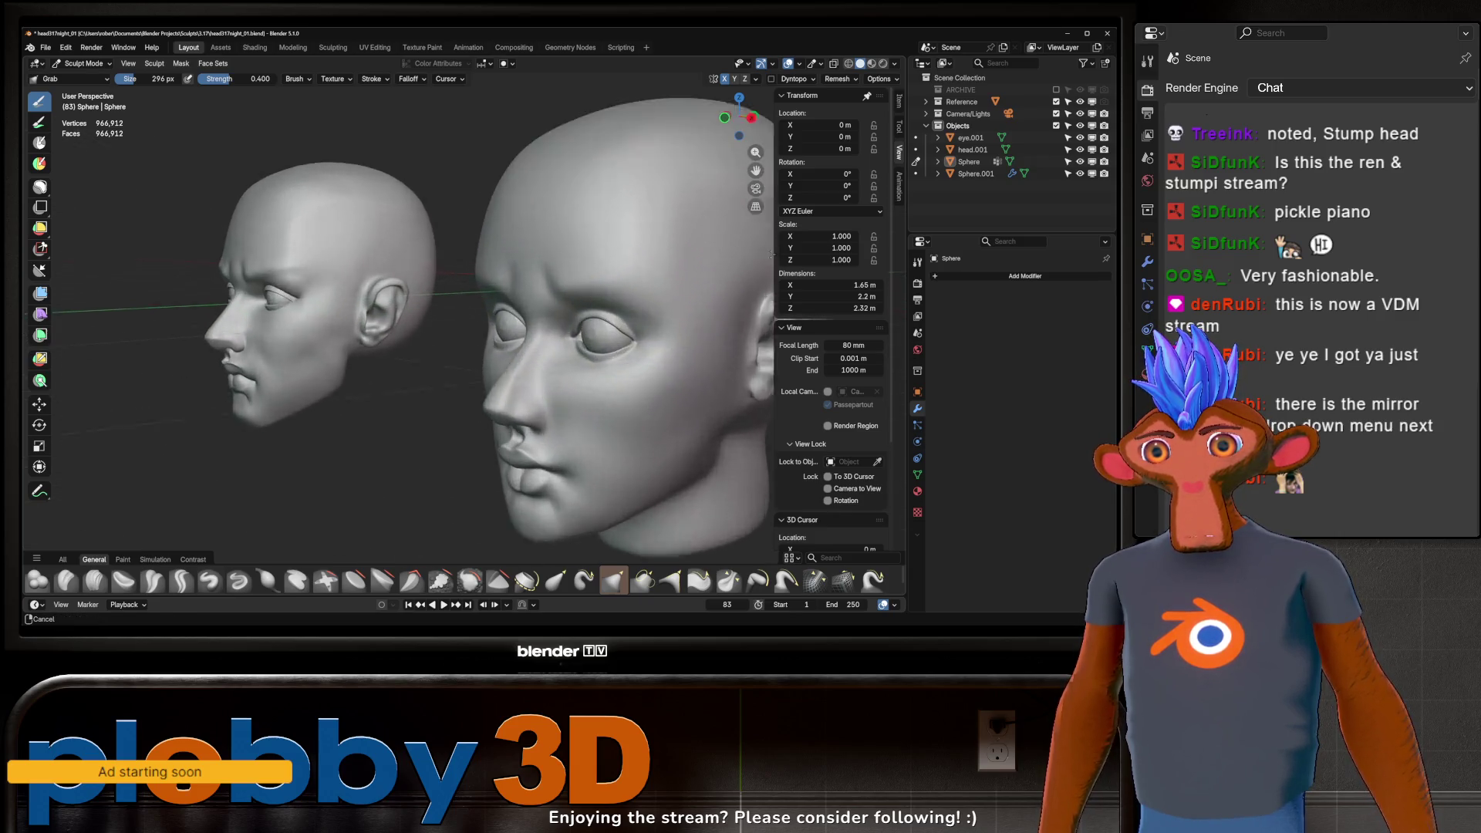
pyautogui.scroll(2, 626, 382)
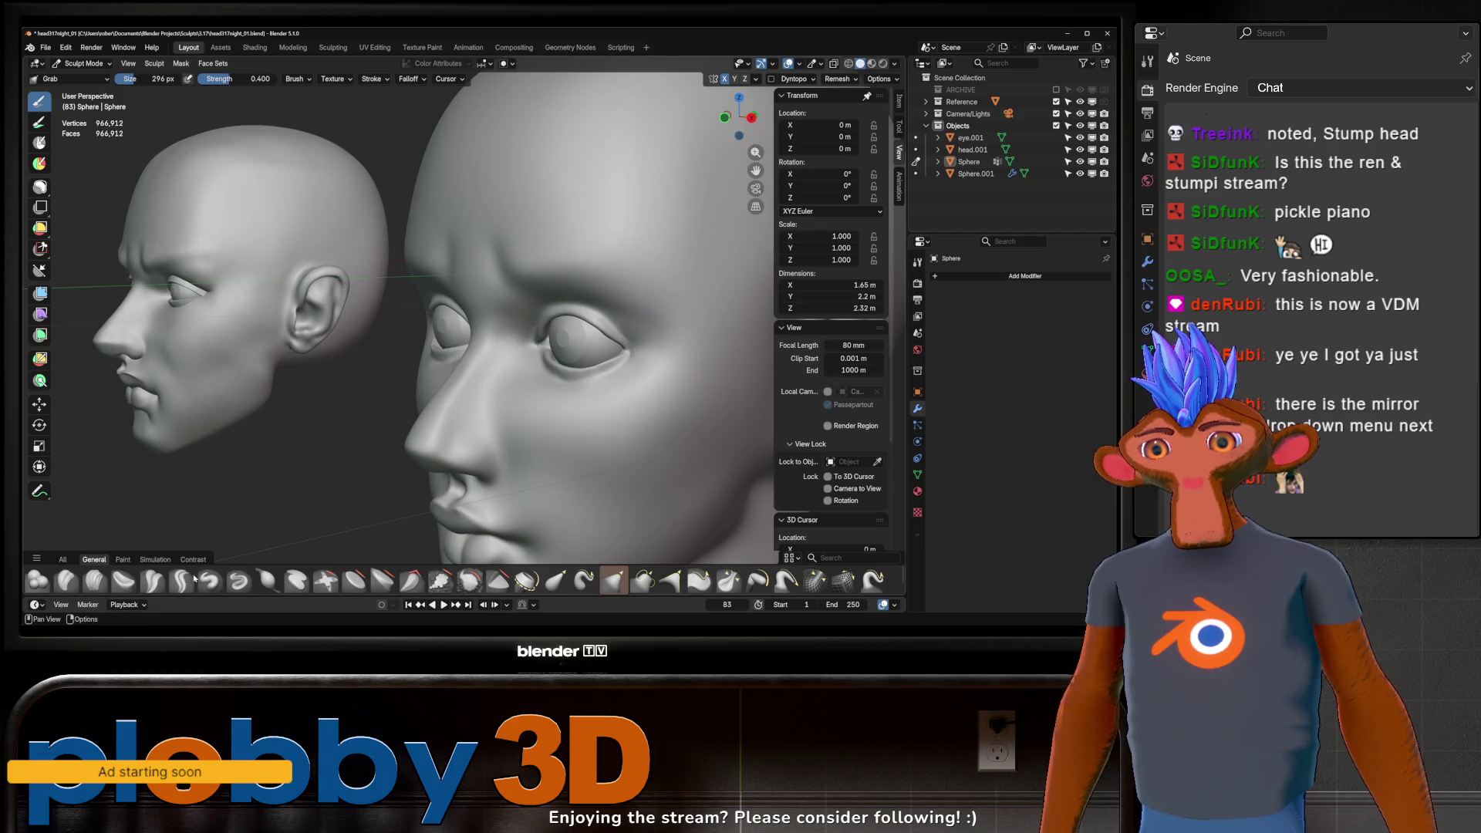
pyautogui.hotkey('shift', 'c')
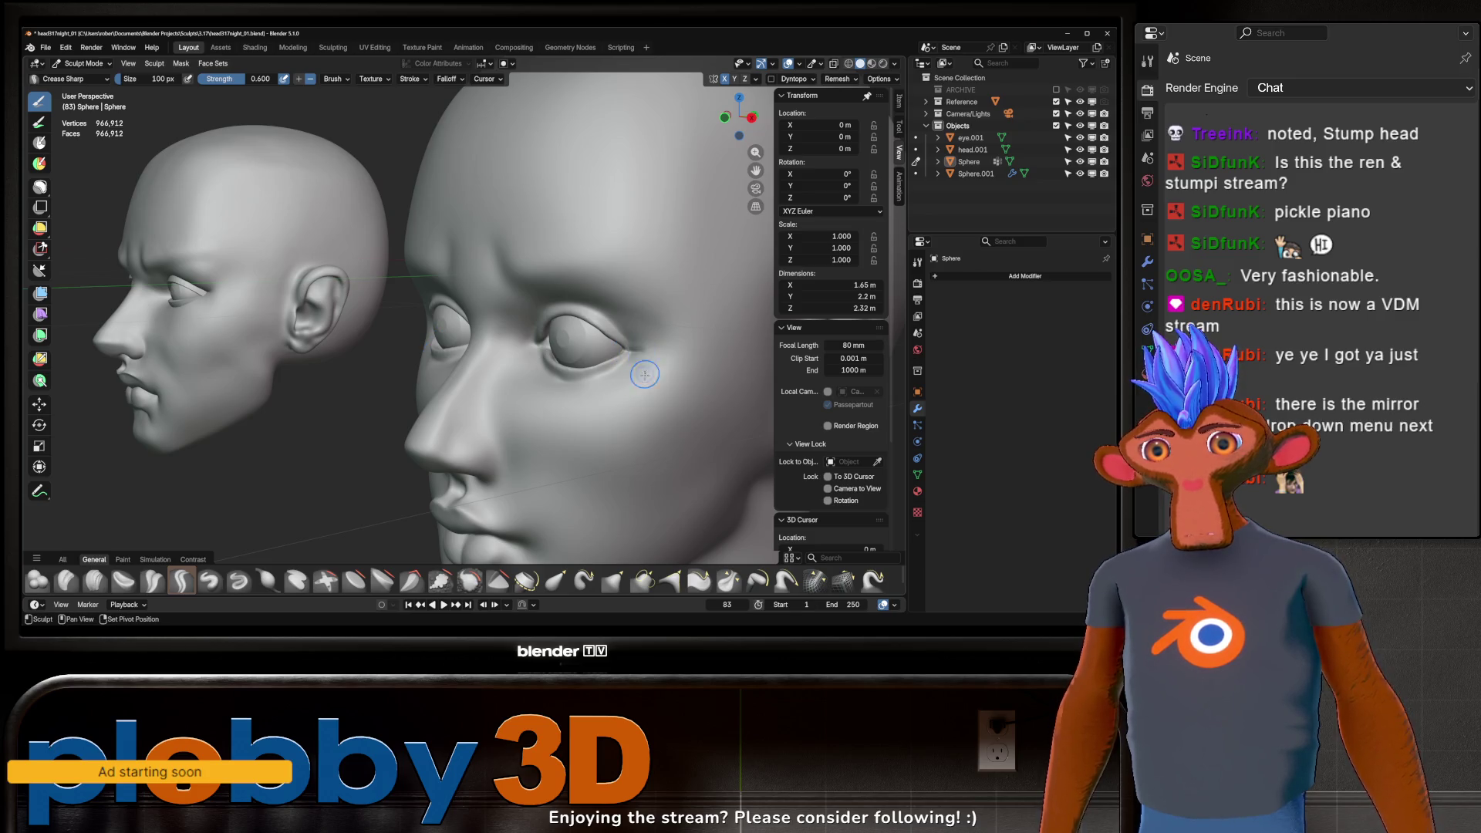
# Step: Face the head straight on and stroke Crease Sharp lines outward from each eye's outer corner
pyautogui.moveTo(644, 320); pyautogui.dragTo(661, 350, button='middle')
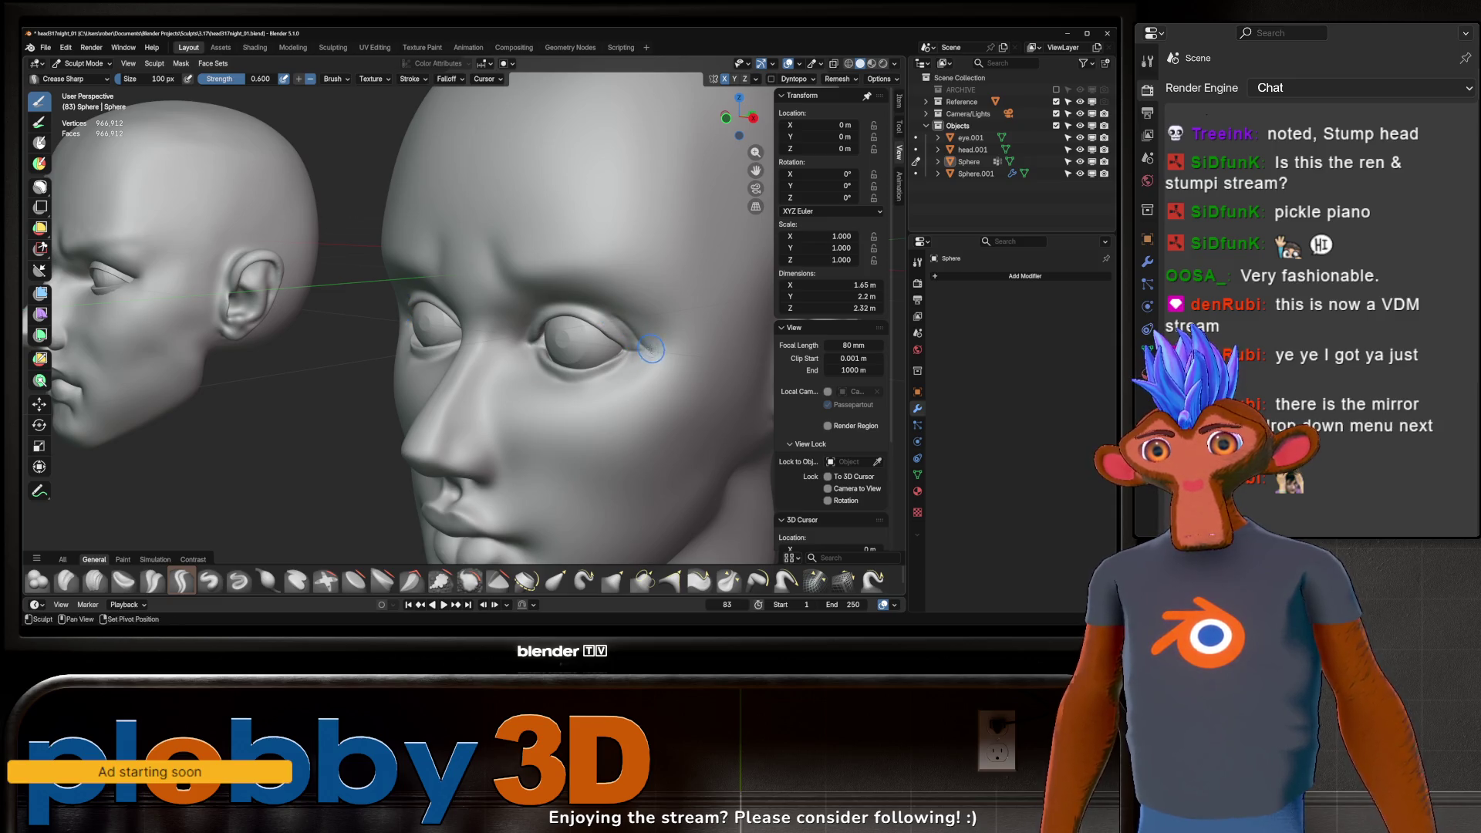
pyautogui.moveTo(619, 343); pyautogui.dragTo(655, 337, button='middle')
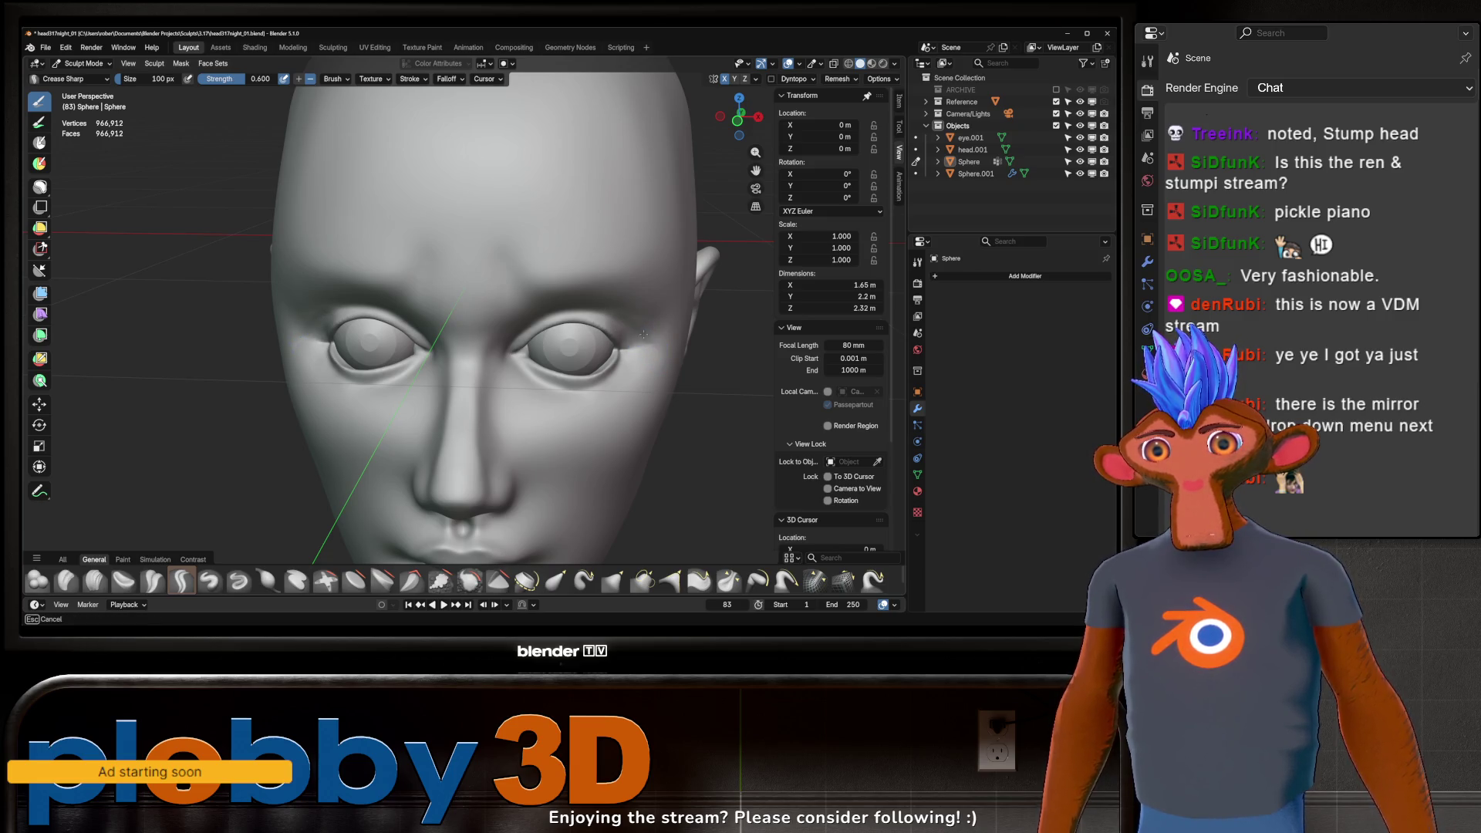
pyautogui.moveTo(622, 319); pyautogui.dragTo(619, 318, button='middle')
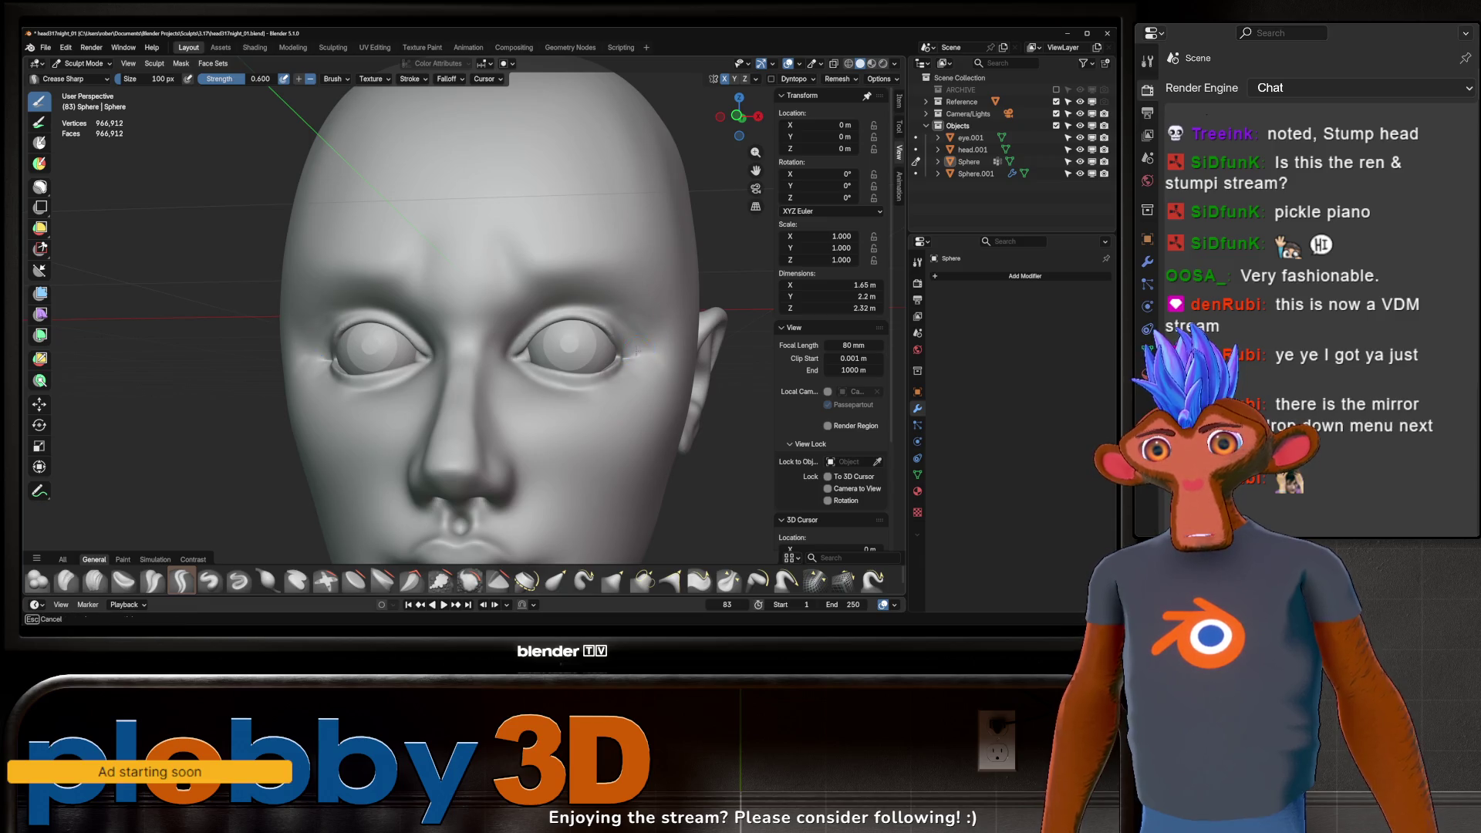
pyautogui.moveTo(636, 351); pyautogui.dragTo(637, 351, button='middle')
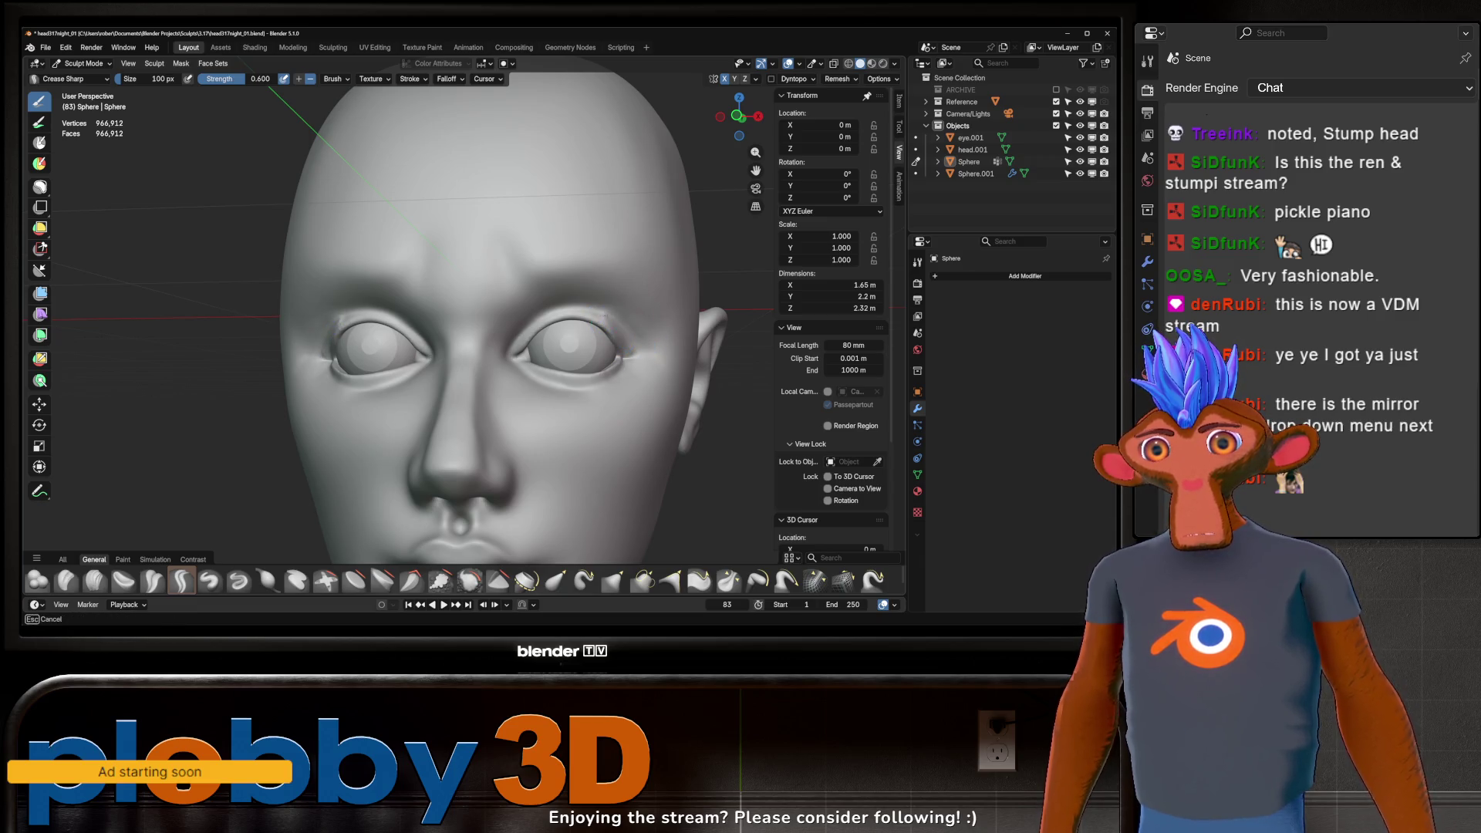
pyautogui.scroll(-2, 644, 345)
pyautogui.scroll(-2, 644, 345)
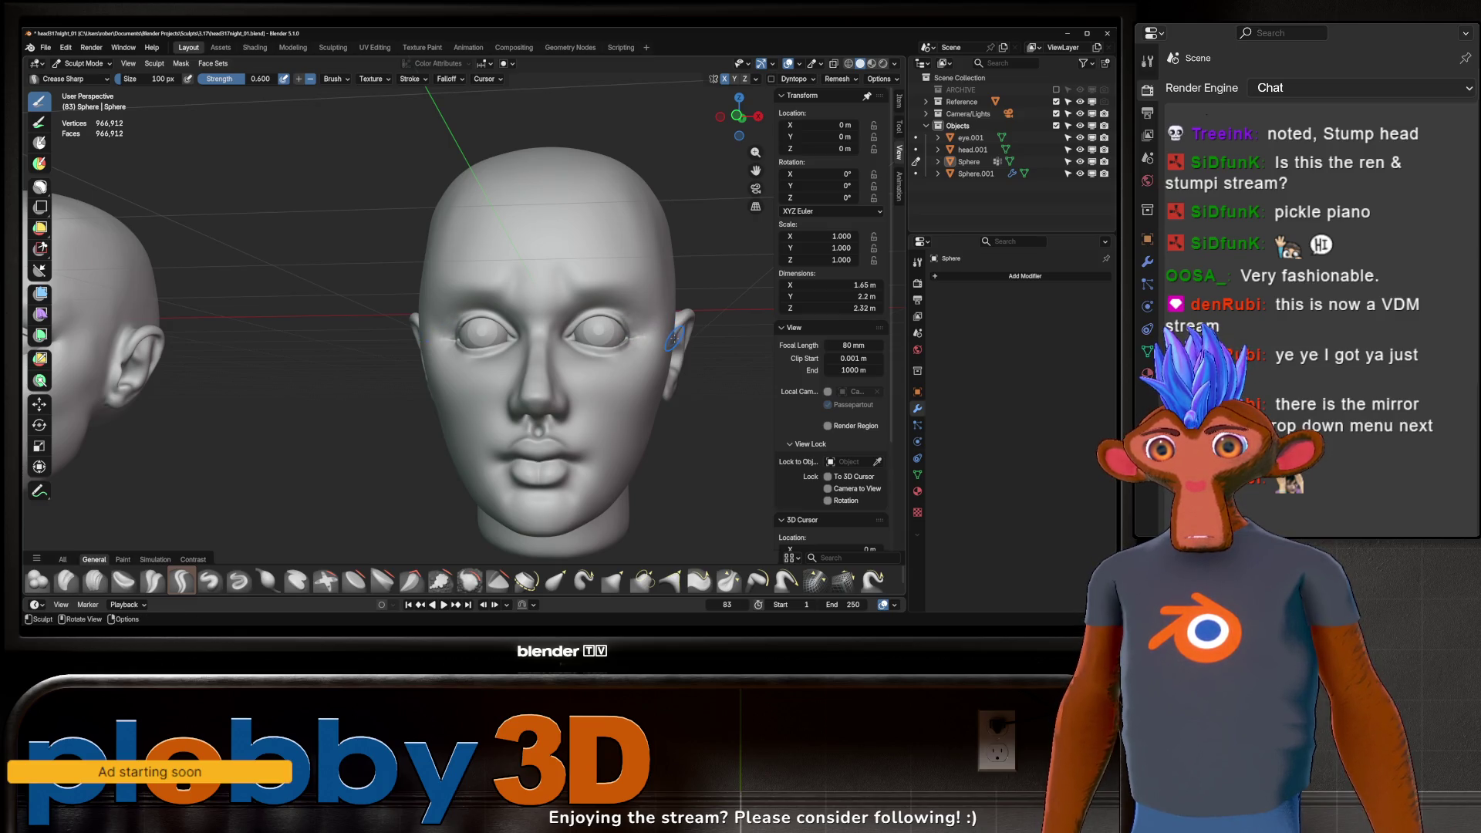
# Step: Resize the brush, switch to Grab and pull the flesh around the eye into shape
pyautogui.press('f')
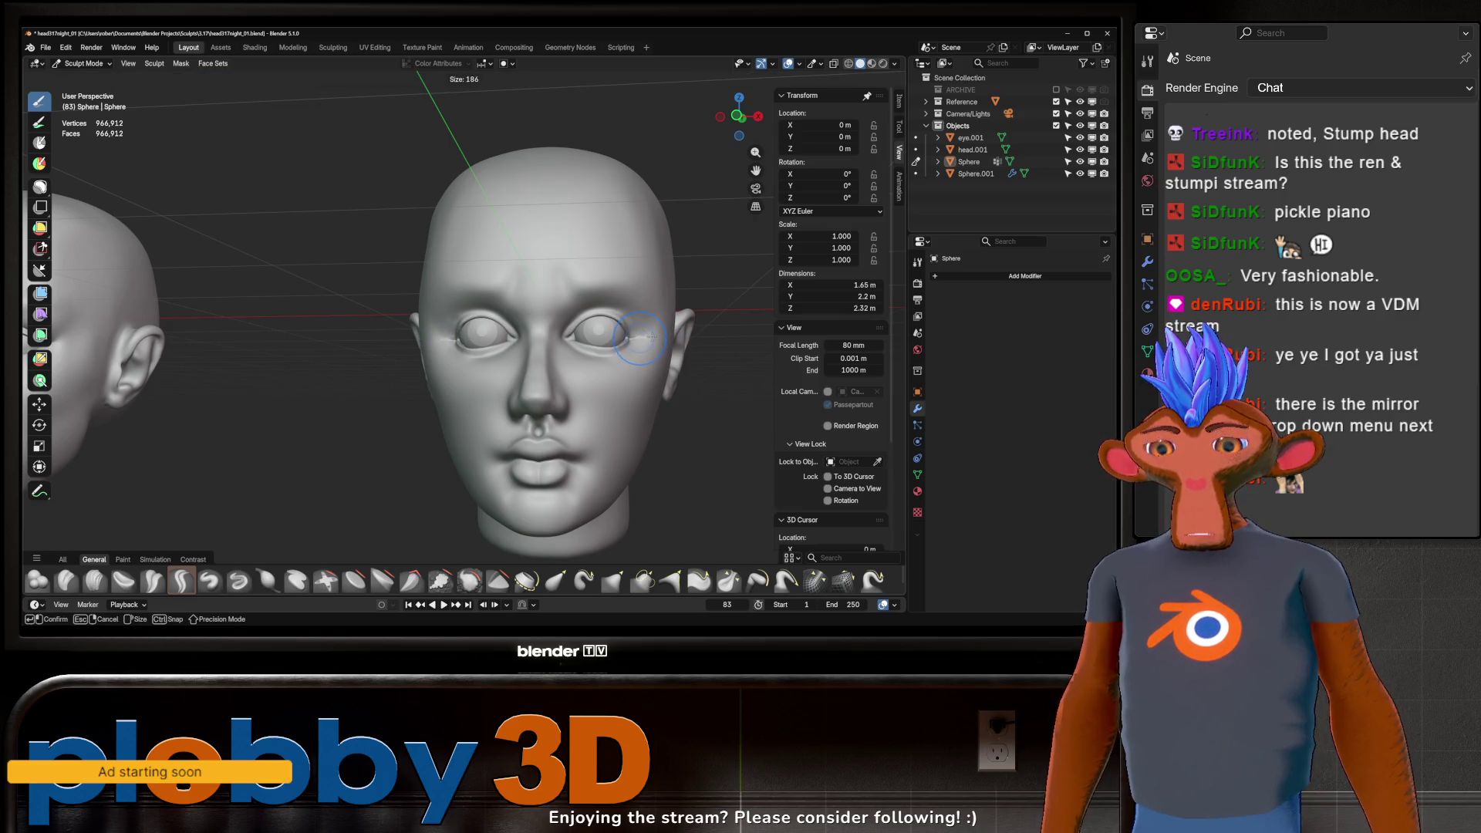
pyautogui.click(641, 335)
pyautogui.press('g')
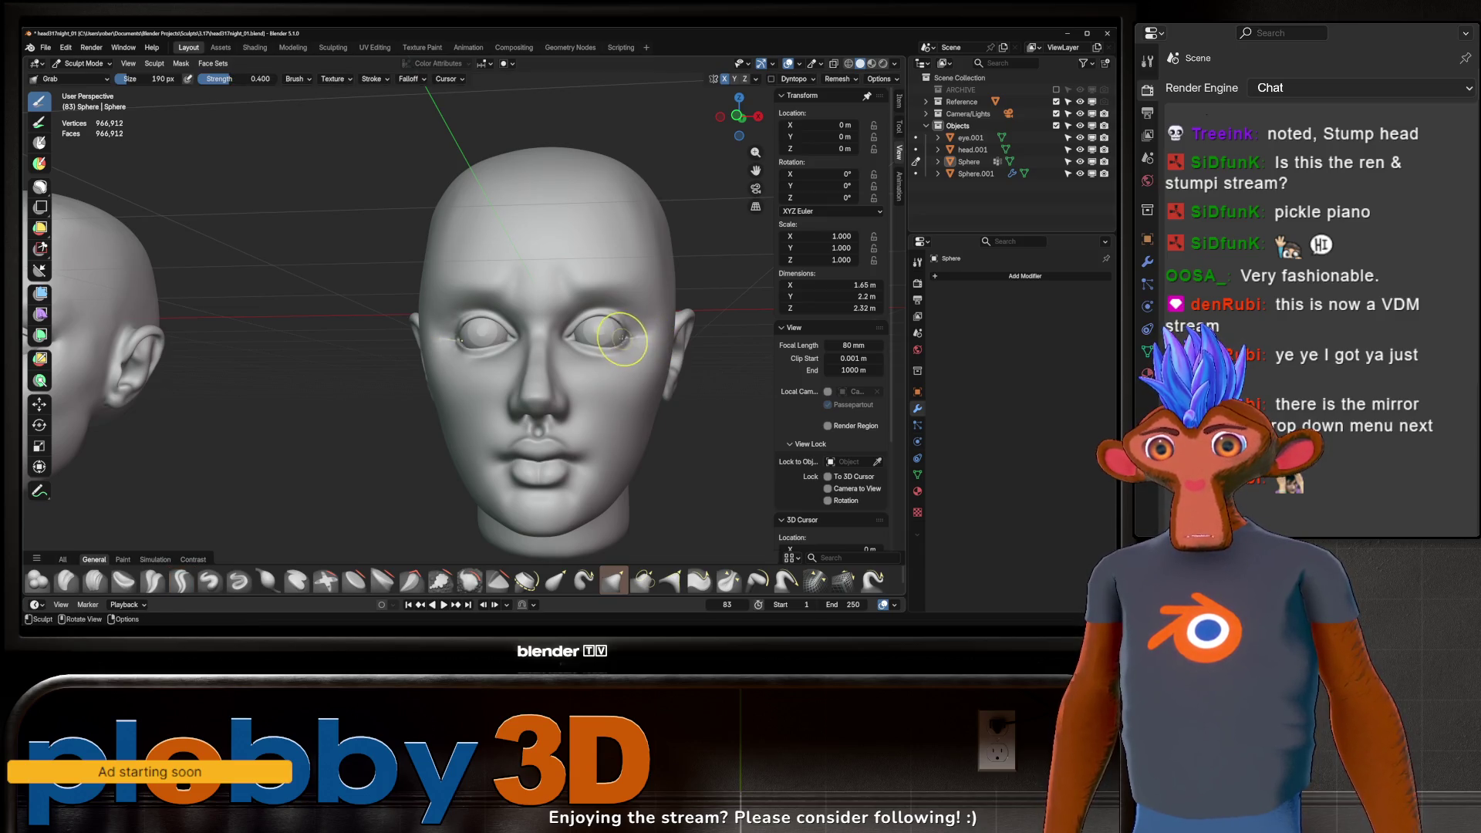
pyautogui.moveTo(622, 339)
pyautogui.mouseDown()
pyautogui.moveTo(651, 331)
pyautogui.moveTo(636, 355)
pyautogui.moveTo(629, 313)
pyautogui.mouseUp()
# Step: Nudge the eyelid from a three-quarter view and orbit round to compare both heads
pyautogui.moveTo(672, 330)
pyautogui.mouseDown(button='middle')
pyautogui.moveTo(579, 335)
pyautogui.moveTo(596, 335)
pyautogui.mouseUp(button='middle')
pyautogui.scroll(4, 611, 335)
pyautogui.moveTo(612, 335); pyautogui.dragTo(626, 345)
pyautogui.moveTo(655, 345); pyautogui.dragTo(691, 297, button='middle')
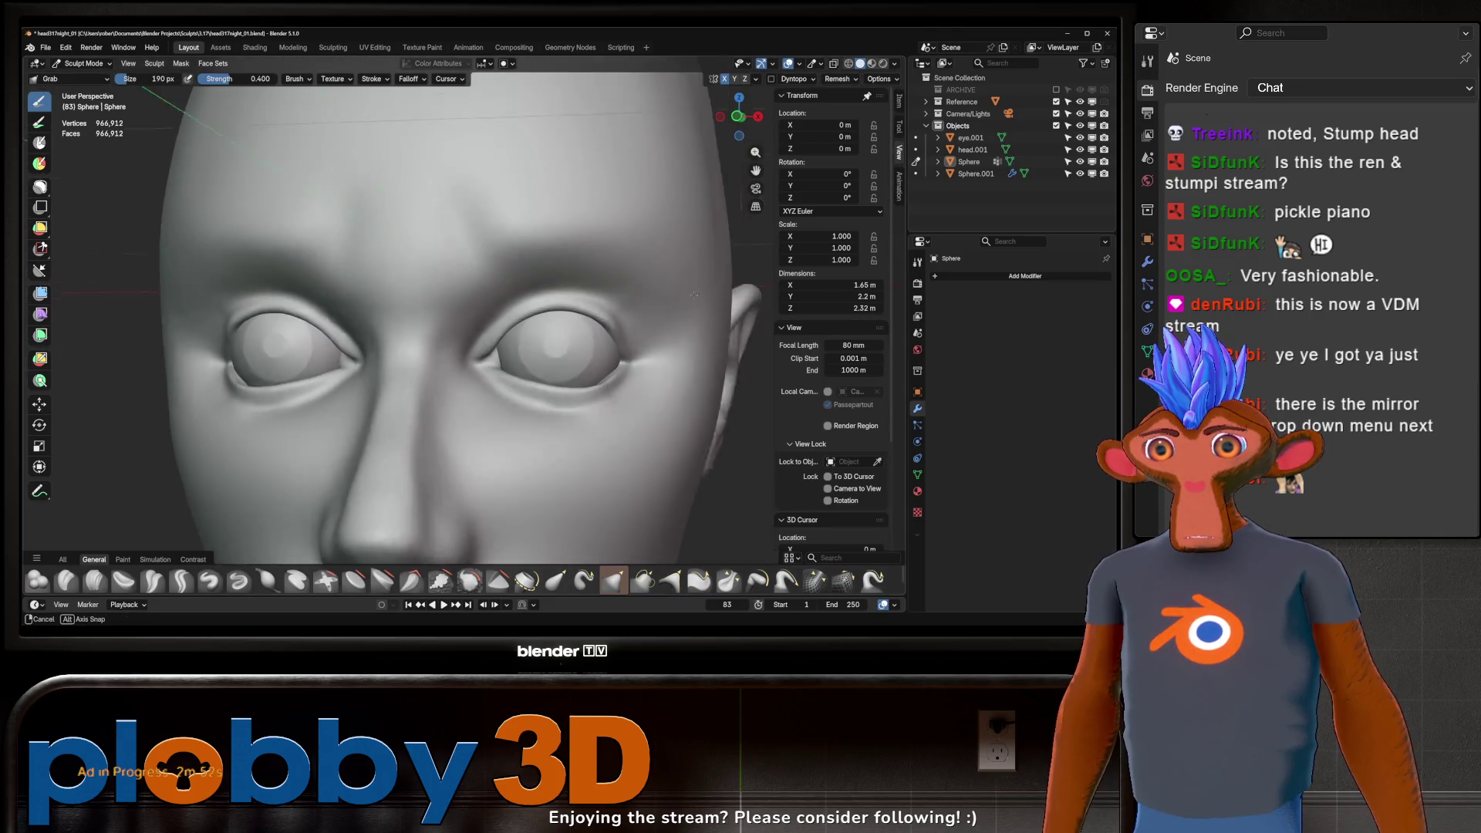
pyautogui.scroll(-5, 655, 374)
pyautogui.scroll(-3, 635, 244)
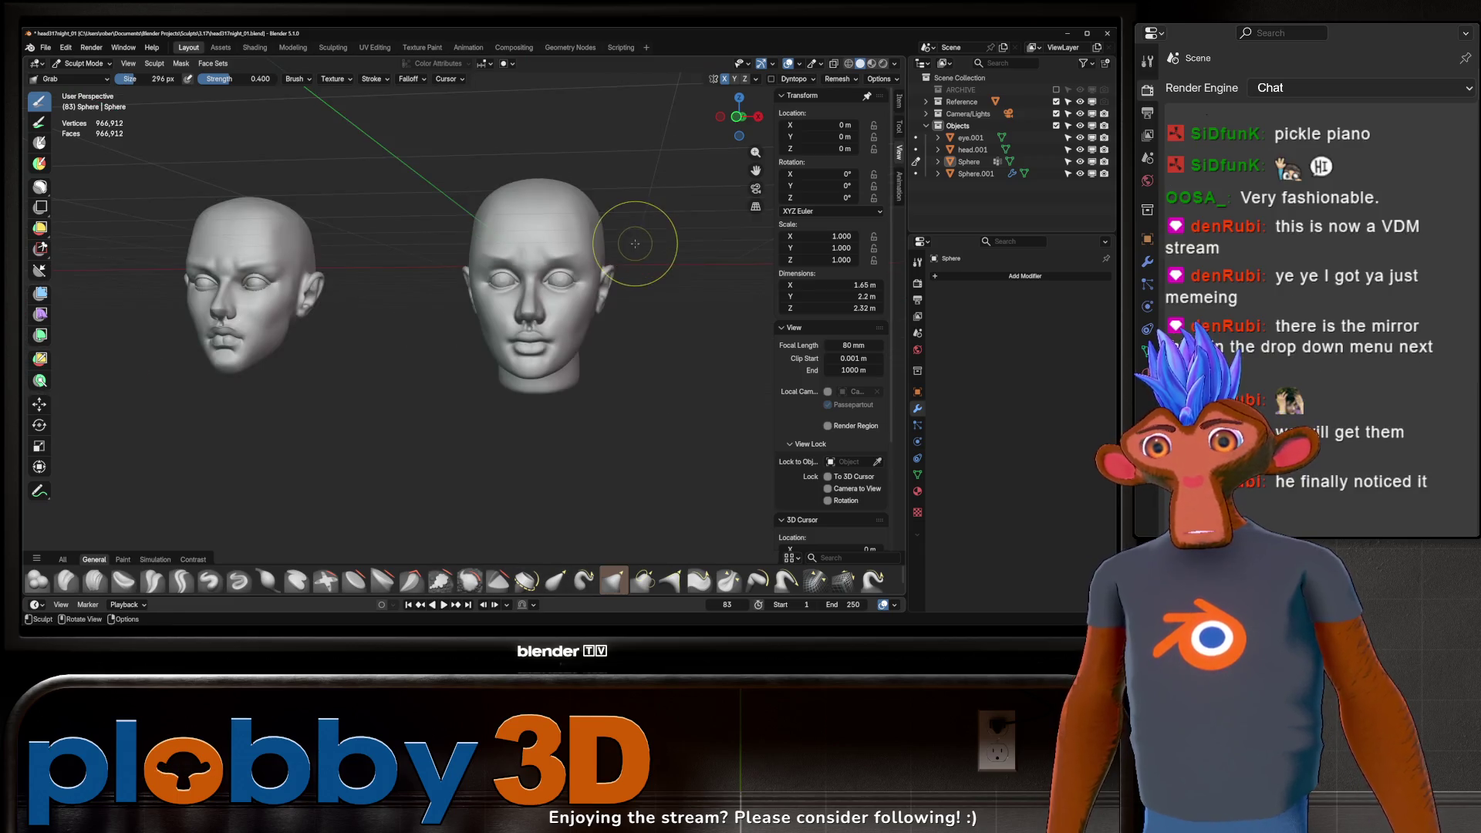
pyautogui.moveTo(634, 243)
pyautogui.mouseDown(button='middle')
pyautogui.moveTo(653, 270)
pyautogui.moveTo(684, 258)
pyautogui.moveTo(615, 244)
pyautogui.mouseUp(button='middle')
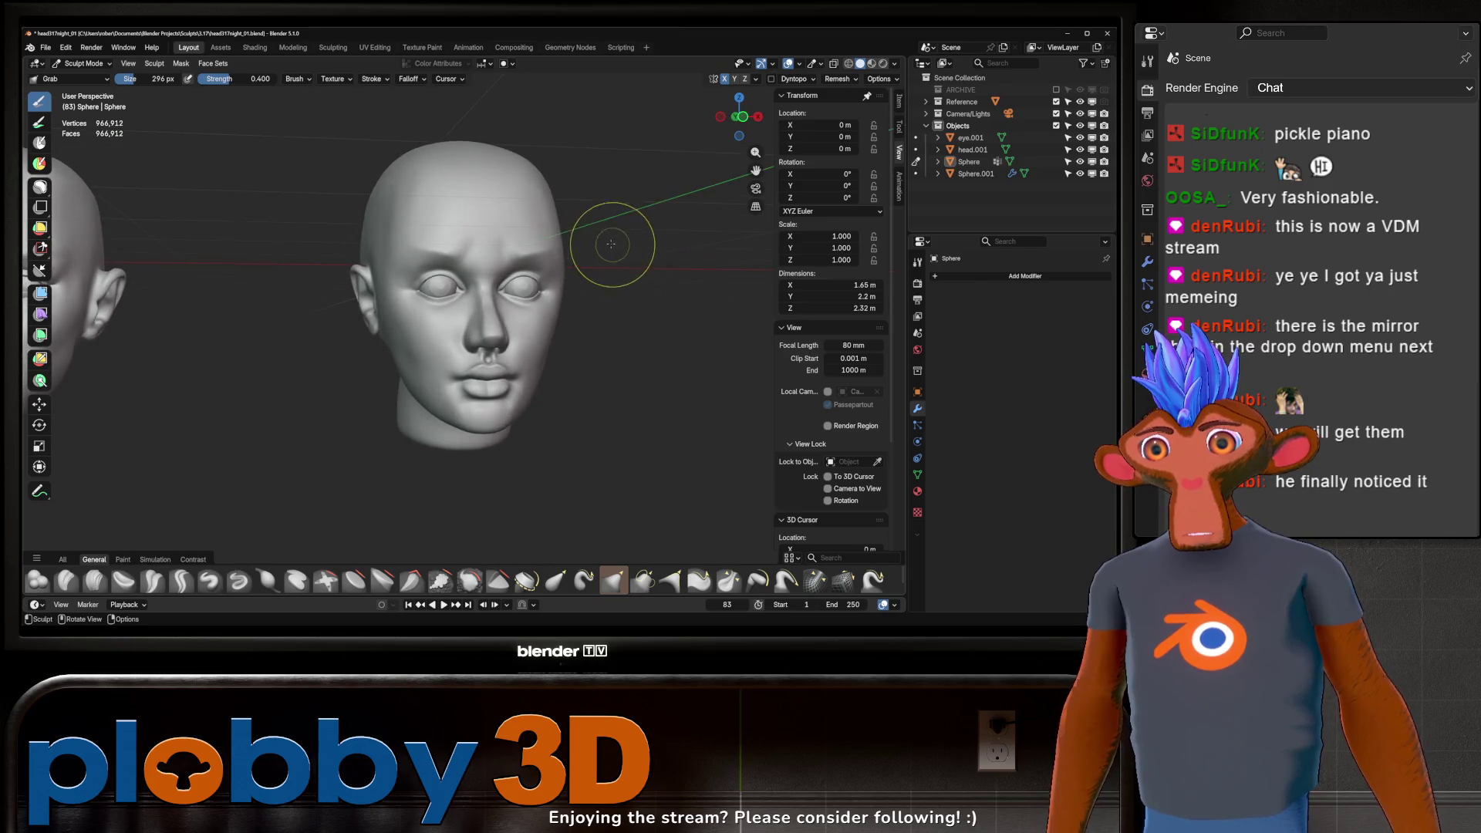
pyautogui.scroll(-5, 615, 244)
pyautogui.scroll(5, 585, 283)
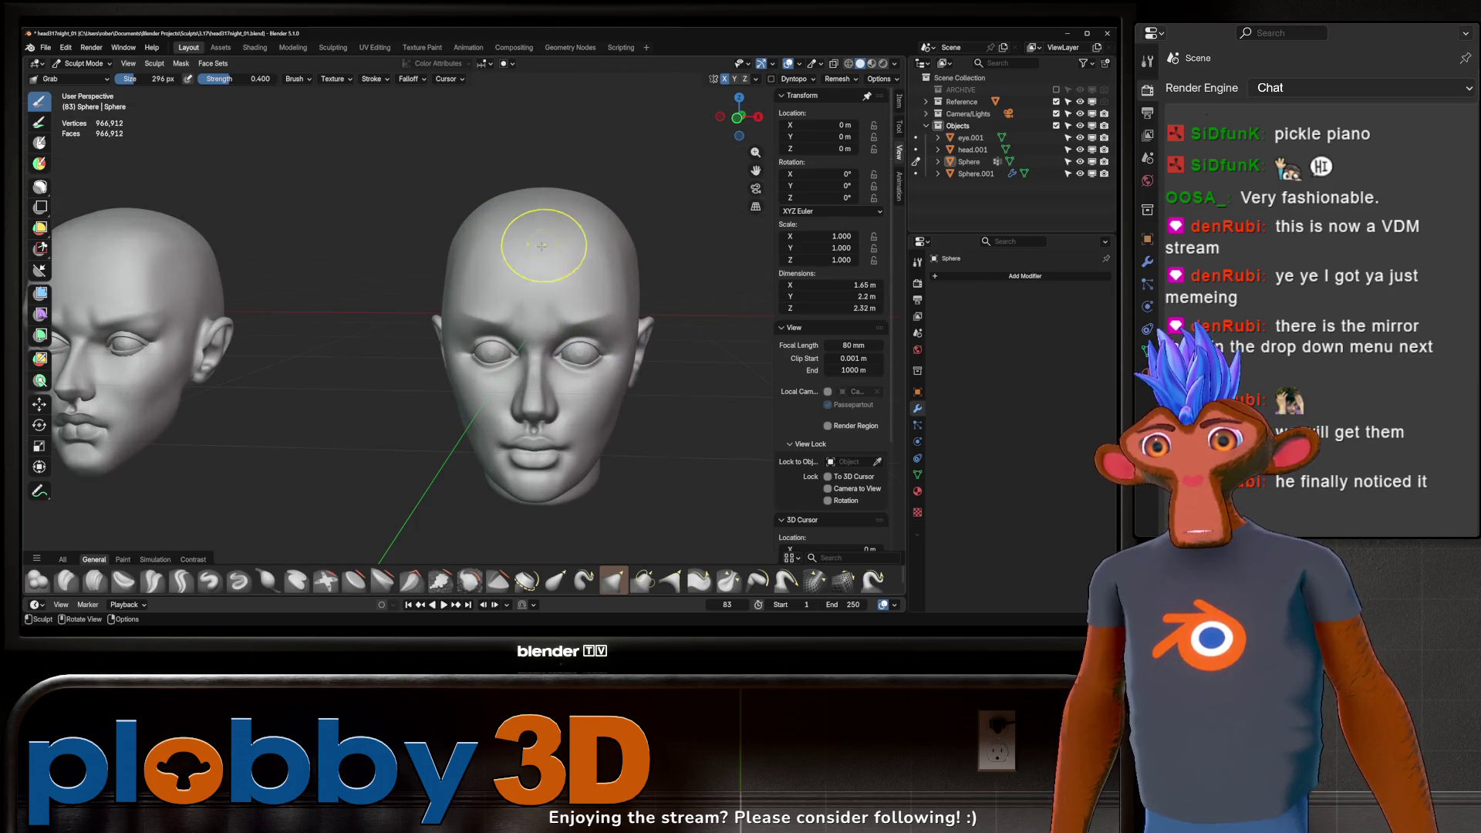